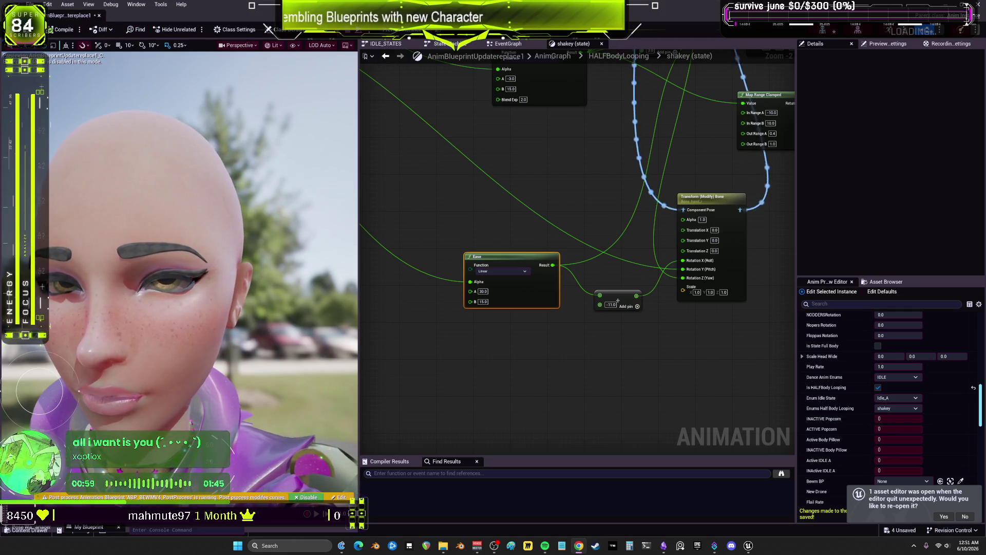
# - Save the animation blueprint, close its editor tab, and switch to the VOIDWorld level
pyautogui.hotkey('ctrl', 's')
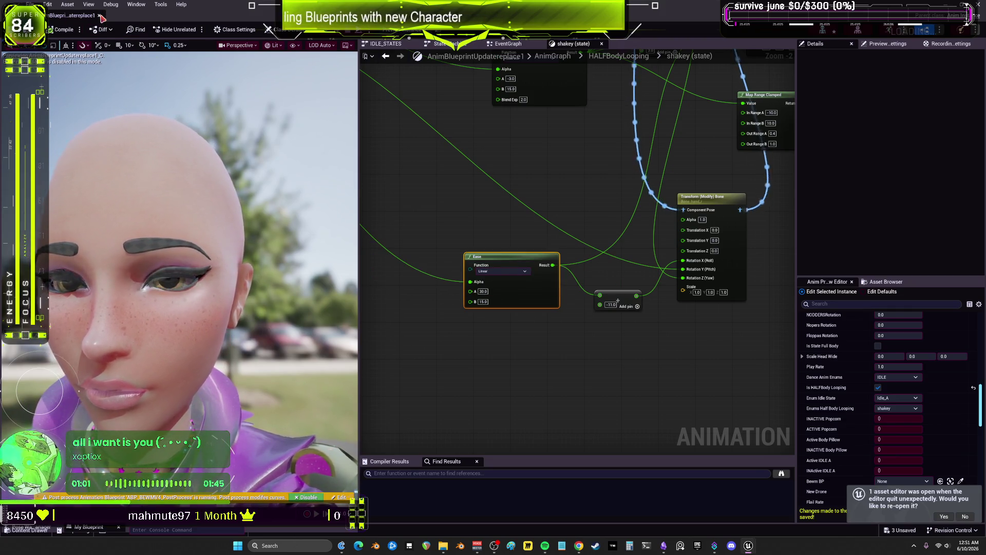
pyautogui.click(102, 16)
pyautogui.click(84, 18)
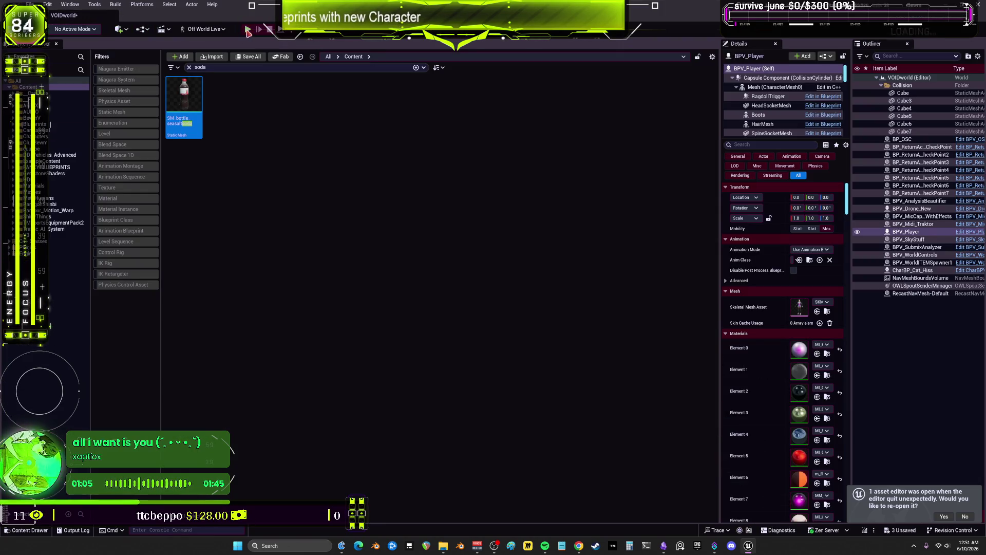
pyautogui.click(248, 30)
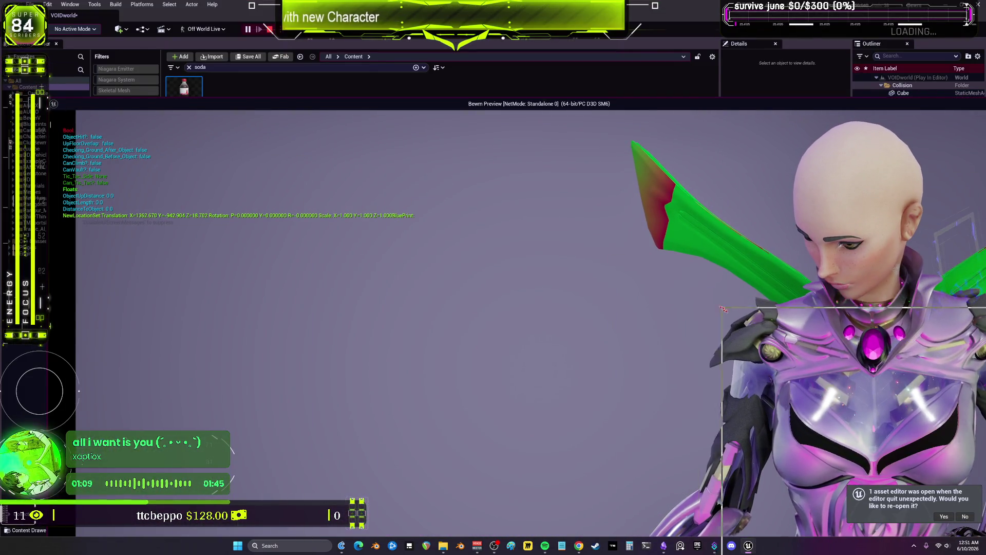
pyautogui.moveTo(723, 309); pyautogui.dragTo(726, 309)
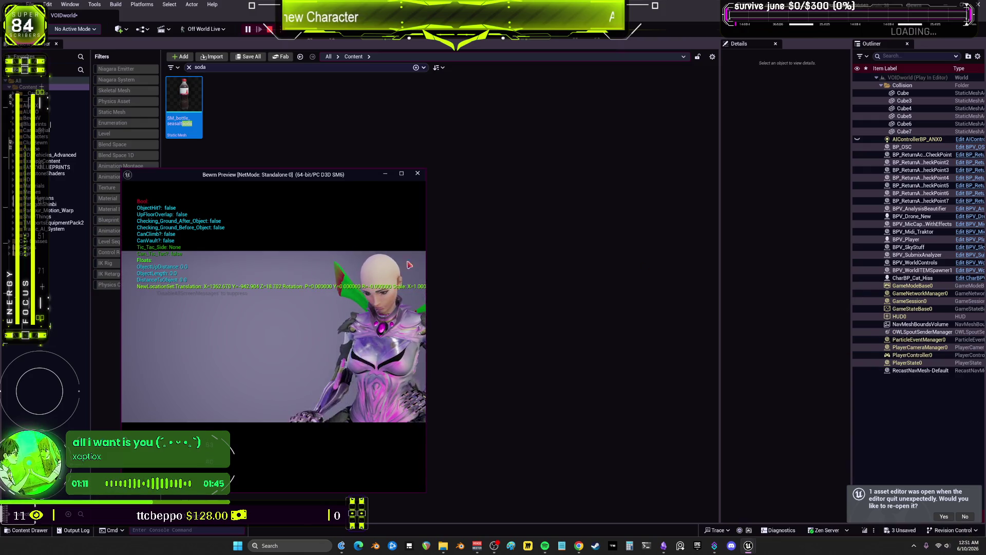
pyautogui.click(203, 29)
pyautogui.click(192, 101)
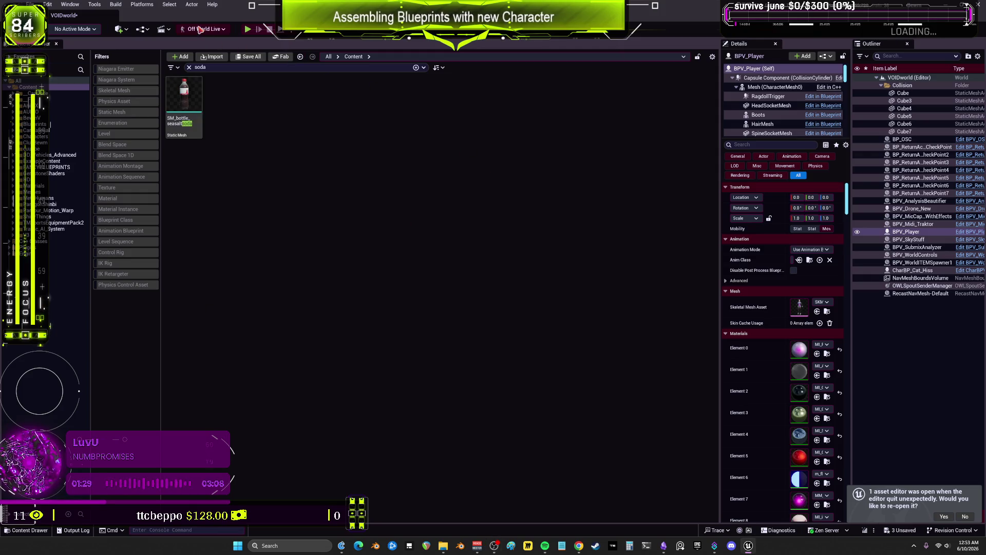
pyautogui.click(200, 29)
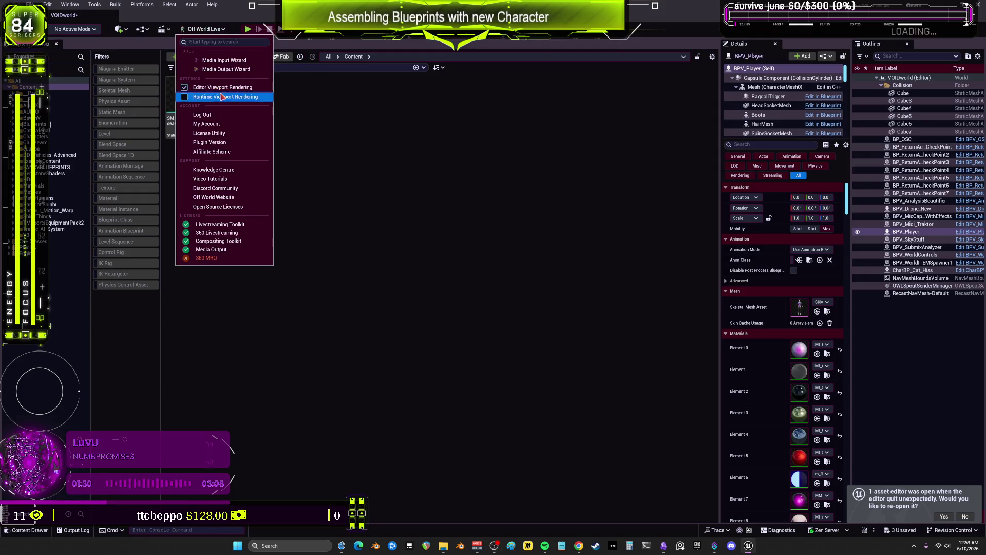
# - Close the Off World Live options, select Mesh (CharacterMesh0) and open its Anim Class blueprint
pyautogui.click(226, 95)
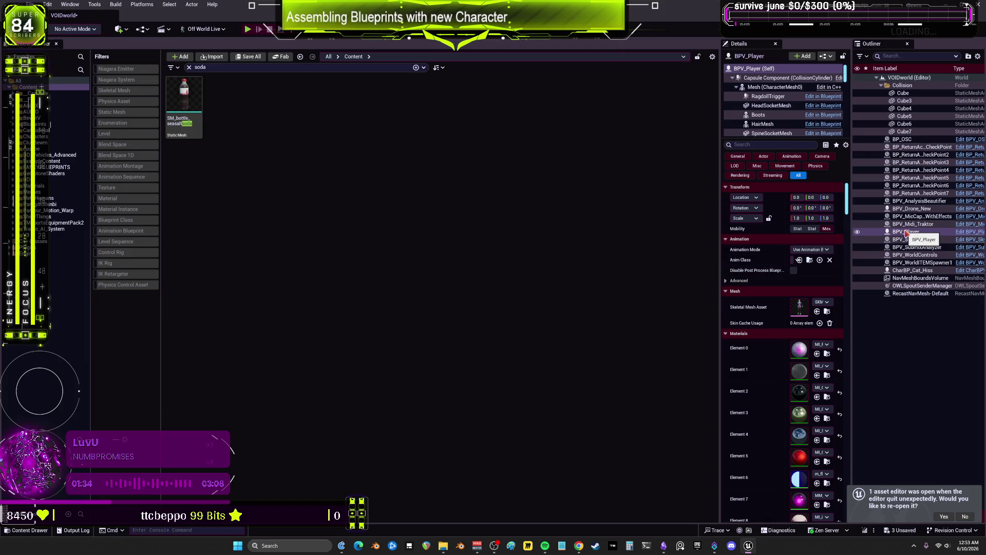
pyautogui.click(774, 86)
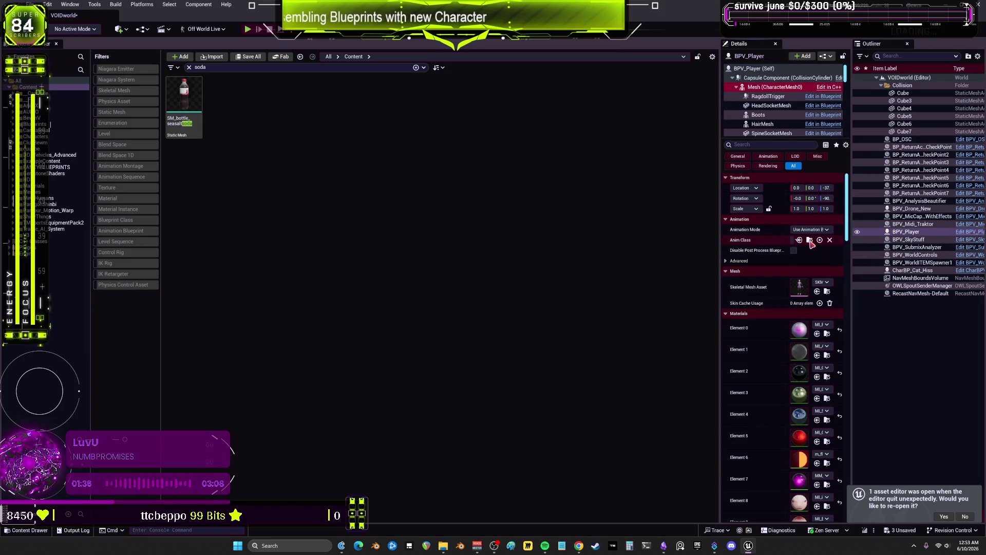
pyautogui.click(809, 240)
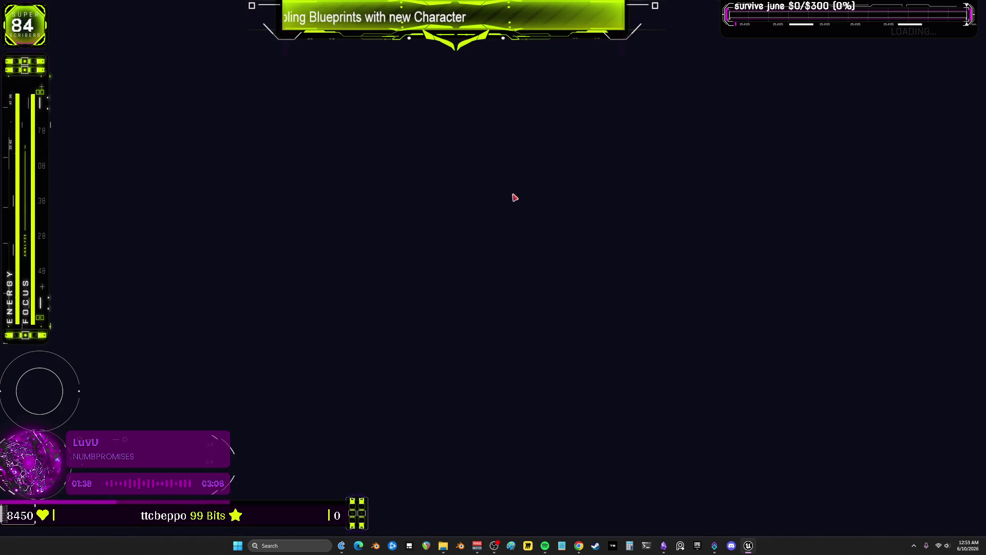
pyautogui.scroll(2, 402, 235)
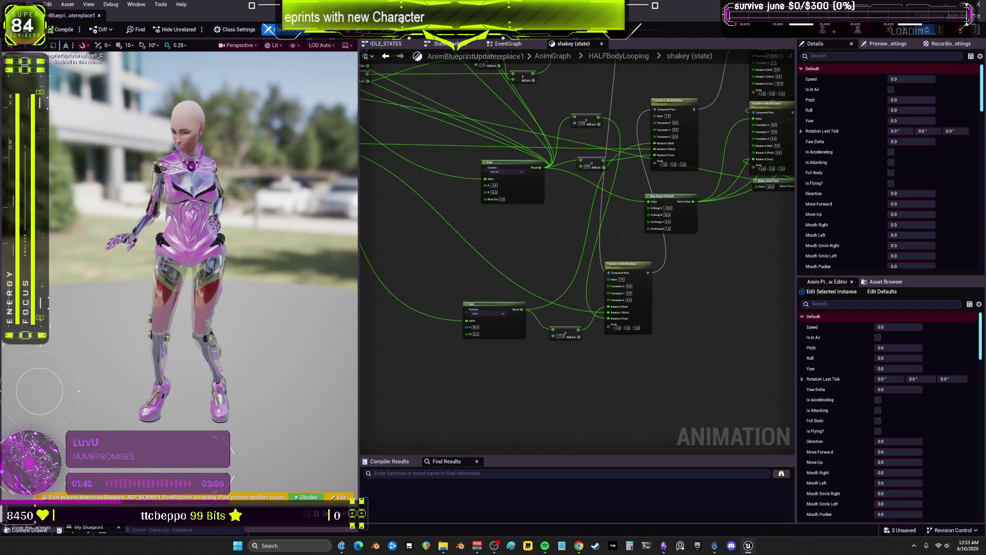
# - Float the blueprint editor, play-test the level in a maximized preview, then maximize the blueprint editor
pyautogui.press('super+Down')
pyautogui.click(249, 30)
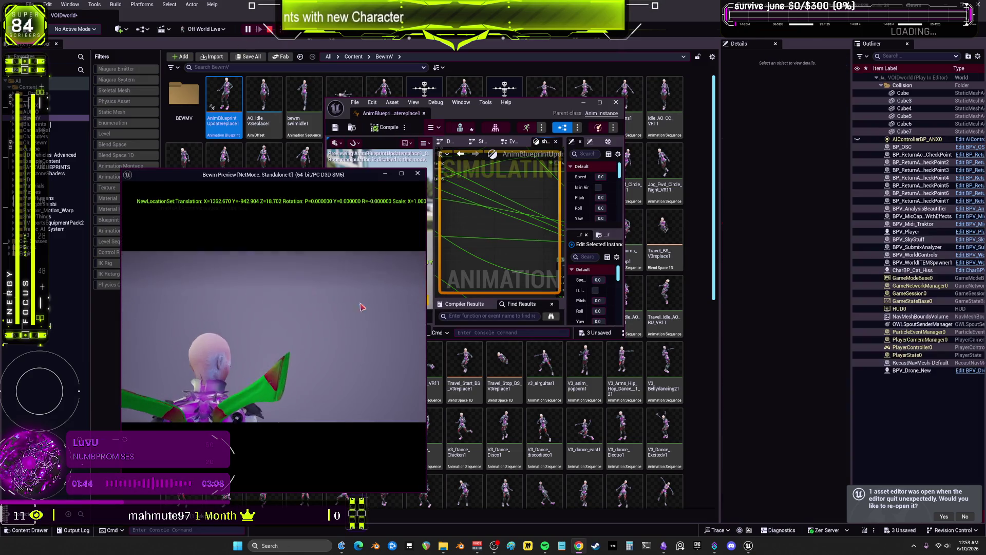
pyautogui.click(401, 173)
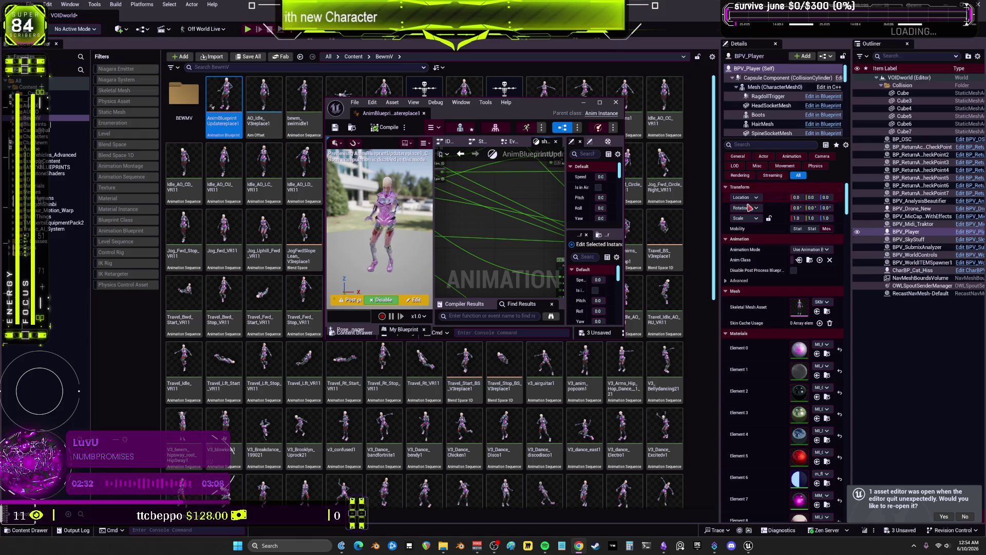
pyautogui.click(599, 103)
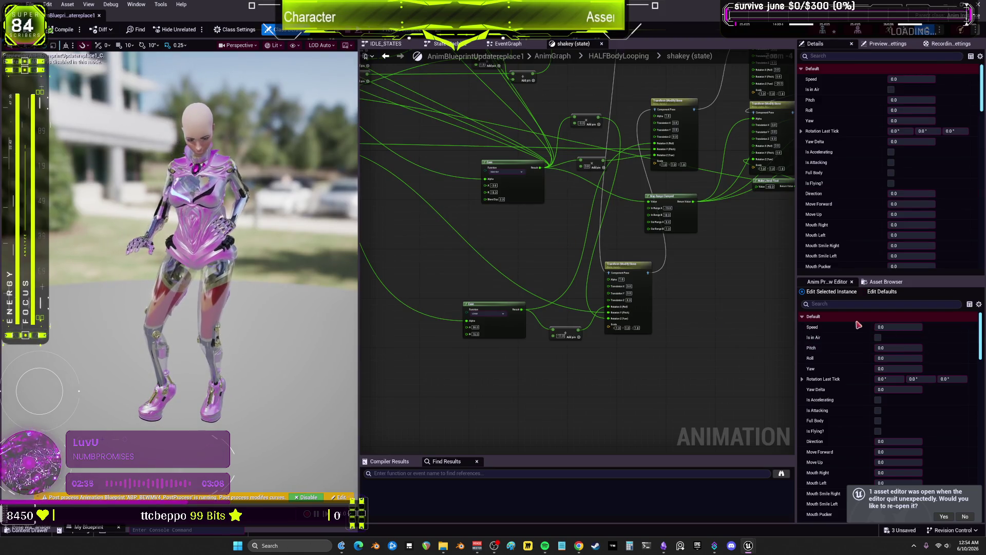
# - Tick Is HALFBody Looping in the Anim Preview Editor and re-maximize the blueprint editor
pyautogui.scroll(-10, 860, 390)
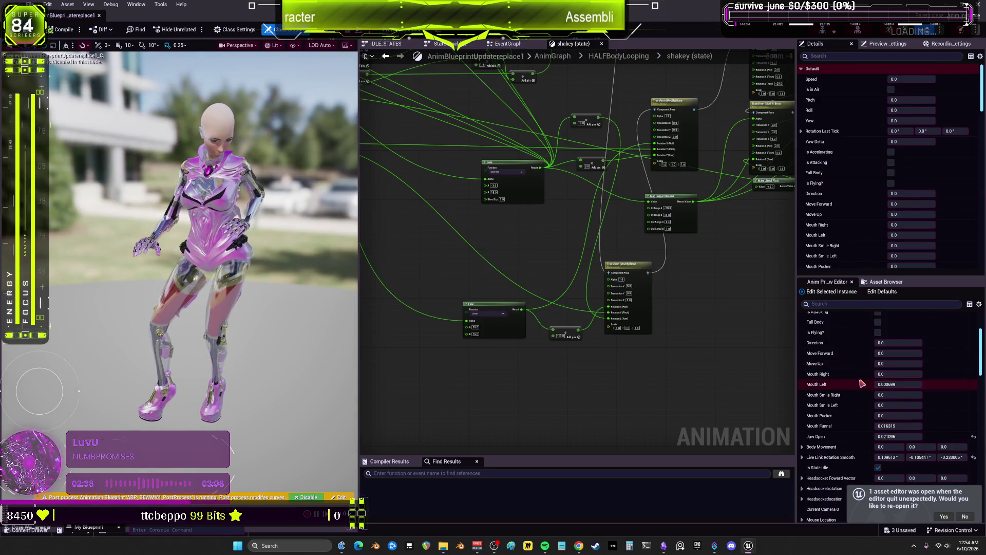
pyautogui.scroll(-5, 853, 375)
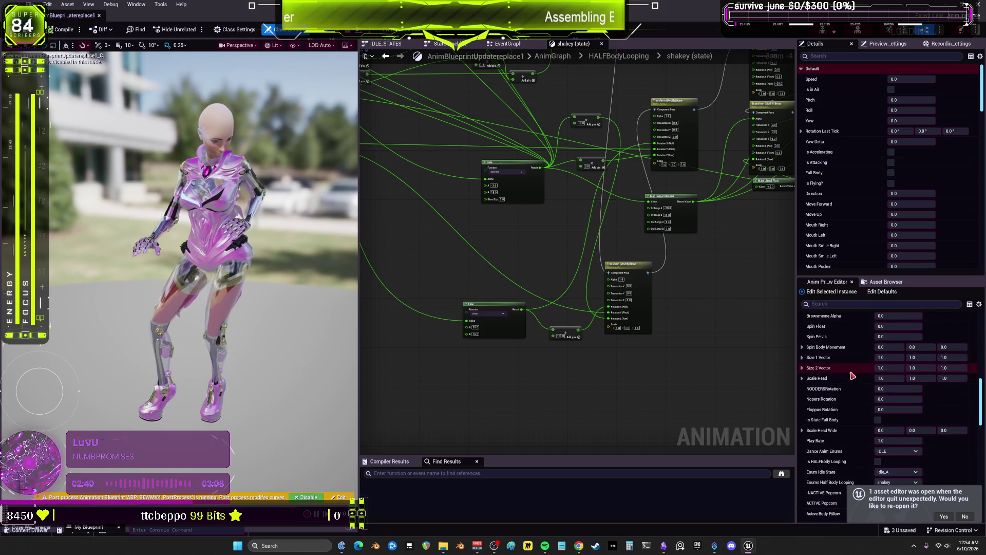
pyautogui.scroll(-3, 855, 382)
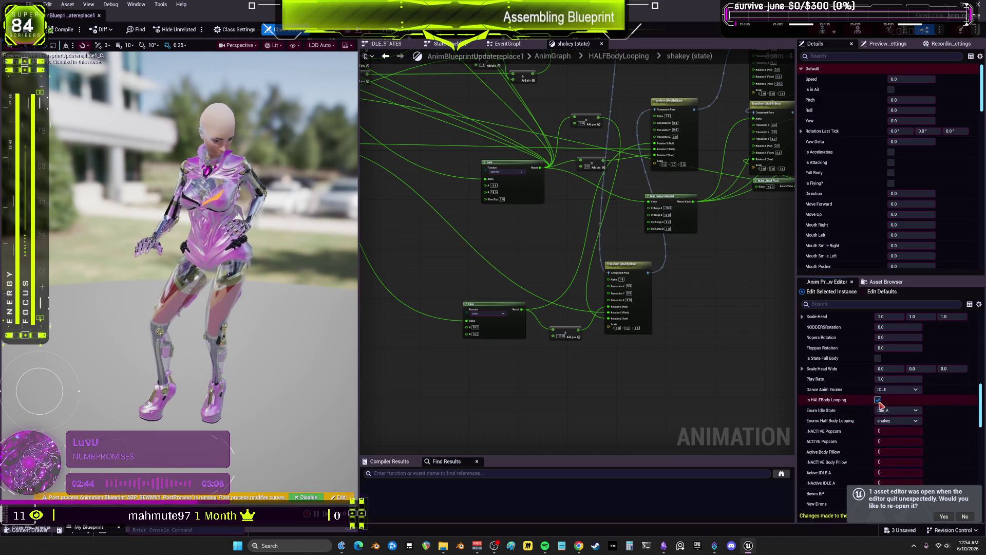
pyautogui.scroll(6, 305, 297)
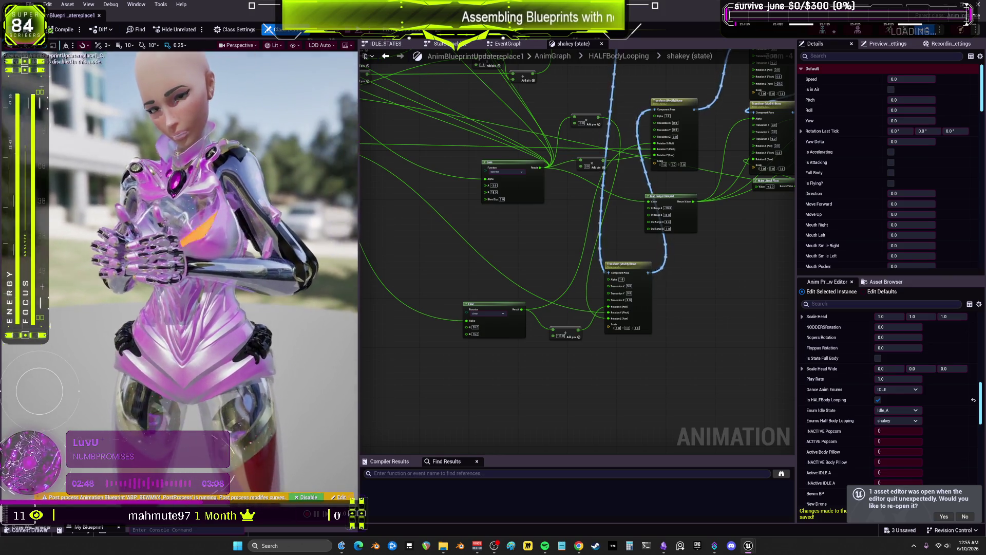
pyautogui.scroll(3, 179, 272)
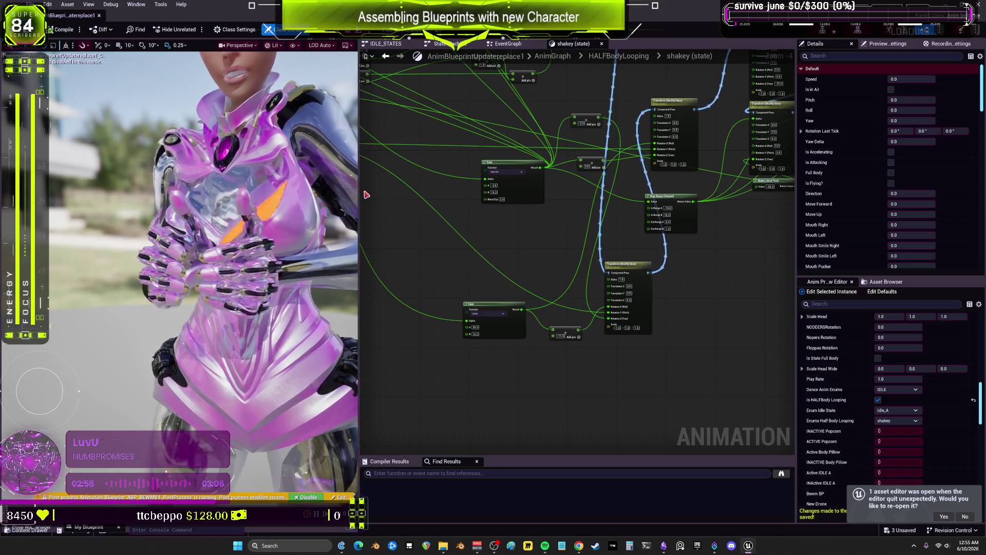
pyautogui.press('super+Down')
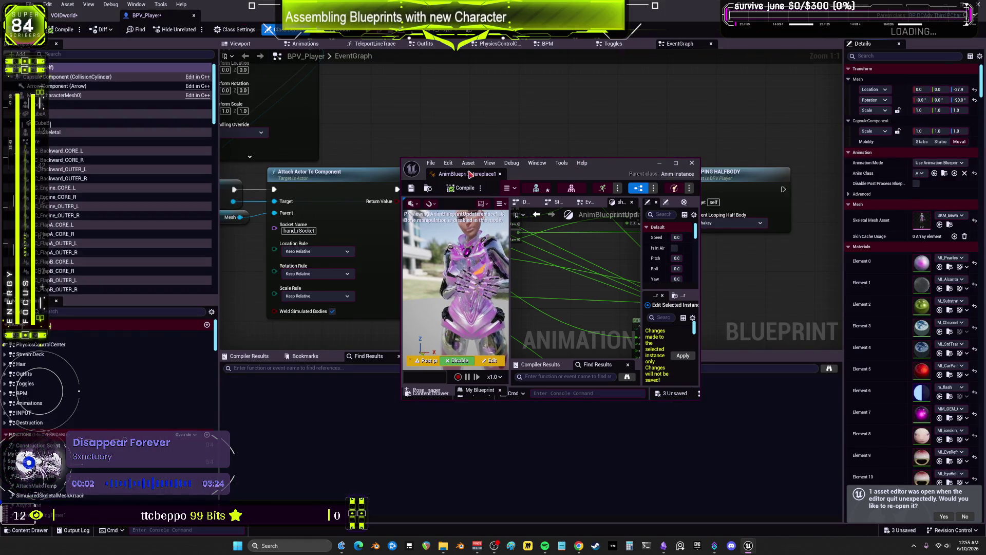
pyautogui.moveTo(485, 175); pyautogui.dragTo(225, 18)
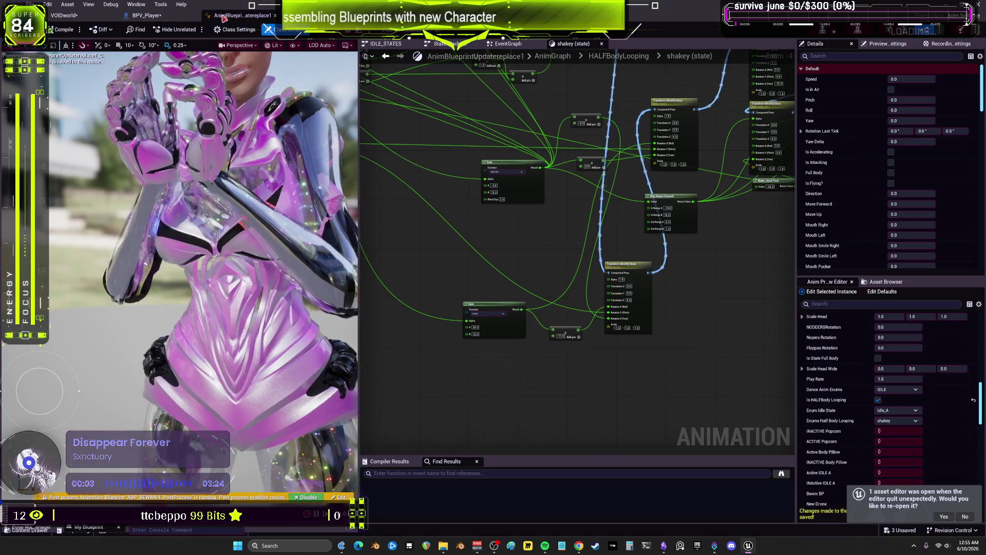
# - Add a comment reading 'z was -34' to BPV_Player's EventGraph
pyautogui.click(149, 16)
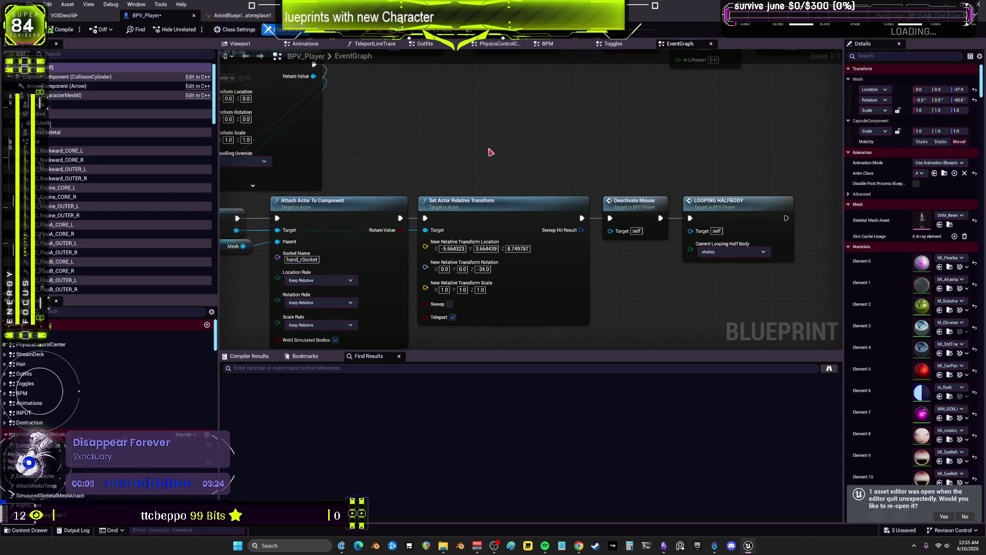
pyautogui.press('c')
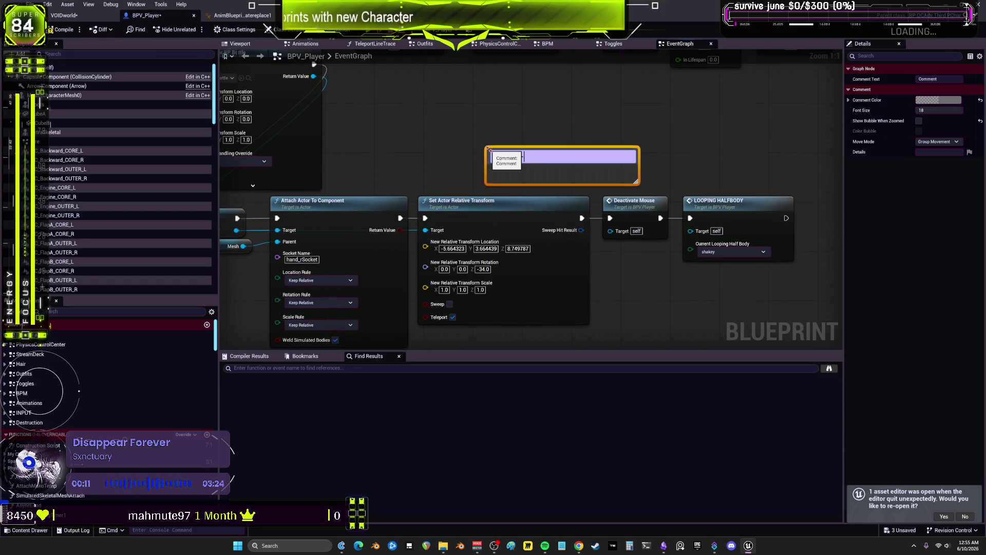
pyautogui.click(514, 117)
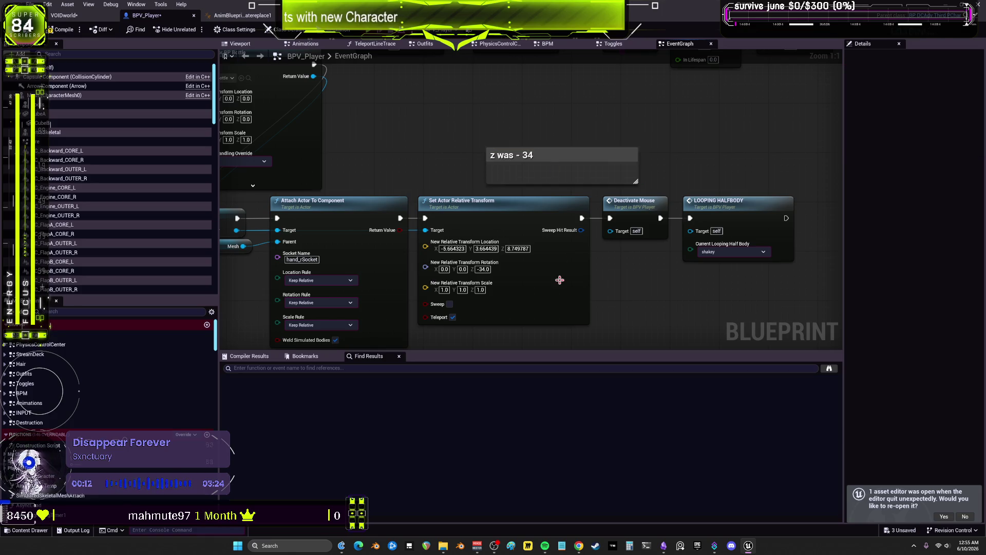
pyautogui.click(526, 157)
pyautogui.click(514, 190)
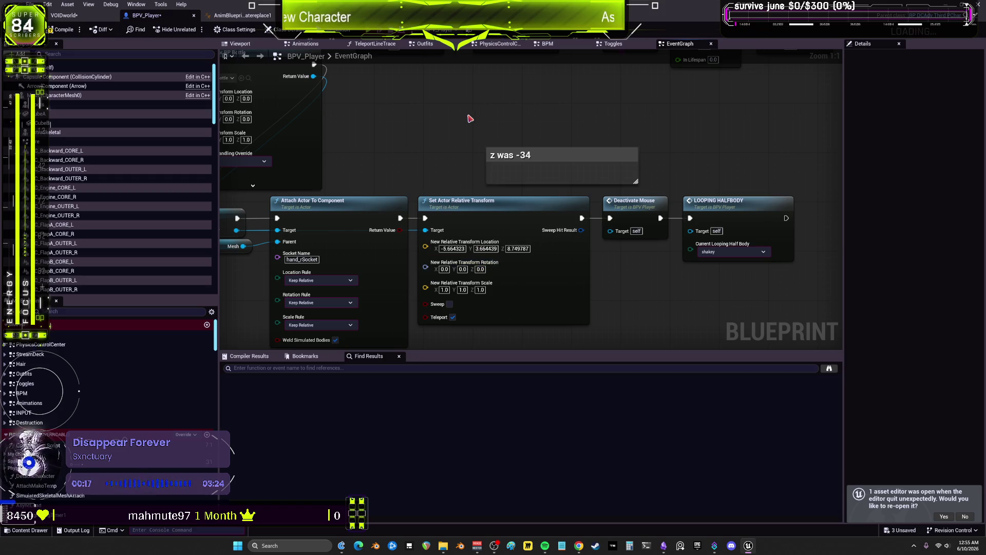
# - Compile BPV_Player and go back to the VOIDWorld level editor
pyautogui.scroll(-1, 466, 137)
pyautogui.moveTo(413, 152); pyautogui.dragTo(538, 145)
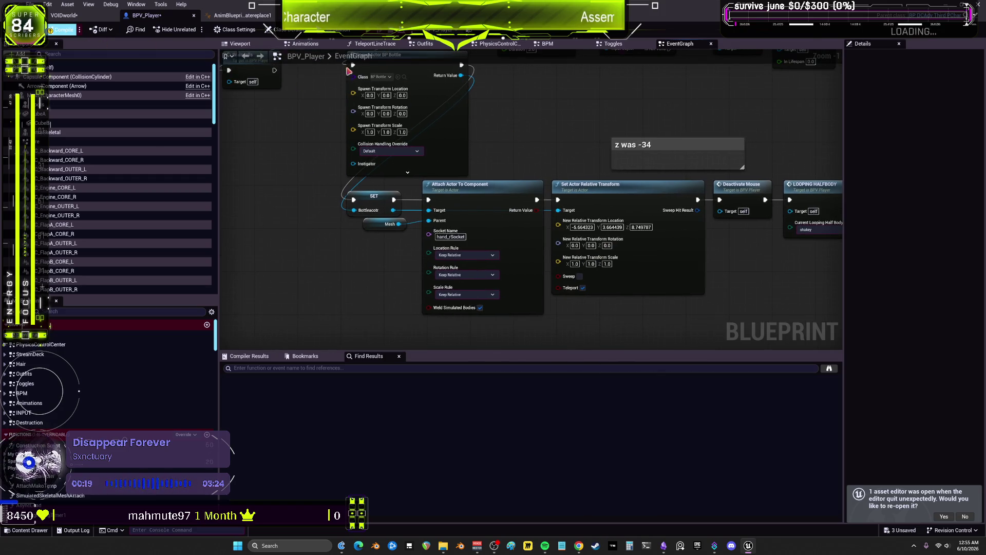
pyautogui.click(65, 29)
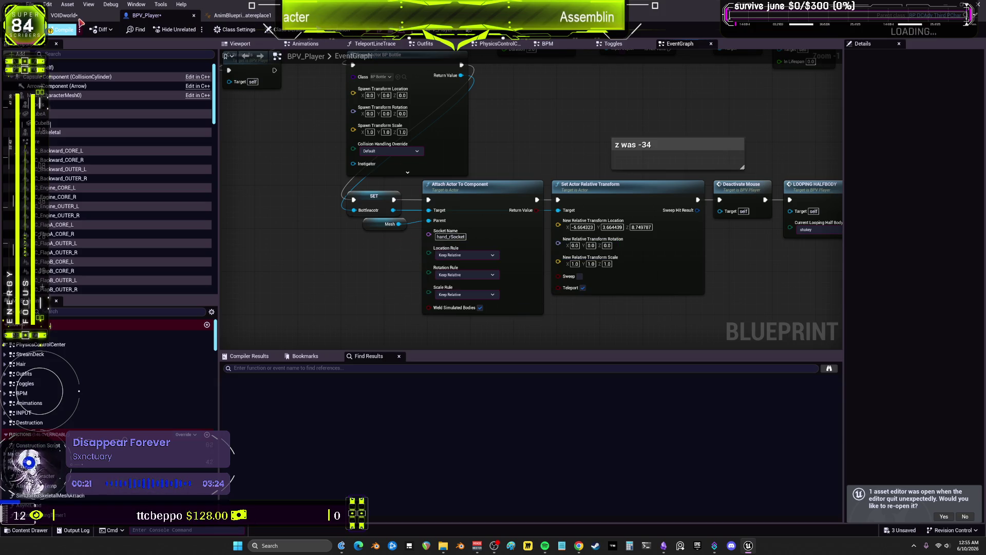
pyautogui.click(78, 19)
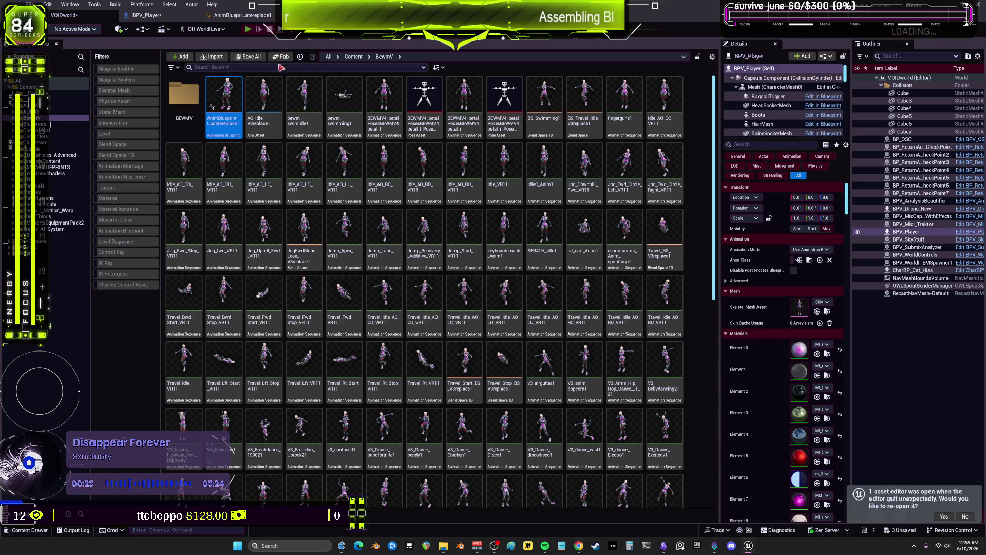
# - Play-test the level with Alt+P, stop it with Esc, and reopen BPV_Player
pyautogui.hotkey('alt', 'p')
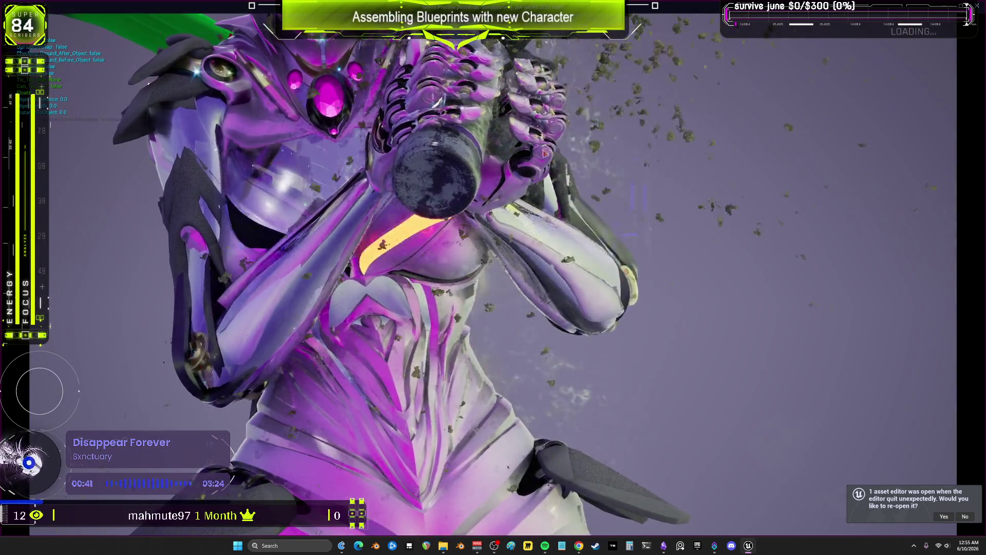
pyautogui.press('Escape')
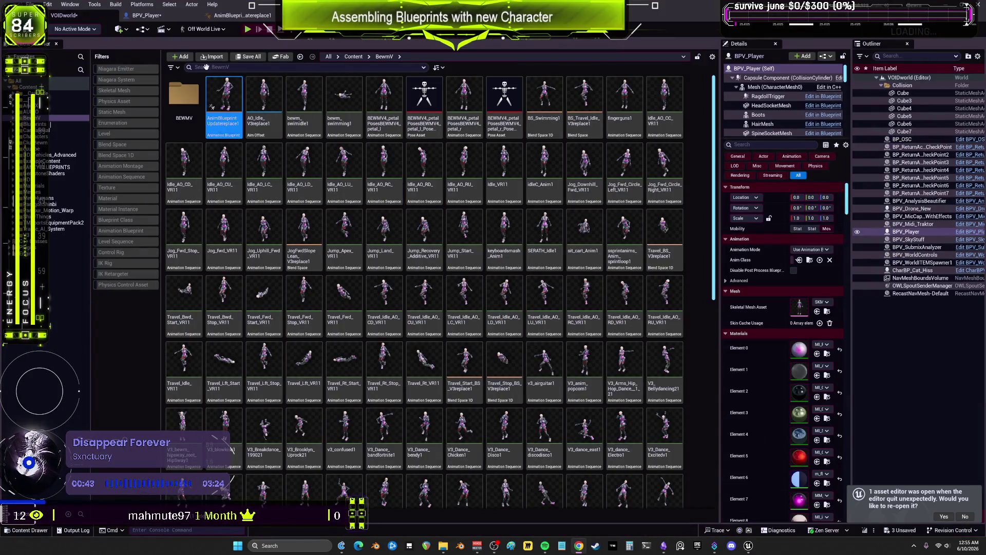
pyautogui.click(149, 16)
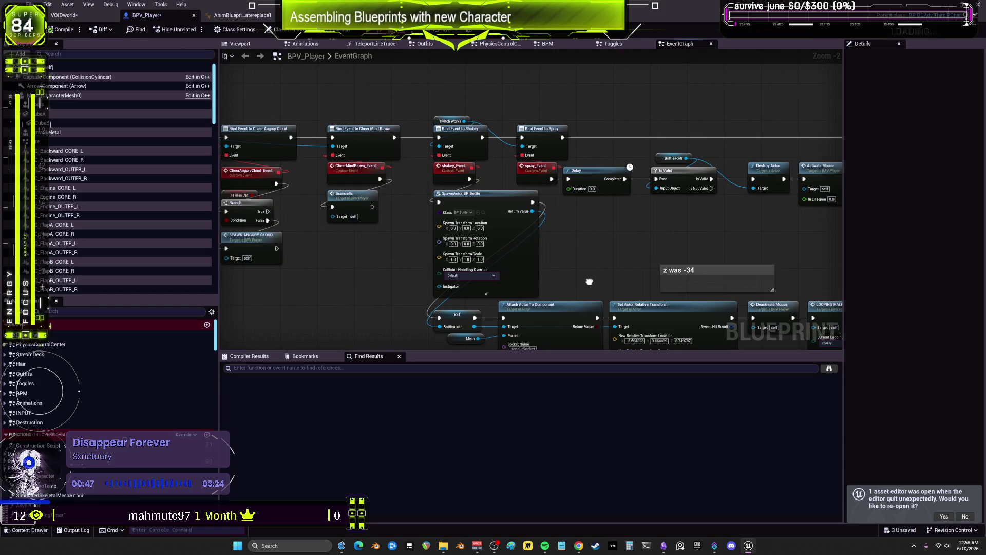
# - Inspect BP_Bottle's Bottle mesh component, then return to the animation blueprint's shakey state
pyautogui.moveTo(589, 281); pyautogui.dragTo(540, 194)
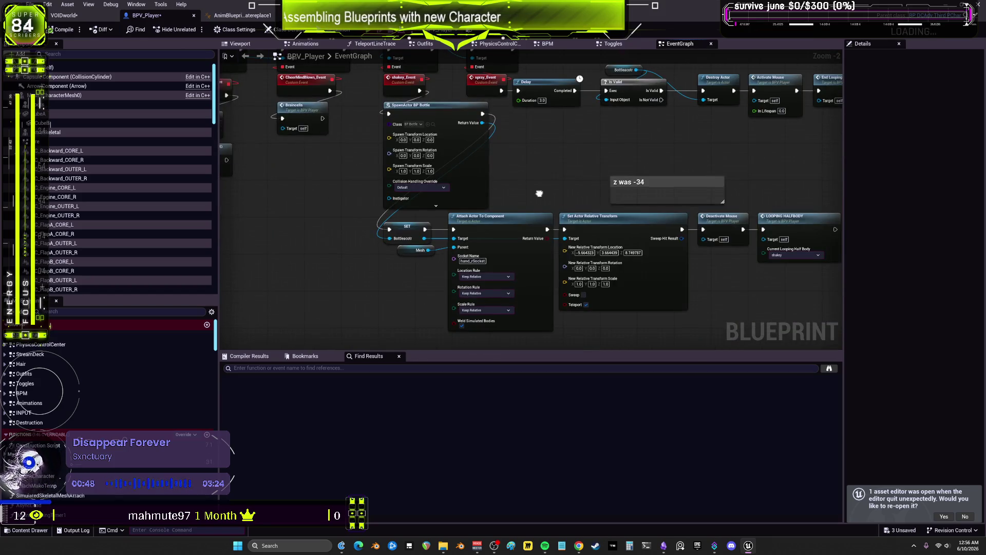
pyautogui.click(434, 124)
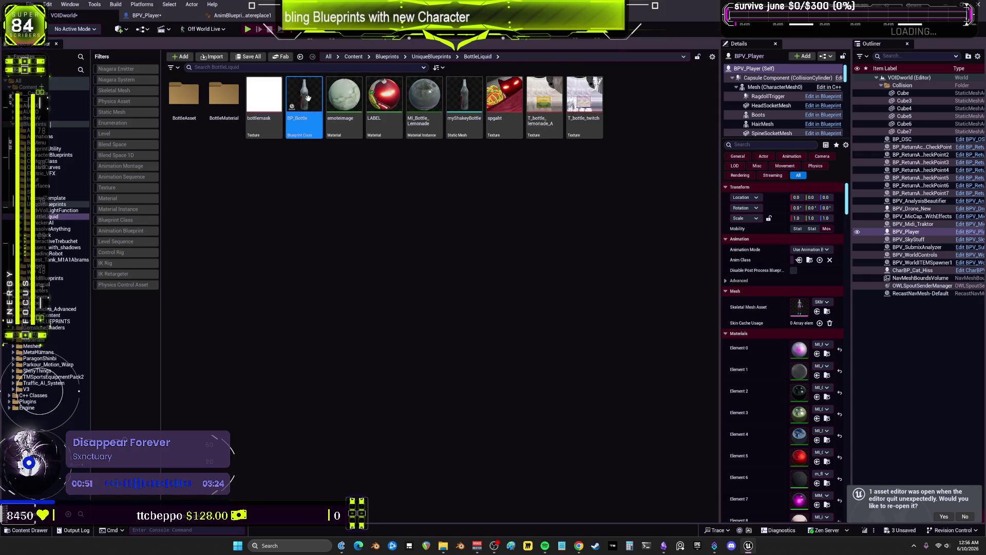
pyautogui.doubleClick(308, 98)
pyautogui.click(259, 45)
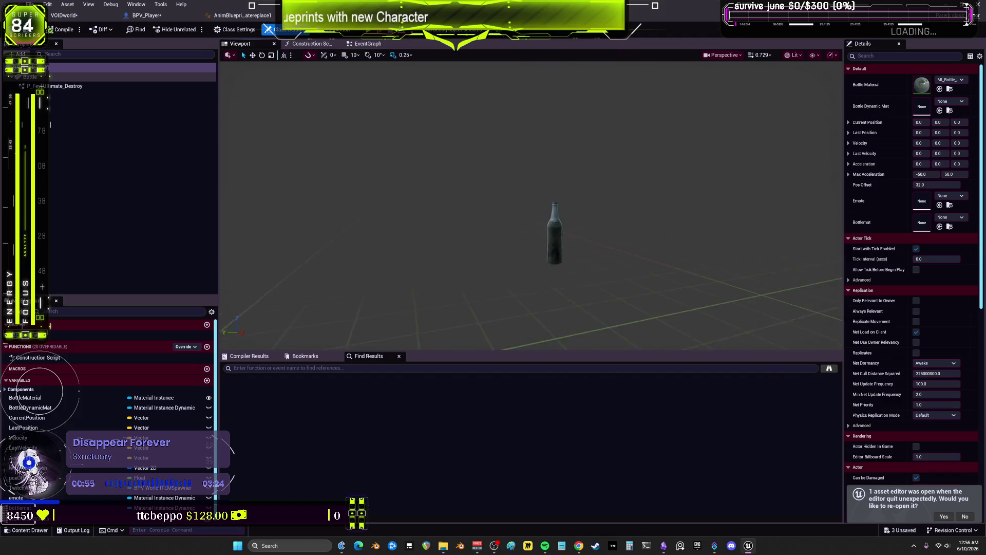
pyautogui.click(70, 77)
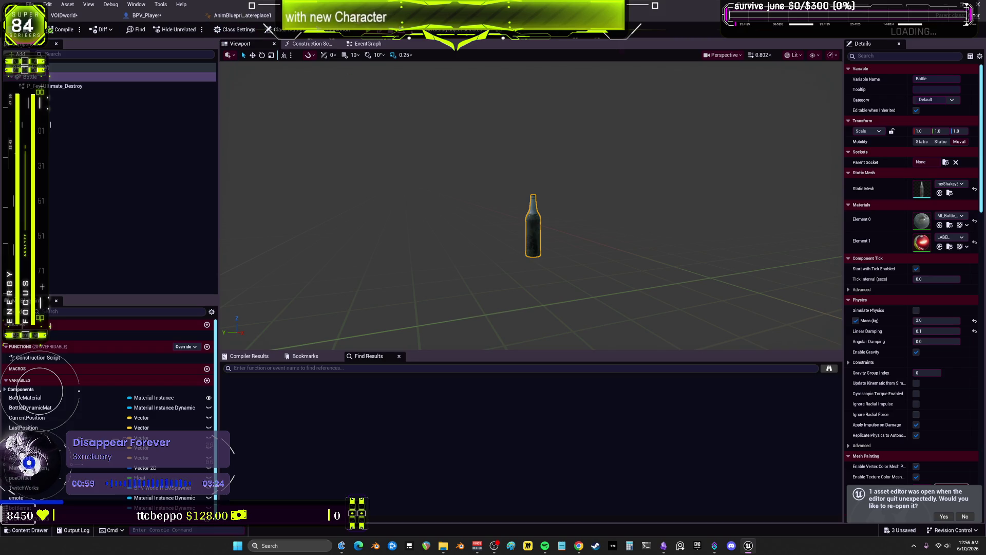
pyautogui.click(249, 16)
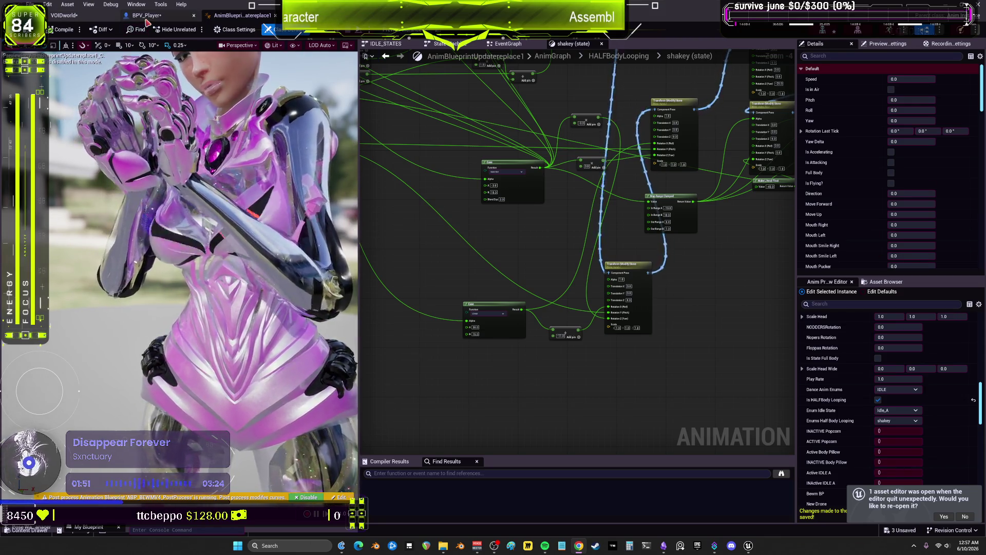
# - In BPV_Player's Toggles graph, search actions for 'half' and dismiss without adding a node
pyautogui.click(146, 15)
pyautogui.scroll(1, 544, 222)
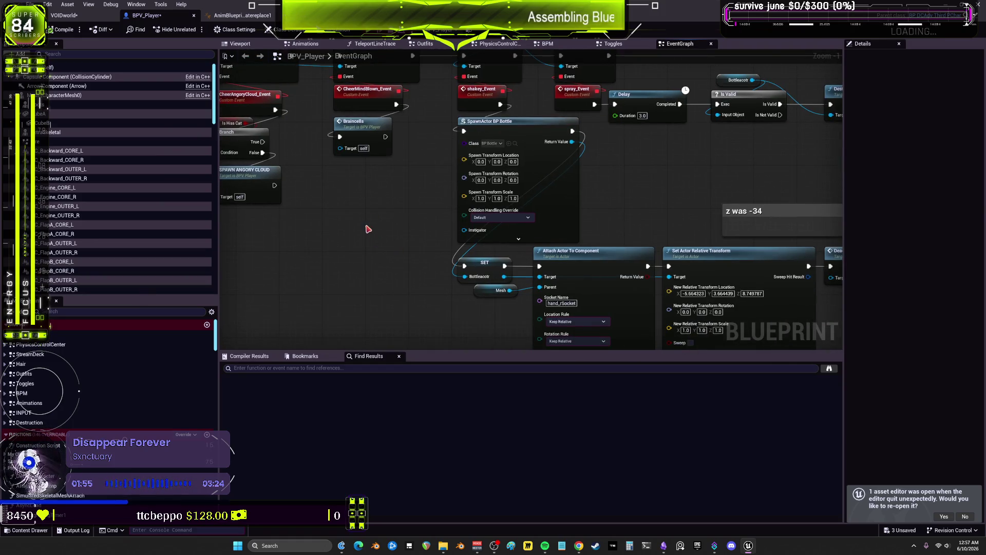
pyautogui.click(24, 384)
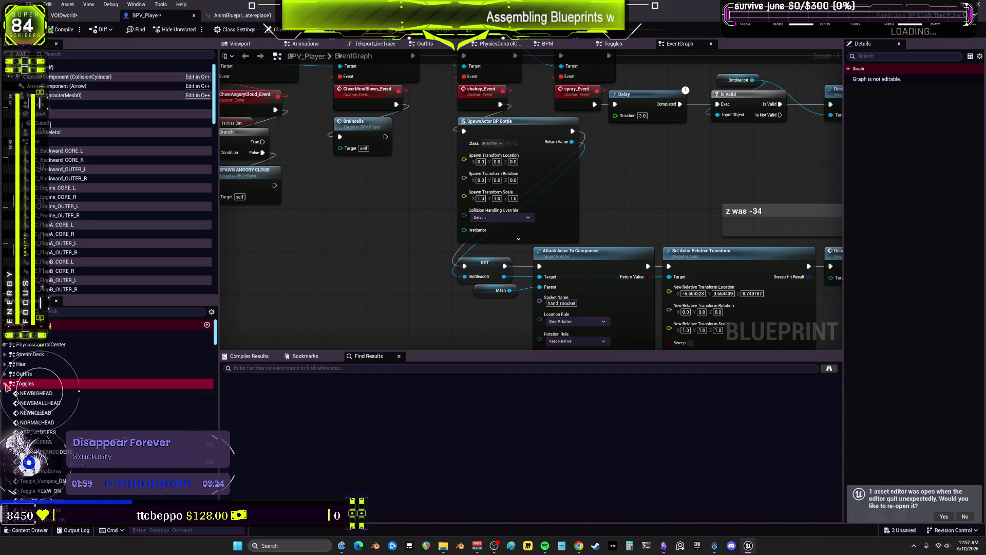
pyautogui.click(377, 234)
pyautogui.rightClick(377, 233)
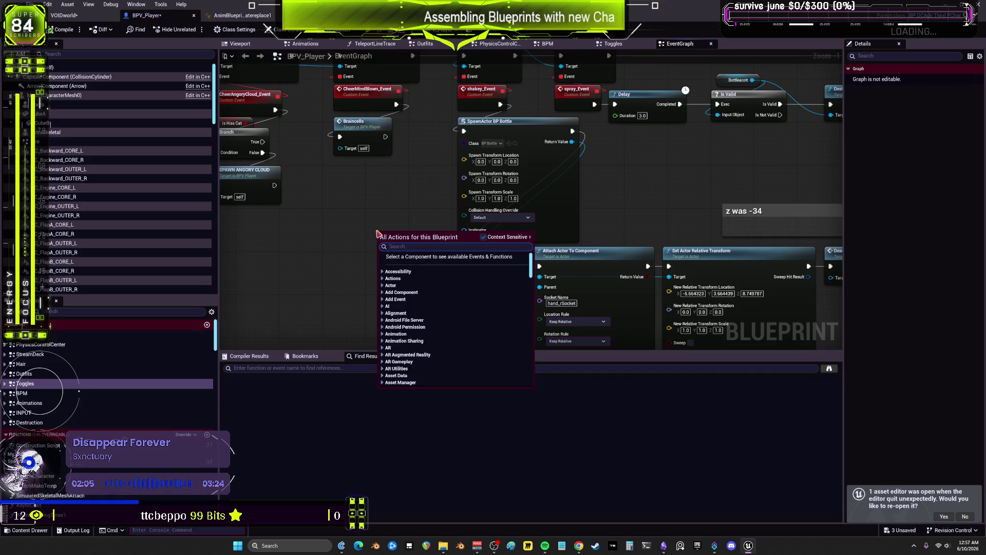
pyautogui.write('half')
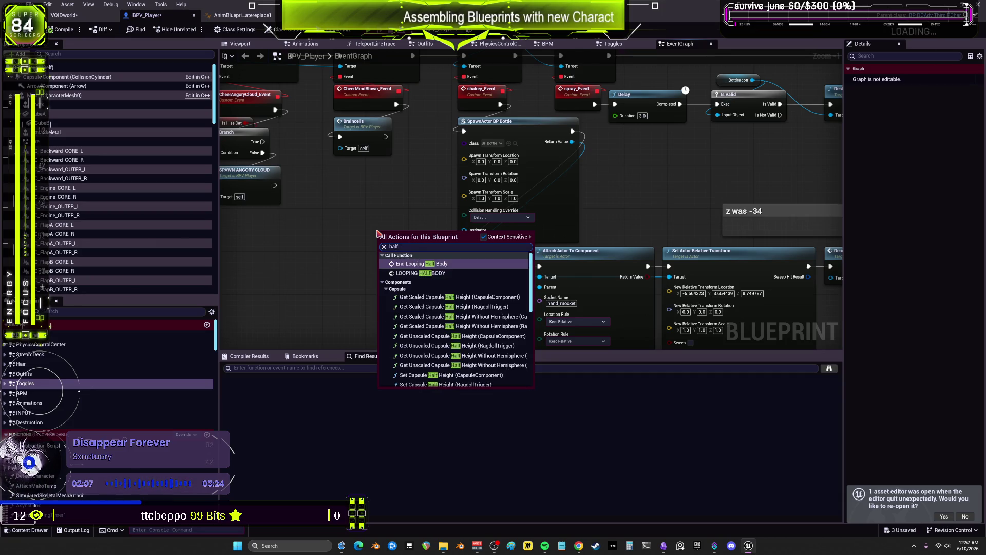
pyautogui.scroll(-2, 505, 308)
pyautogui.press('Escape')
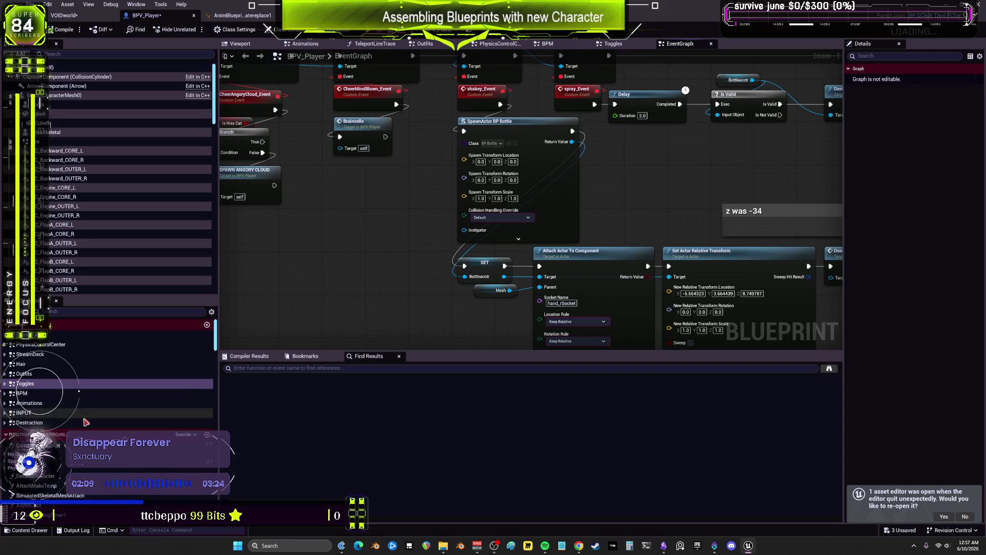
# - Open the Animations graph and inspect the node setting Enums Half Body Looping
pyautogui.doubleClick(30, 403)
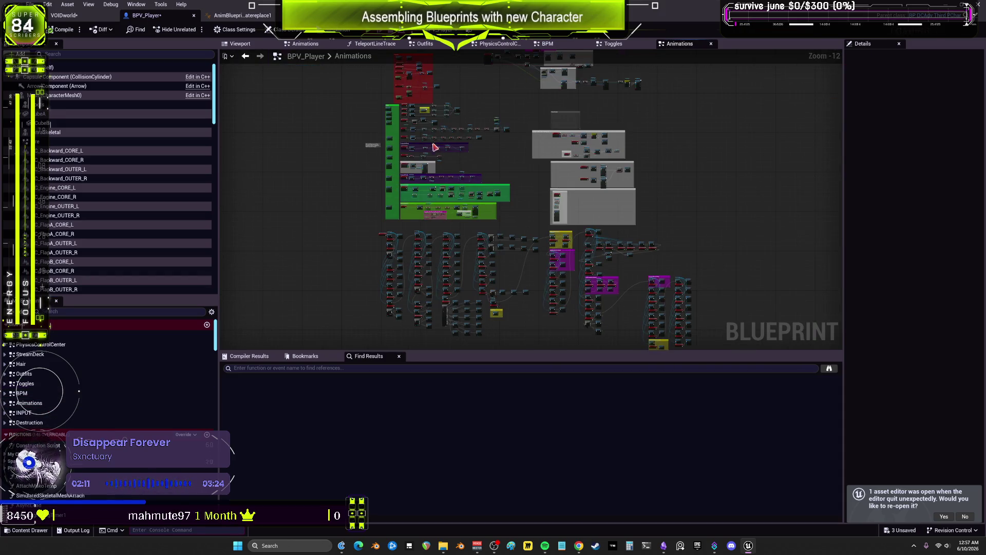
pyautogui.scroll(12, 433, 148)
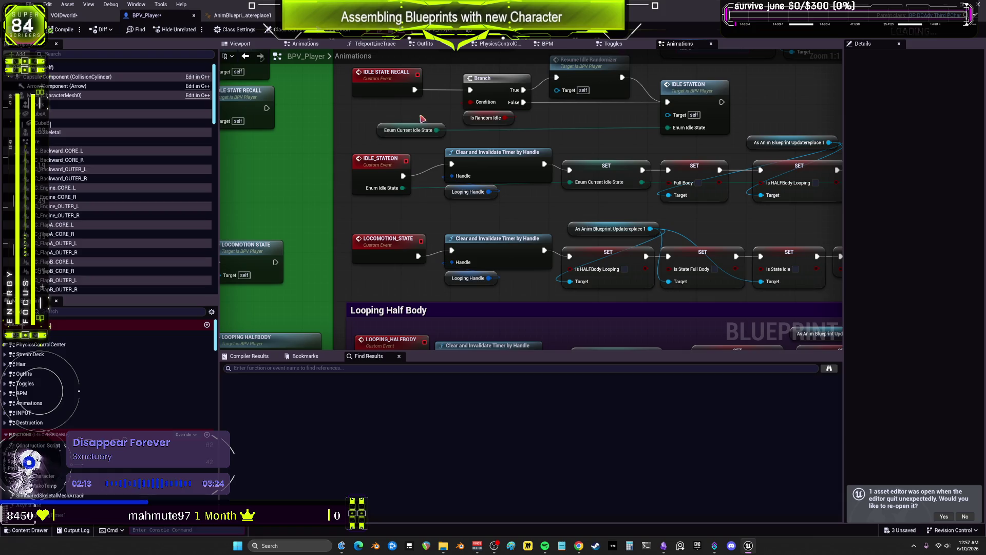
pyautogui.moveTo(757, 393); pyautogui.dragTo(707, 235)
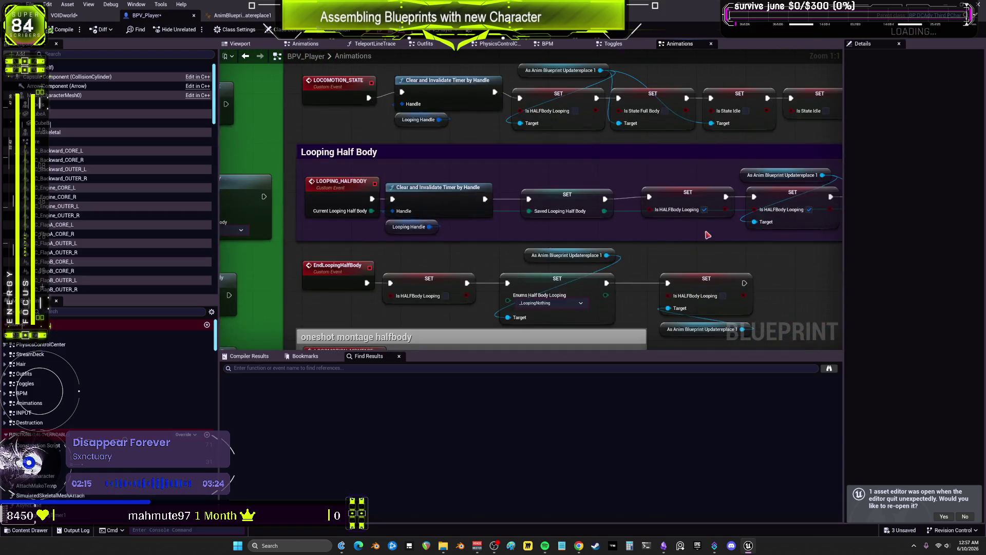
pyautogui.click(541, 280)
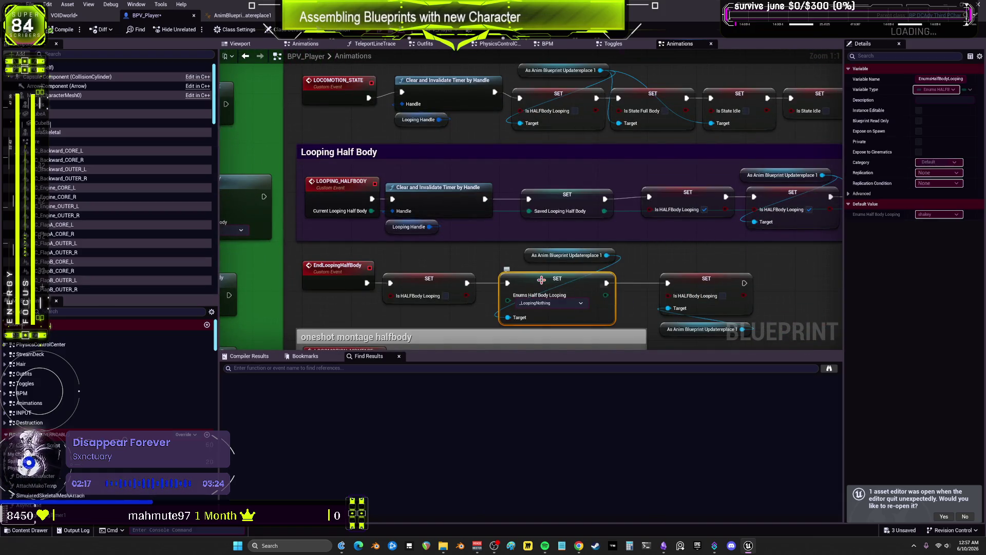
pyautogui.moveTo(784, 276); pyautogui.dragTo(671, 258)
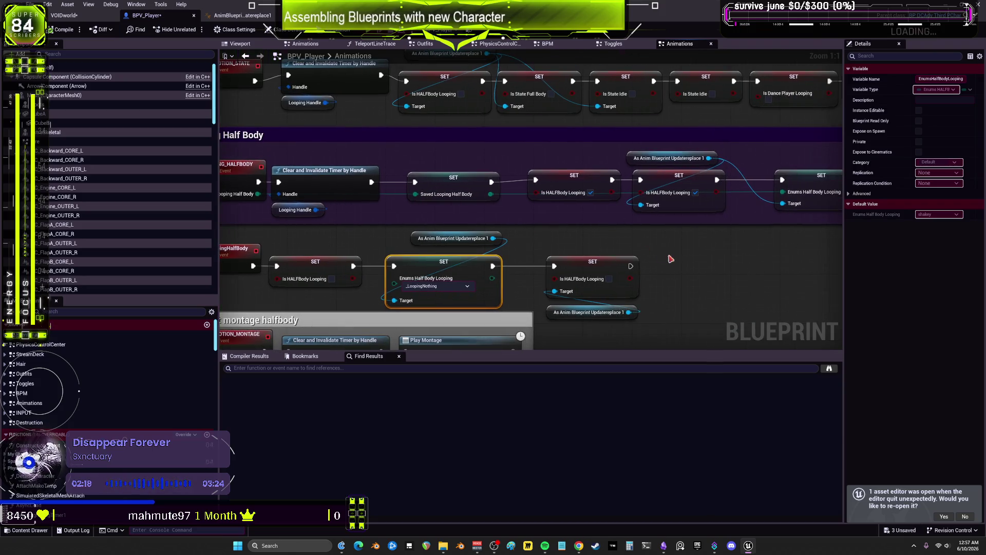
# - Add a Get Saved Looping Half Body node, then delete it again
pyautogui.rightClick(731, 292)
pyautogui.write('get')
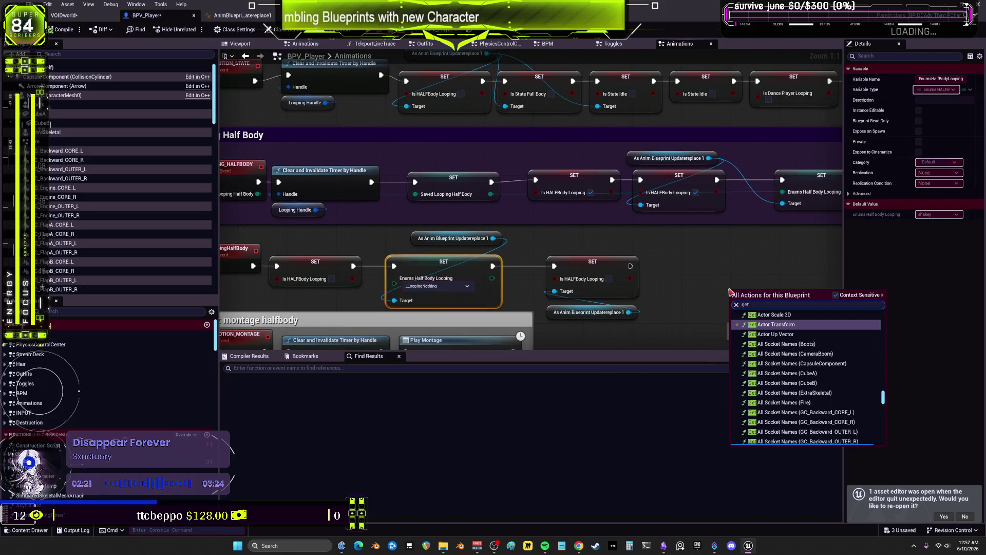
pyautogui.write(' saved looping')
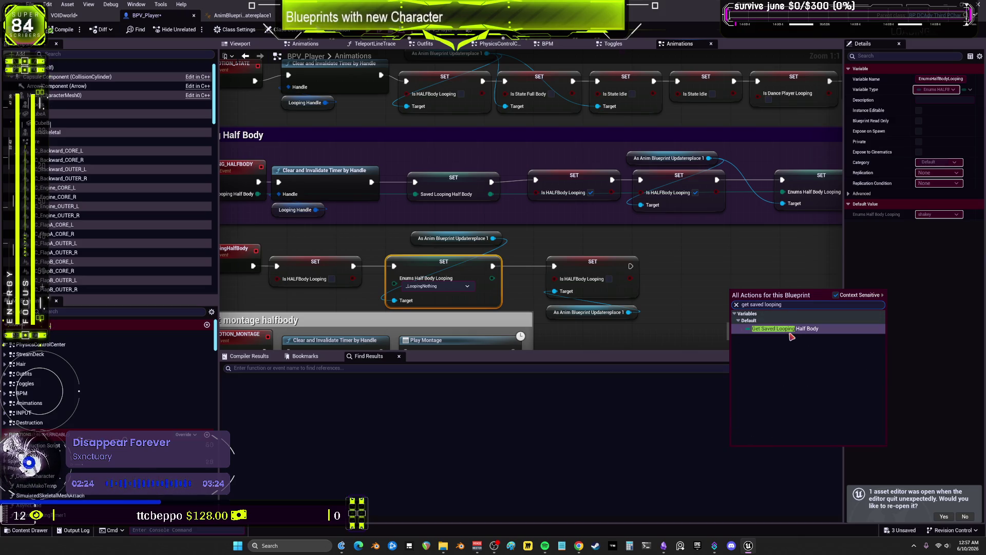
pyautogui.click(791, 328)
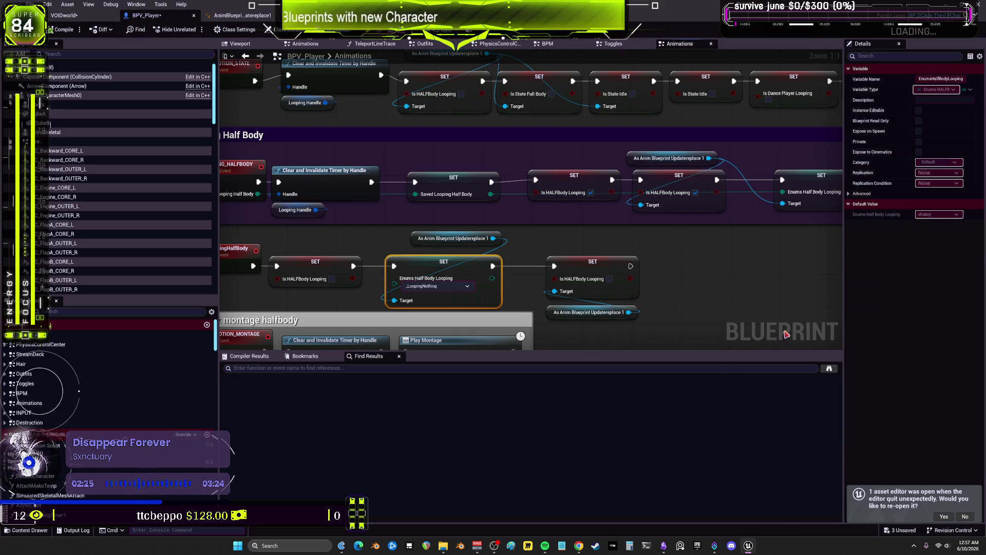
pyautogui.moveTo(791, 335); pyautogui.dragTo(623, 340)
pyautogui.moveTo(626, 263); pyautogui.dragTo(546, 331)
pyautogui.press('Delete')
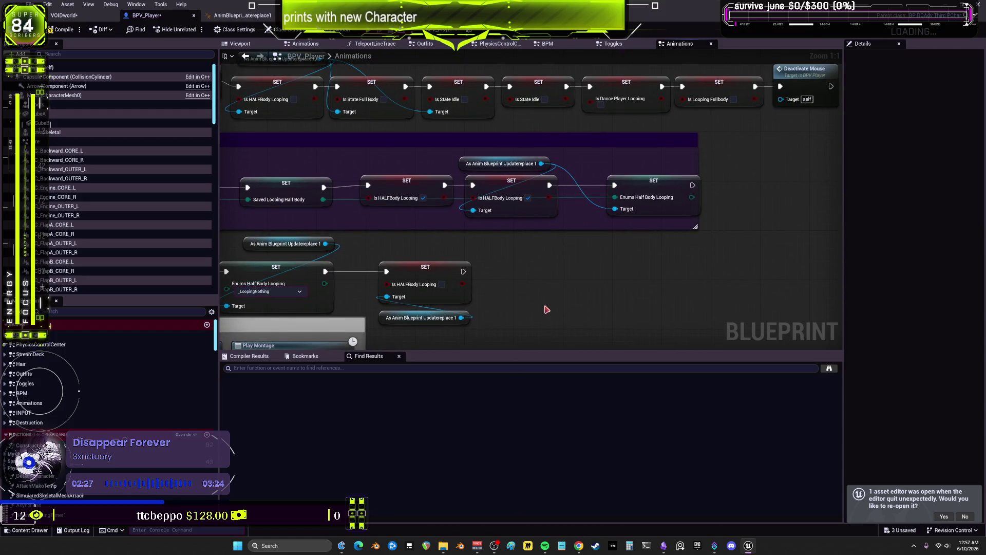
# - Return to BPV_Player's EventGraph after reviewing the green comment area
pyautogui.scroll(-3, 539, 281)
pyautogui.moveTo(473, 250); pyautogui.dragTo(638, 229)
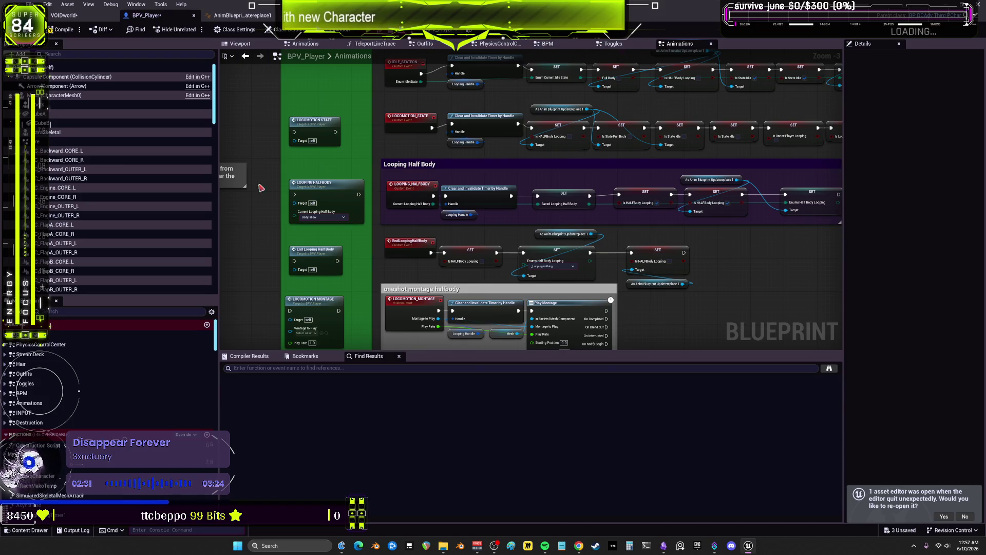
pyautogui.click(36, 335)
pyautogui.doubleClick(36, 335)
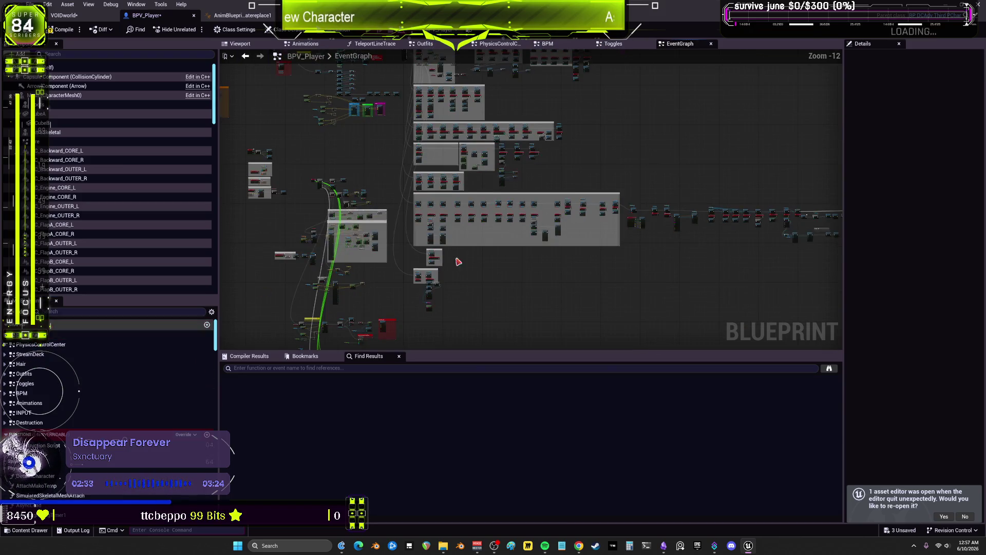
# - Paste a Saved Looping Half Body getter and feed it into a new == equality node
pyautogui.scroll(5, 529, 267)
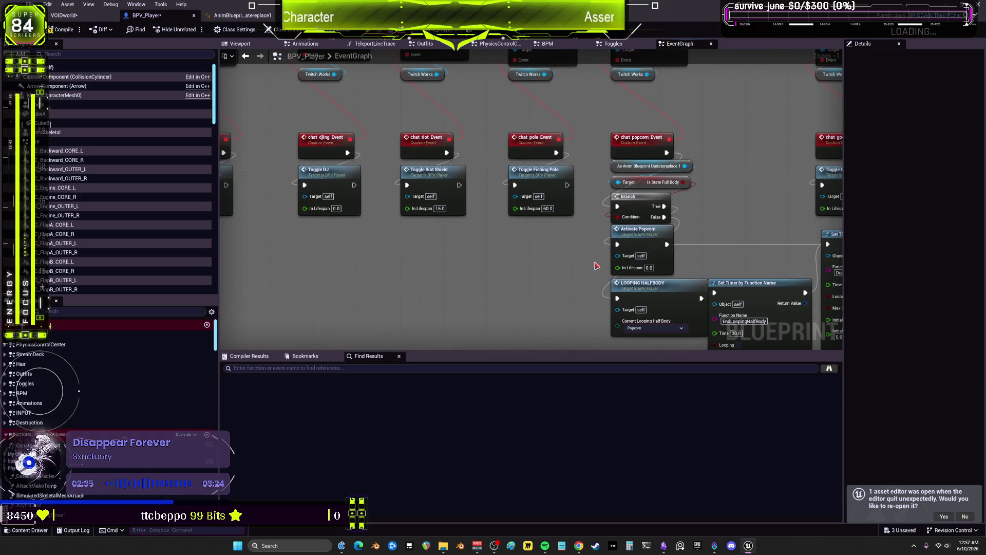
pyautogui.moveTo(740, 231)
pyautogui.mouseDown()
pyautogui.moveTo(624, 324)
pyautogui.moveTo(649, 172)
pyautogui.mouseUp()
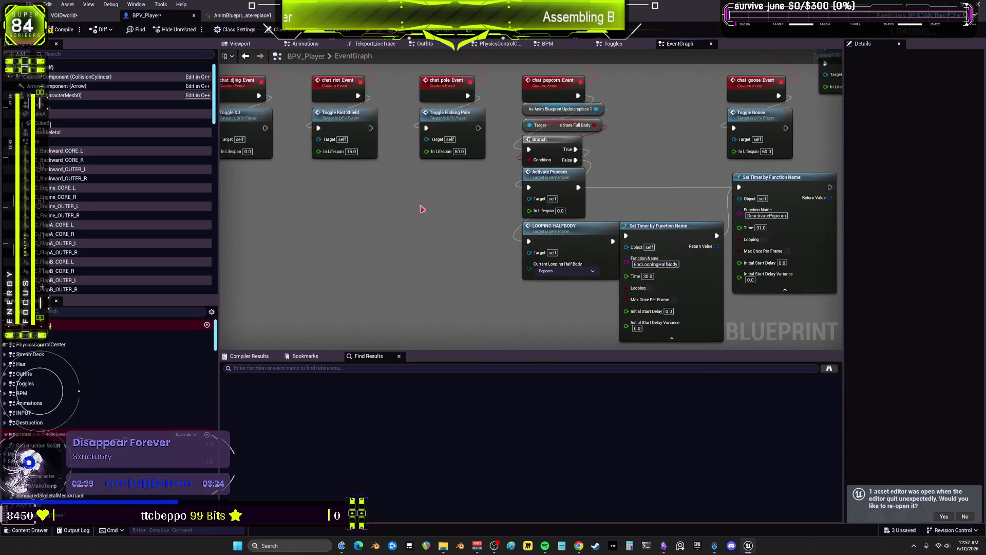
pyautogui.hotkey('ctrl', 'v')
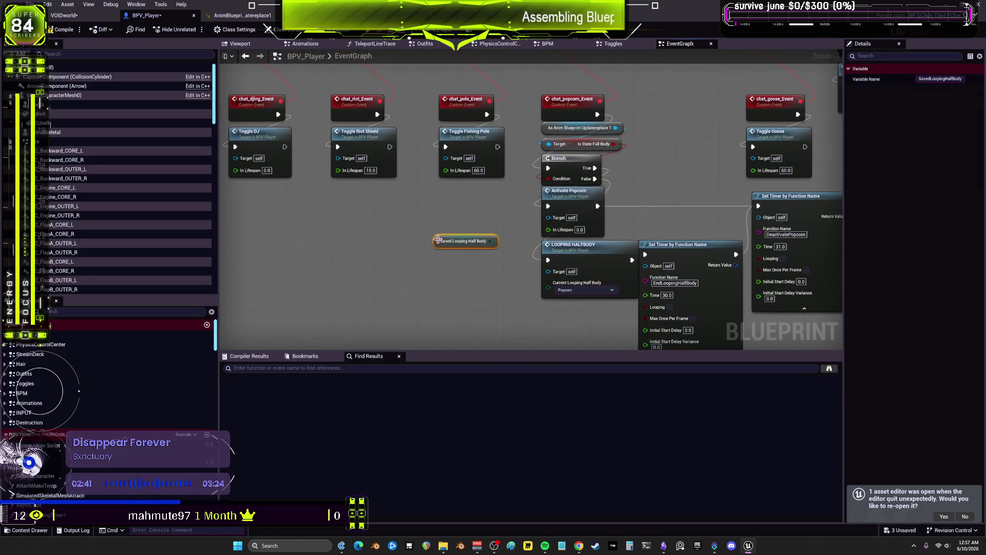
pyautogui.moveTo(437, 239)
pyautogui.mouseDown()
pyautogui.moveTo(361, 240)
pyautogui.moveTo(470, 254)
pyautogui.moveTo(433, 268)
pyautogui.moveTo(459, 274)
pyautogui.moveTo(419, 275)
pyautogui.mouseUp()
pyautogui.write('==')
pyautogui.click(492, 309)
pyautogui.moveTo(447, 308)
pyautogui.mouseDown()
pyautogui.moveTo(514, 255)
pyautogui.moveTo(499, 230)
pyautogui.mouseUp()
pyautogui.click(454, 244)
# - Duplicate the comparison into four equality nodes, each wired to Saved Looping Half Body
pyautogui.hotkey('ctrl', 'v')
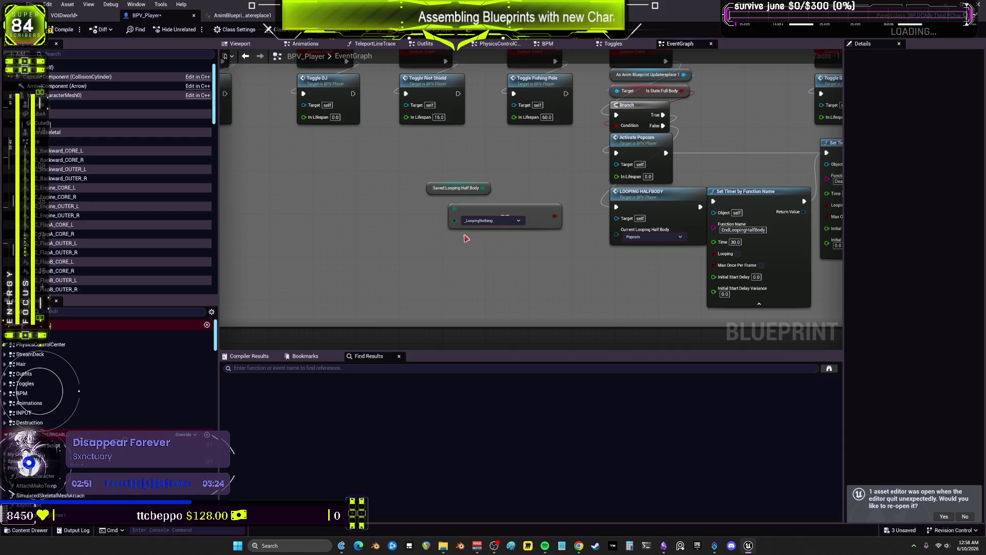
pyautogui.moveTo(483, 188)
pyautogui.mouseDown()
pyautogui.moveTo(478, 233)
pyautogui.moveTo(464, 240)
pyautogui.mouseUp()
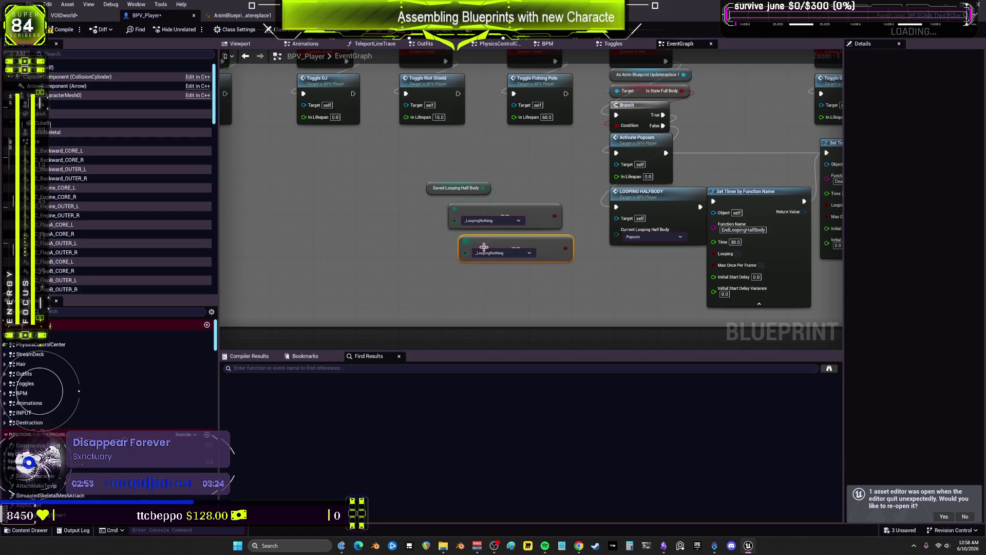
pyautogui.moveTo(538, 277)
pyautogui.mouseDown()
pyautogui.moveTo(457, 216)
pyautogui.moveTo(459, 279)
pyautogui.mouseUp()
pyautogui.hotkey('ctrl', 'c')
pyautogui.hotkey('ctrl', 'v')
pyautogui.moveTo(483, 188); pyautogui.dragTo(460, 315)
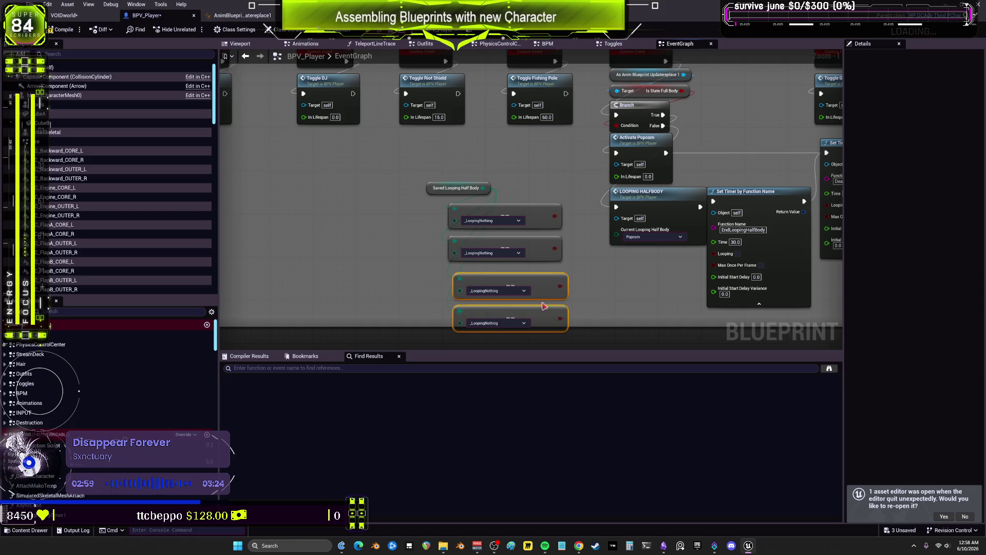
pyautogui.scroll(1, 564, 295)
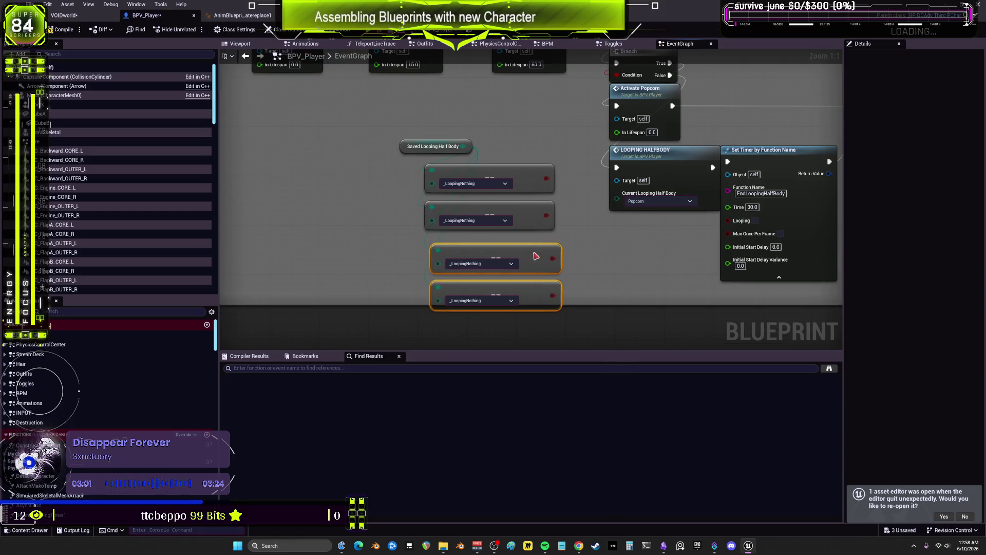
pyautogui.moveTo(537, 256); pyautogui.dragTo(531, 250)
# - Try BodyPillow and Popcorn, settle on _LoopingNothing, and undo the extra comparisons
pyautogui.click(485, 183)
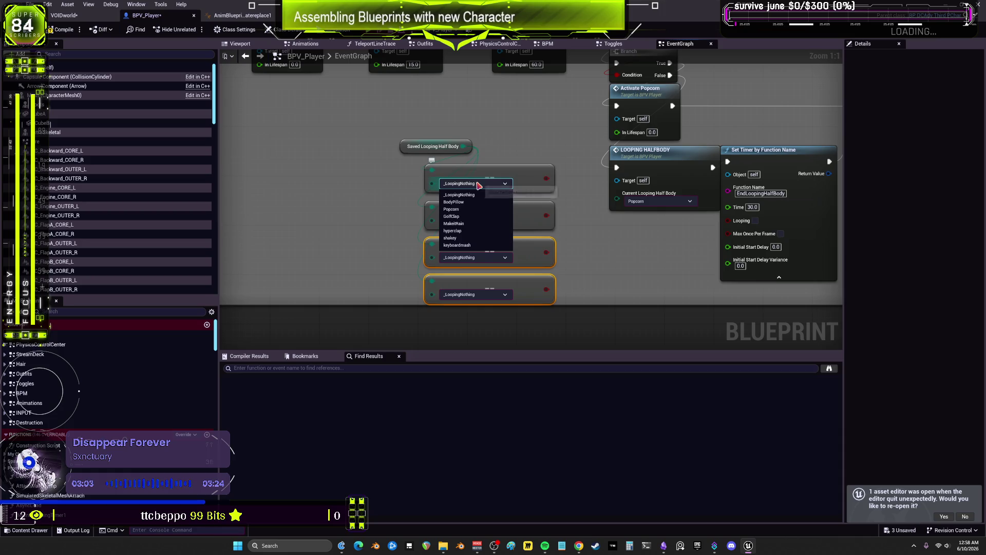
pyautogui.click(472, 203)
pyautogui.click(475, 221)
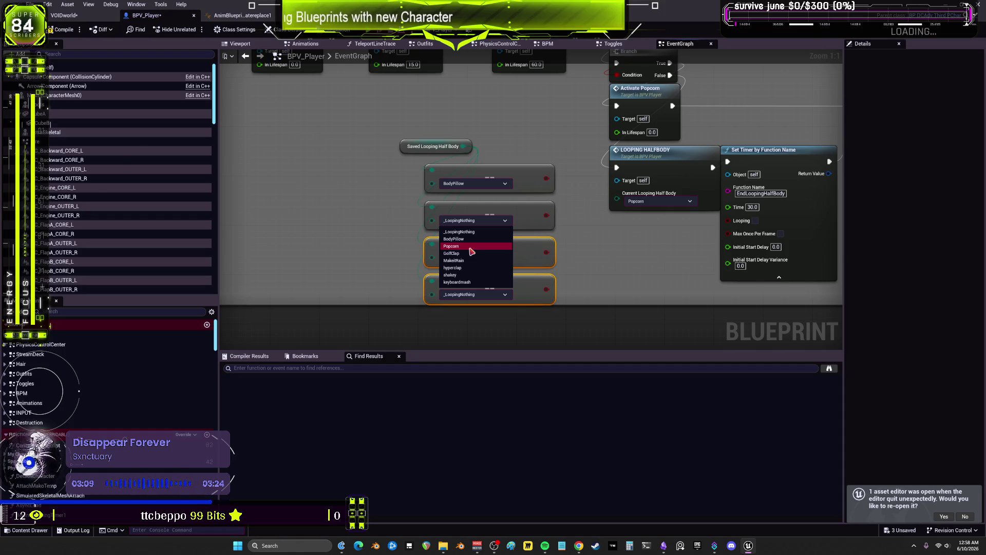
pyautogui.click(470, 247)
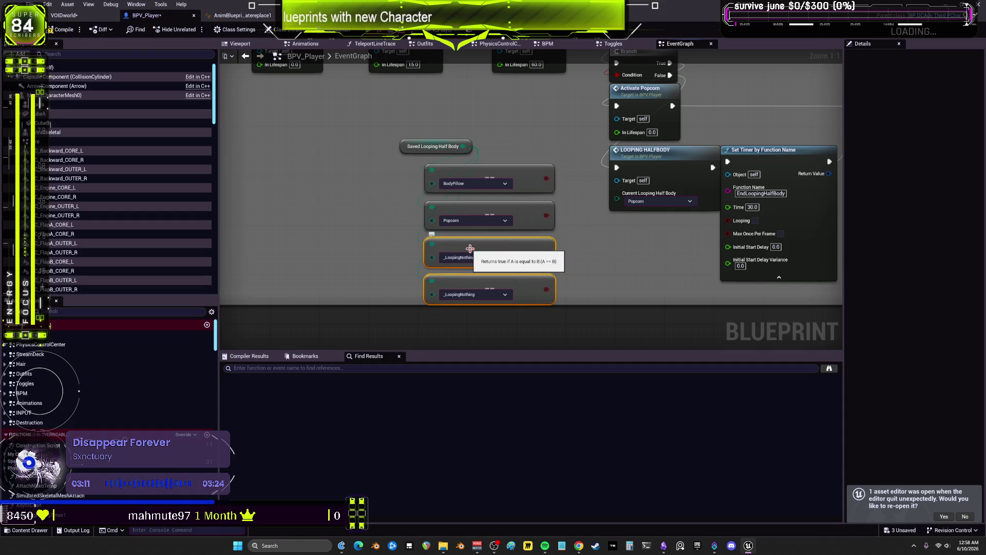
pyautogui.click(505, 184)
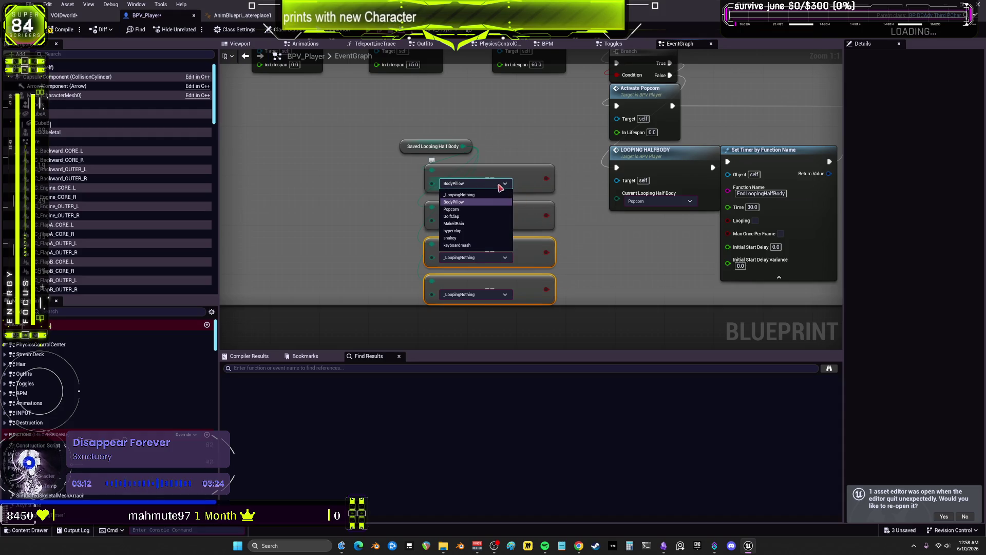
pyautogui.click(462, 191)
pyautogui.hotkey('ctrl', 'z')
pyautogui.hotkey('ctrl', 'z')
pyautogui.hotkey('ctrl', 'z')
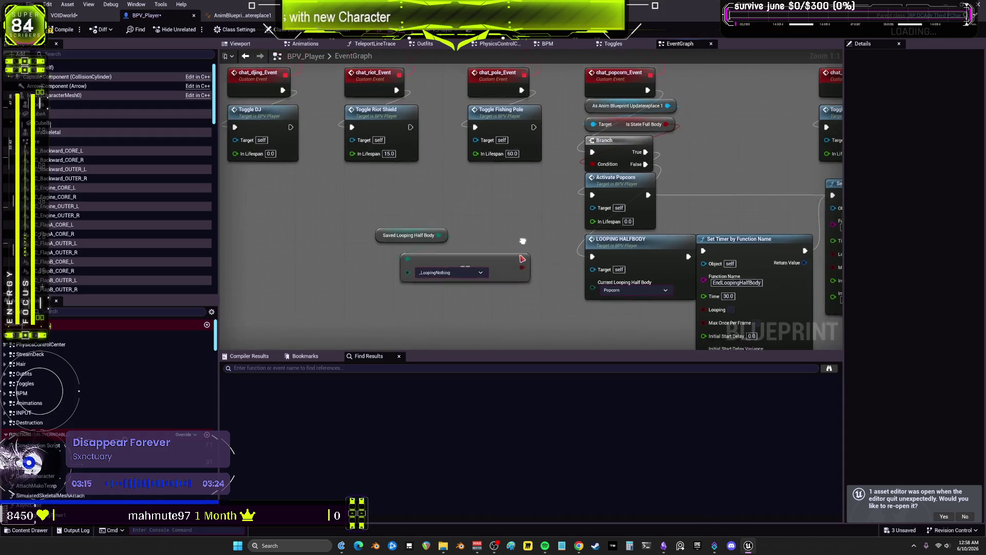
pyautogui.hotkey('ctrl', 'z')
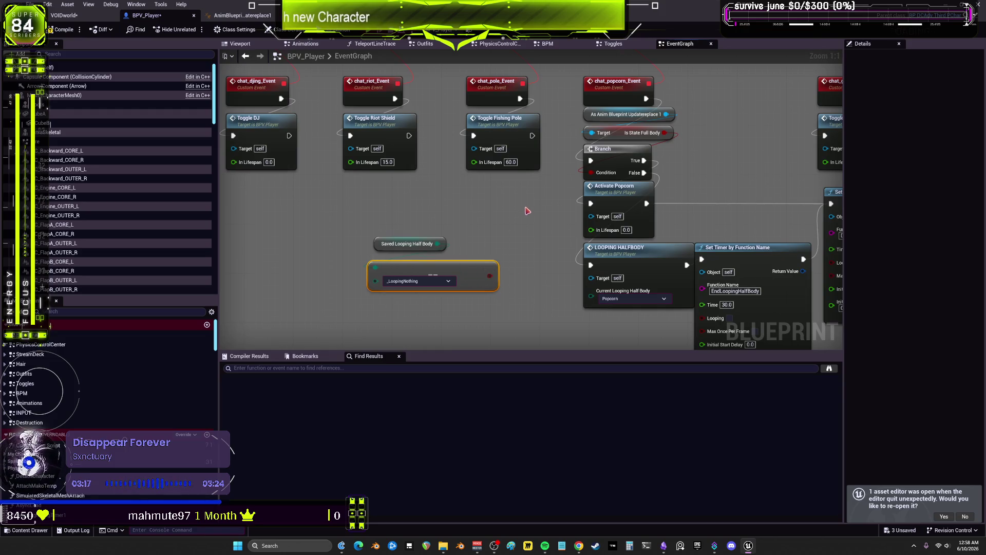
pyautogui.moveTo(745, 150)
pyautogui.mouseDown()
pyautogui.moveTo(583, 181)
pyautogui.moveTo(706, 117)
pyautogui.mouseUp()
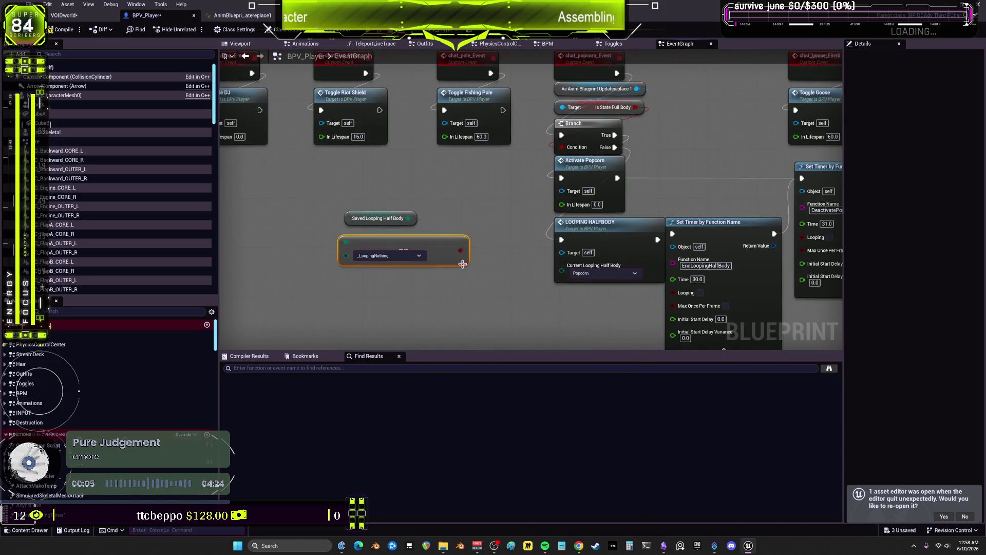
# - Add a Branch node positioned above the Saved Looping Half Body equality check
pyautogui.click(455, 194)
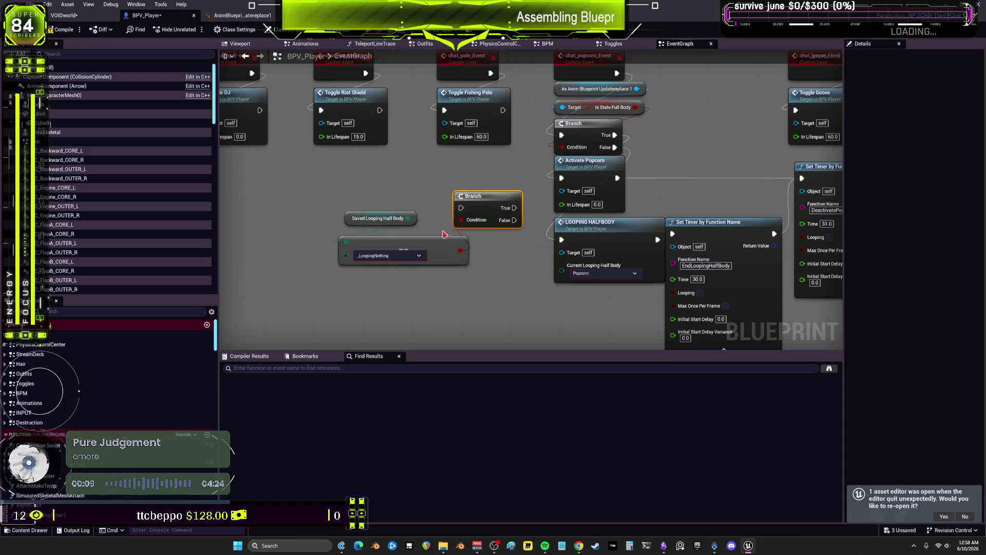
pyautogui.keyDown('ctrl'); pyautogui.click(382, 220); pyautogui.keyUp('ctrl')
pyautogui.moveTo(393, 239); pyautogui.dragTo(461, 270)
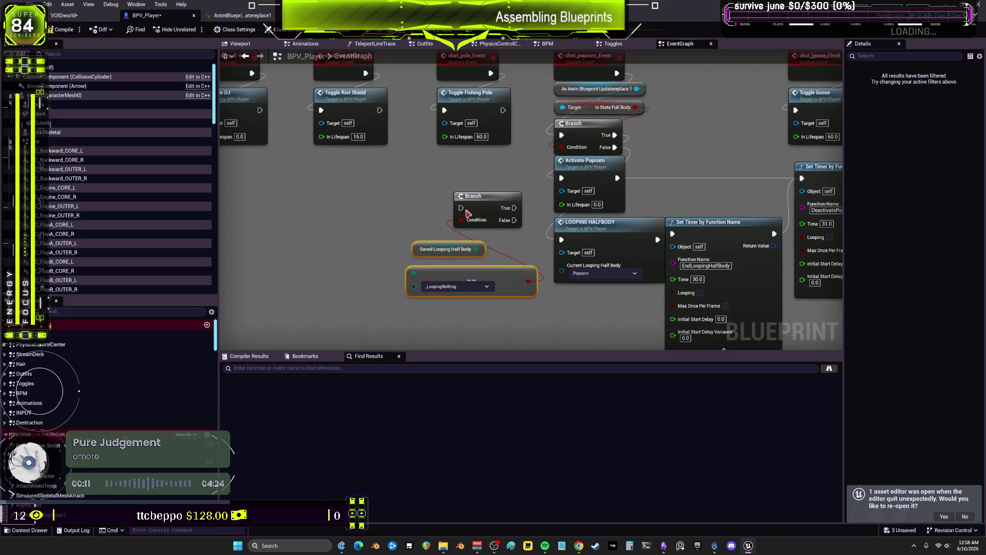
pyautogui.moveTo(481, 212); pyautogui.dragTo(438, 224)
# - Move the popcorn chain down and wire the Branch's True output into it
pyautogui.scroll(-2, 420, 158)
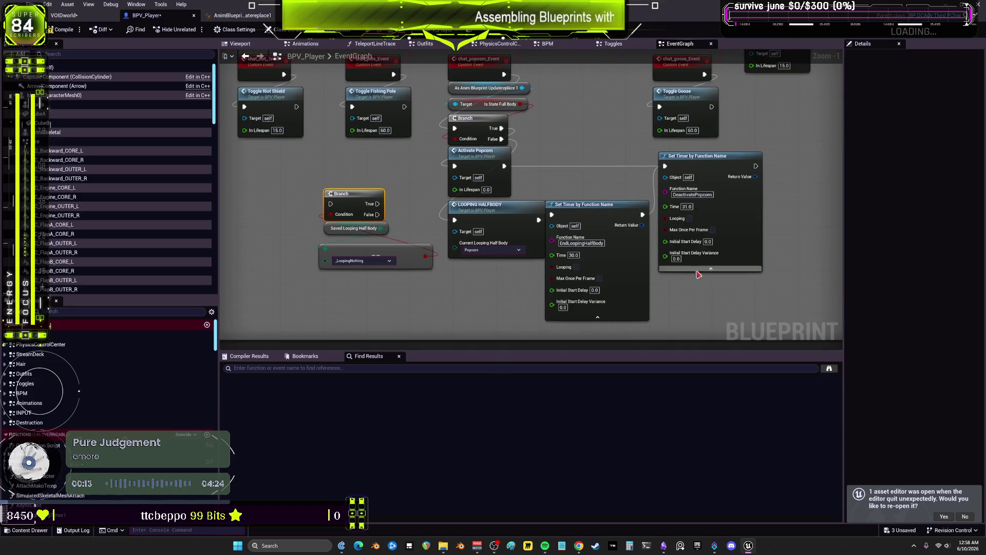
pyautogui.moveTo(732, 310)
pyautogui.mouseDown()
pyautogui.moveTo(559, 226)
pyautogui.moveTo(539, 203)
pyautogui.moveTo(517, 127)
pyautogui.moveTo(517, 256)
pyautogui.mouseUp()
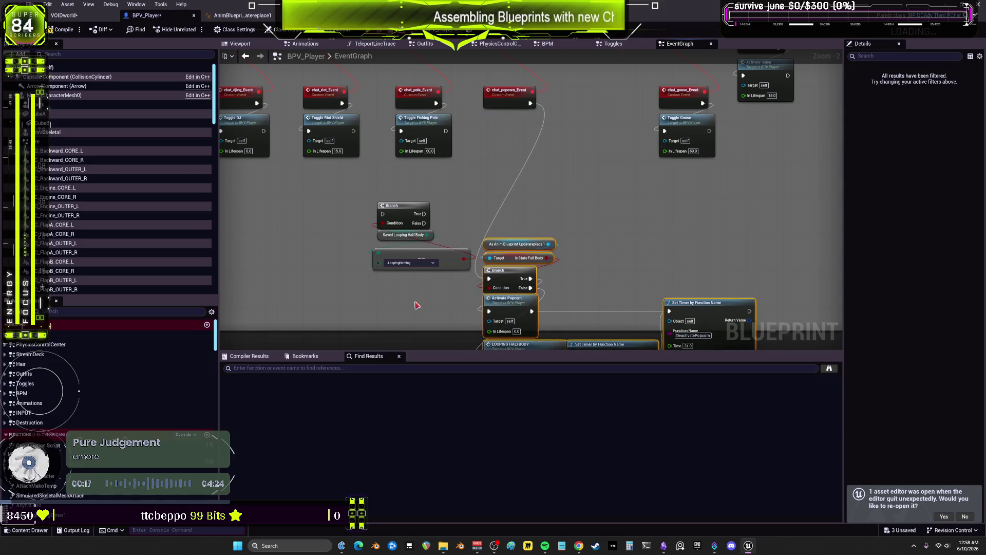
pyautogui.moveTo(413, 308)
pyautogui.mouseDown()
pyautogui.moveTo(400, 215)
pyautogui.moveTo(507, 142)
pyautogui.mouseUp()
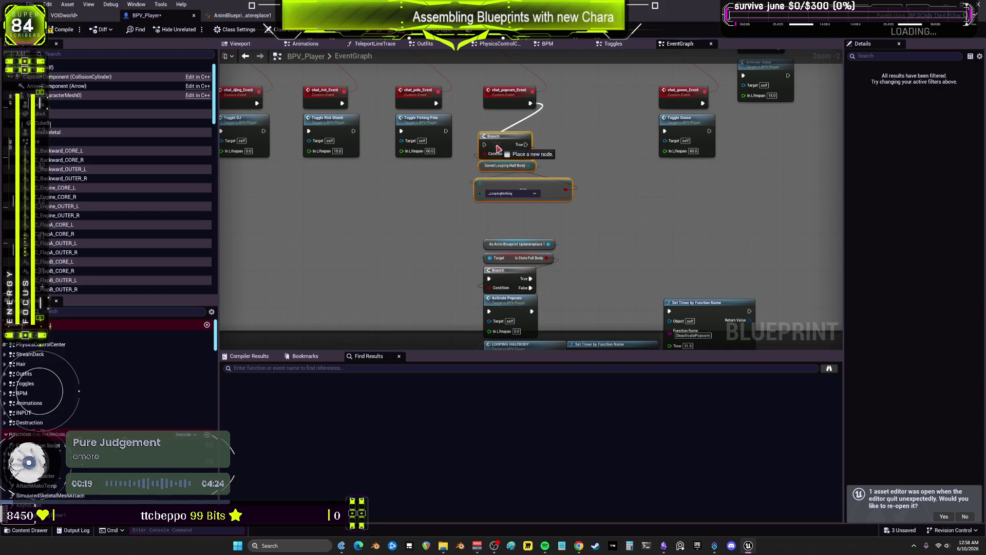
pyautogui.scroll(1, 559, 110)
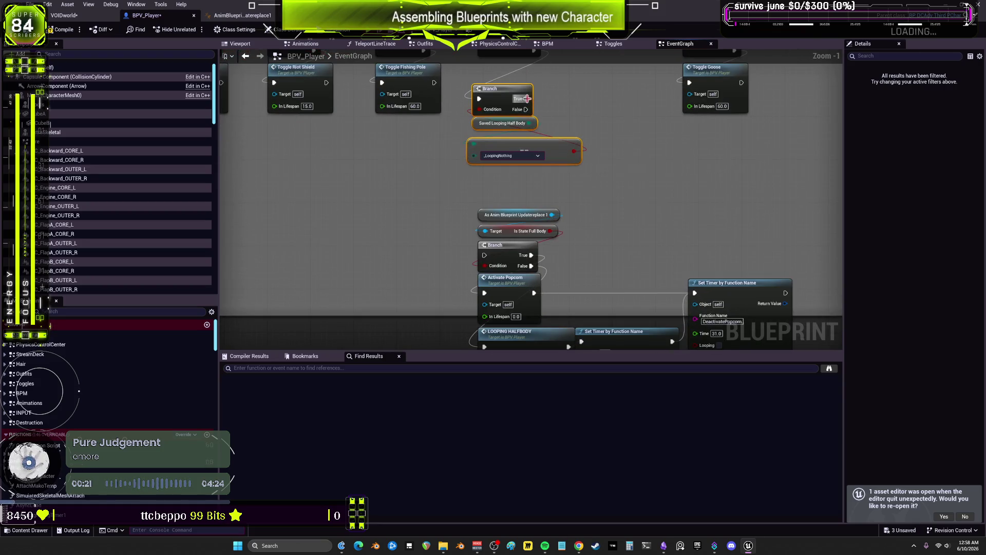
pyautogui.moveTo(526, 99); pyautogui.dragTo(485, 255)
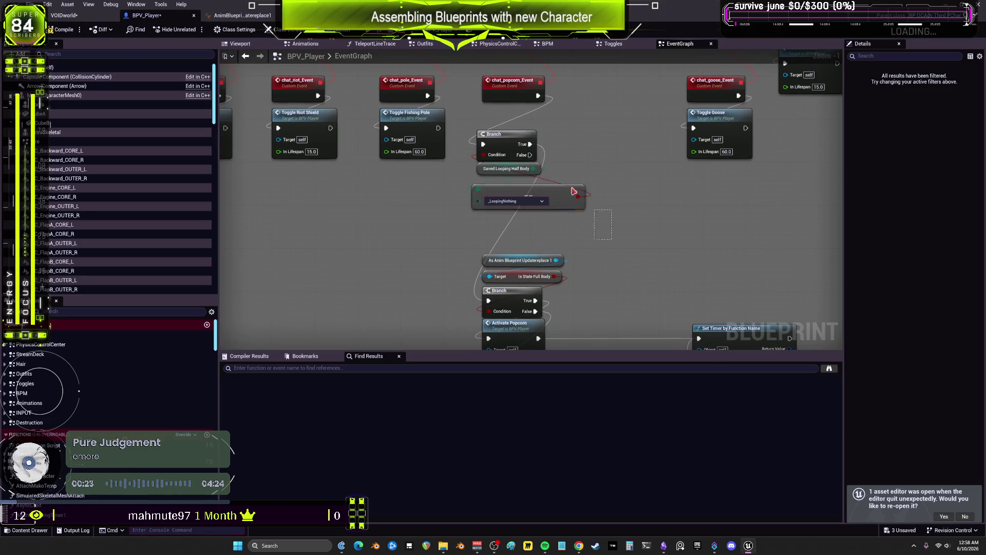
pyautogui.moveTo(574, 191); pyautogui.dragTo(501, 132)
pyautogui.moveTo(598, 131)
pyautogui.mouseDown()
pyautogui.moveTo(611, 271)
pyautogui.moveTo(585, 170)
pyautogui.moveTo(374, 185)
pyautogui.mouseUp()
pyautogui.moveTo(647, 209); pyautogui.dragTo(387, 198)
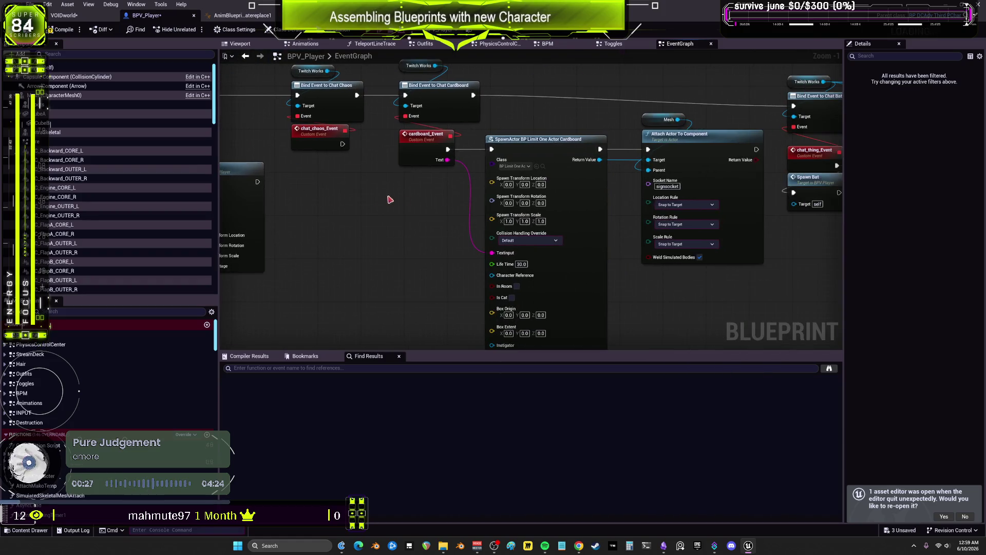
# - Move the bottle-spawning chain down, paste the Branch group, and wire shakey_Event through it into SpawnActor BP Bottle
pyautogui.moveTo(630, 249); pyautogui.dragTo(636, 264)
pyautogui.moveTo(729, 272)
pyautogui.mouseDown()
pyautogui.moveTo(616, 257)
pyautogui.moveTo(737, 243)
pyautogui.moveTo(691, 229)
pyautogui.mouseUp()
pyautogui.scroll(-4, 691, 229)
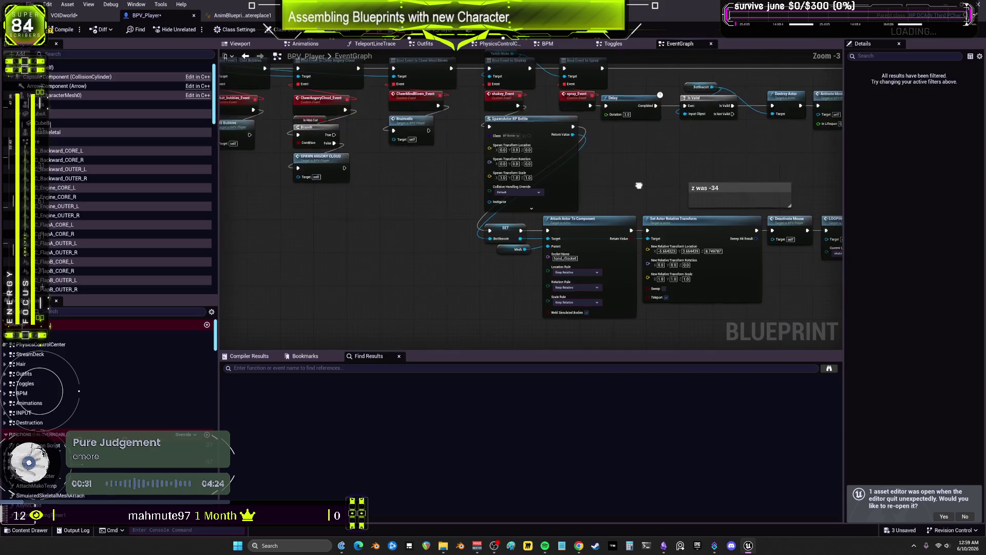
pyautogui.moveTo(715, 265)
pyautogui.mouseDown()
pyautogui.moveTo(636, 238)
pyautogui.moveTo(499, 167)
pyautogui.mouseUp()
pyautogui.scroll(3, 508, 149)
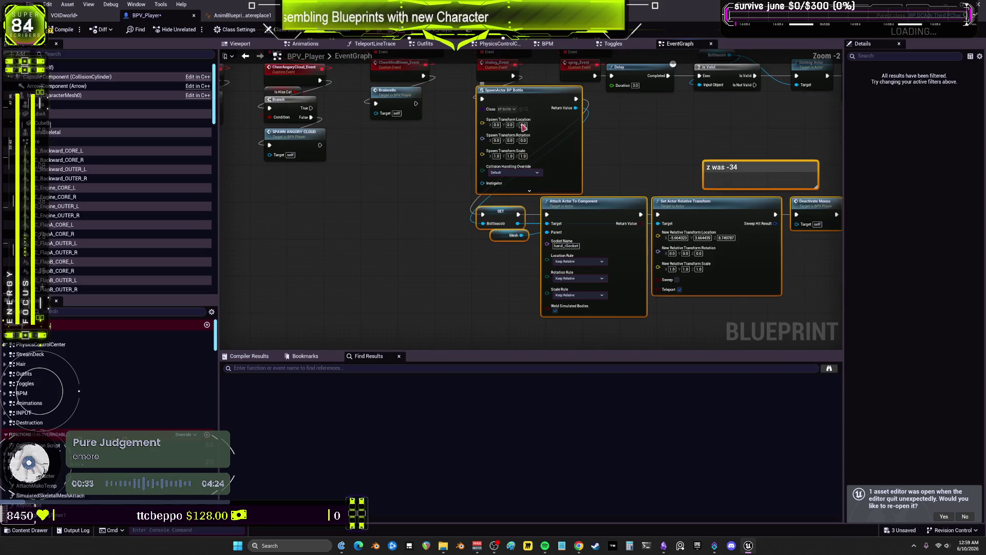
pyautogui.moveTo(530, 102); pyautogui.dragTo(529, 238)
pyautogui.hotkey('ctrl', 'v')
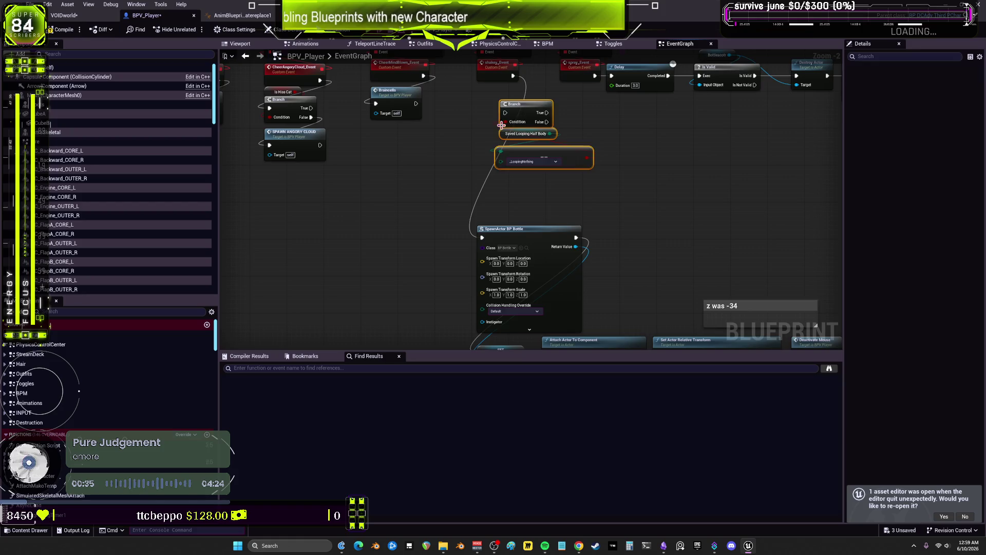
pyautogui.scroll(2, 511, 152)
pyautogui.moveTo(511, 152)
pyautogui.mouseDown()
pyautogui.moveTo(583, 161)
pyautogui.moveTo(572, 163)
pyautogui.moveTo(564, 147)
pyautogui.mouseUp()
pyautogui.moveTo(519, 97)
pyautogui.mouseDown()
pyautogui.moveTo(511, 145)
pyautogui.moveTo(501, 142)
pyautogui.mouseUp()
# - Review the LOOPING_HALFBODY event definition, then return to the bottle-spawning chain in the EventGraph
pyautogui.scroll(-2, 627, 214)
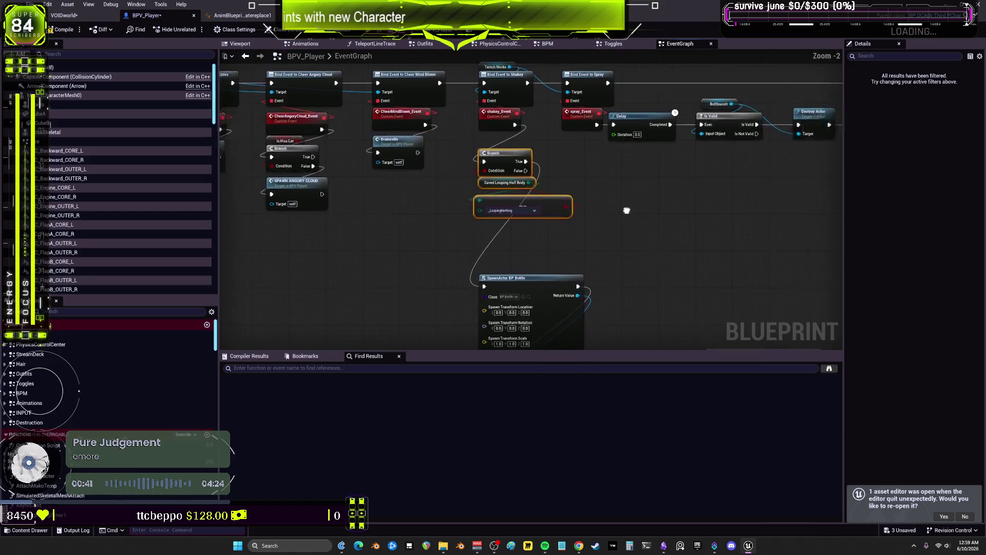
pyautogui.moveTo(627, 213); pyautogui.dragTo(607, 198)
pyautogui.moveTo(685, 226); pyautogui.dragTo(450, 238)
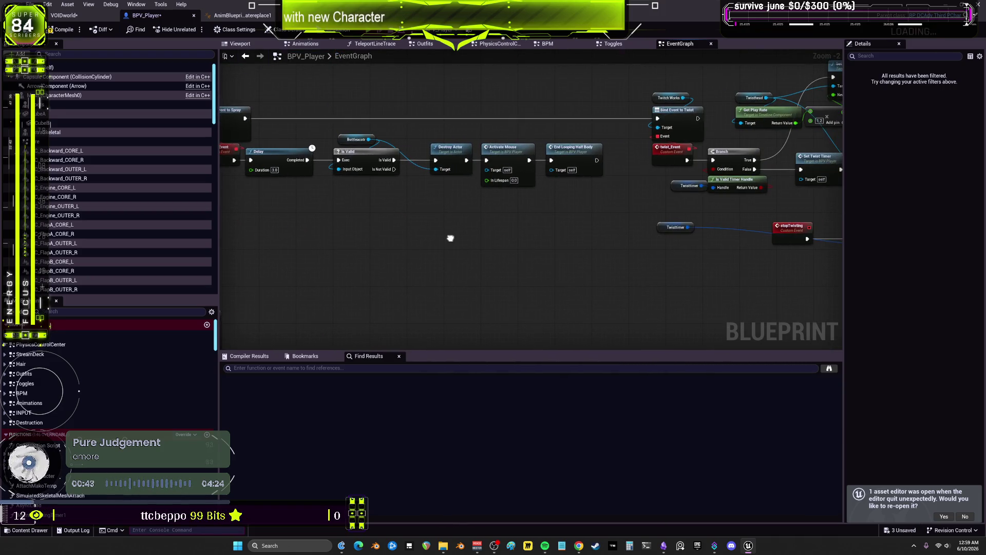
pyautogui.scroll(2, 450, 238)
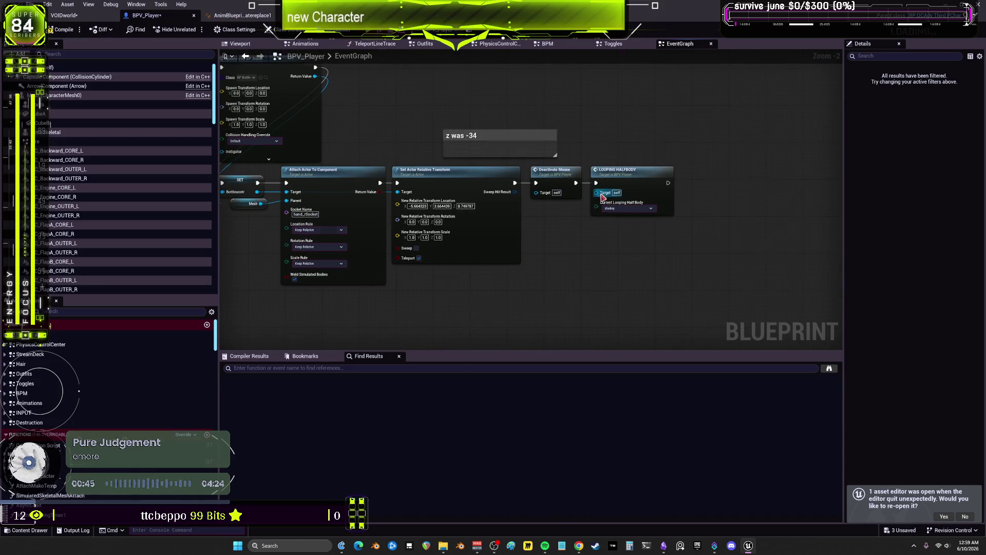
pyautogui.doubleClick(635, 174)
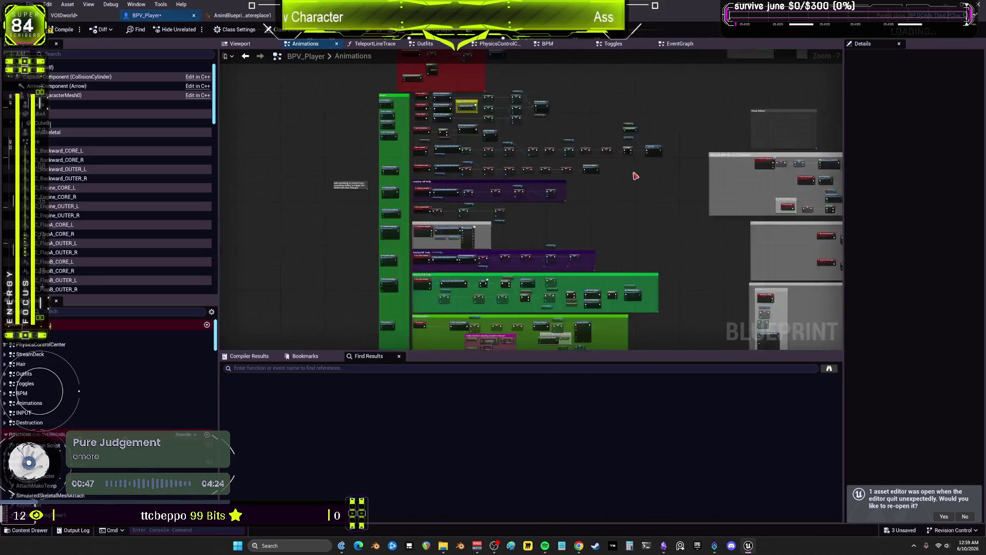
pyautogui.moveTo(718, 162); pyautogui.dragTo(514, 163)
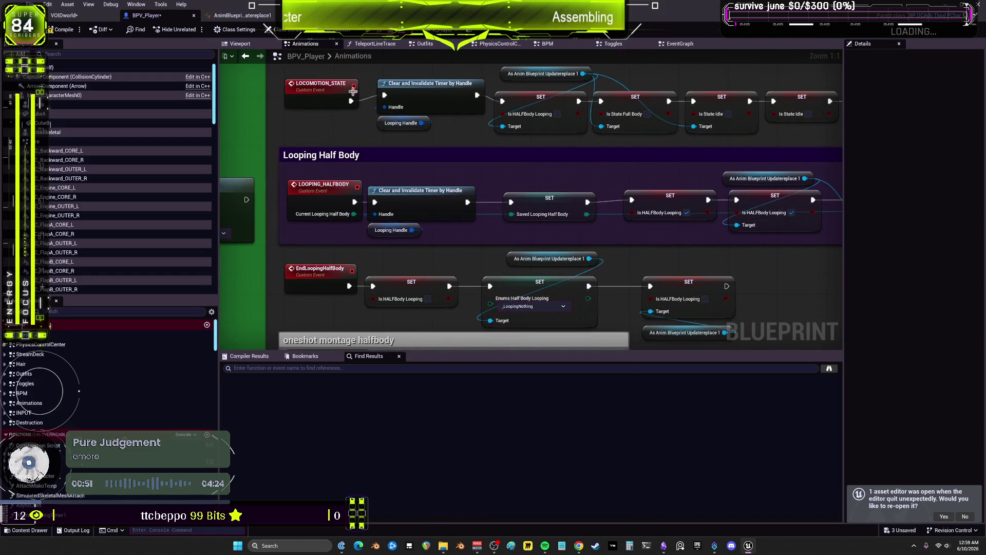
pyautogui.click(254, 58)
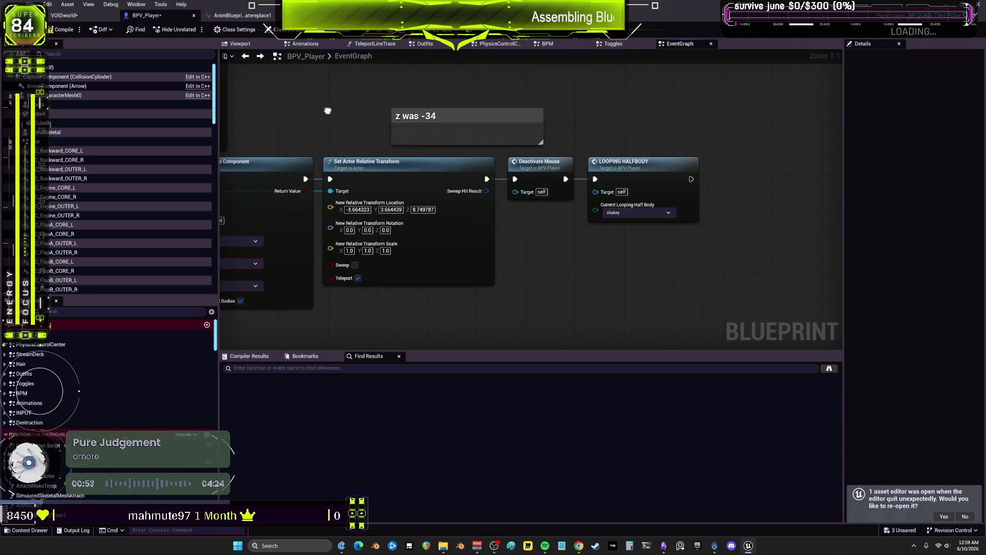
pyautogui.moveTo(329, 117)
pyautogui.mouseDown()
pyautogui.moveTo(597, 126)
pyautogui.moveTo(609, 268)
pyautogui.moveTo(408, 241)
pyautogui.moveTo(497, 284)
pyautogui.moveTo(589, 306)
pyautogui.mouseUp()
pyautogui.scroll(-1, 558, 303)
# - Open the BP_Bottle blueprint from the BottleLiquid content folder
pyautogui.click(446, 176)
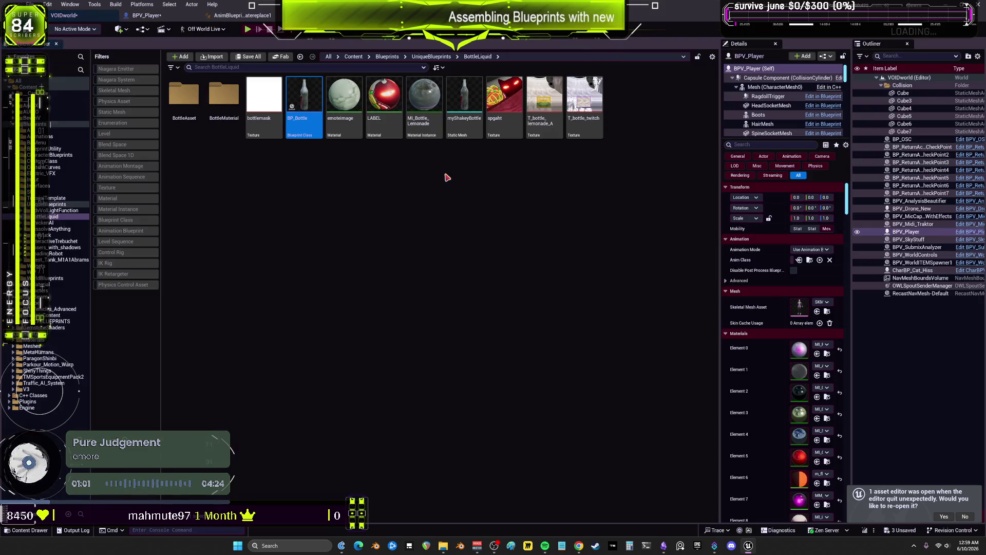
pyautogui.press('Return')
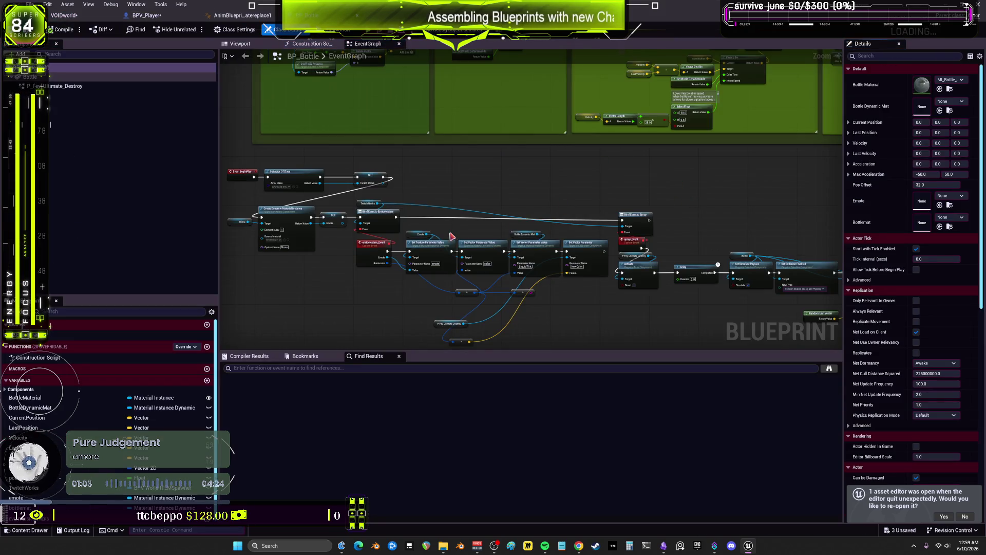
pyautogui.scroll(-4, 481, 222)
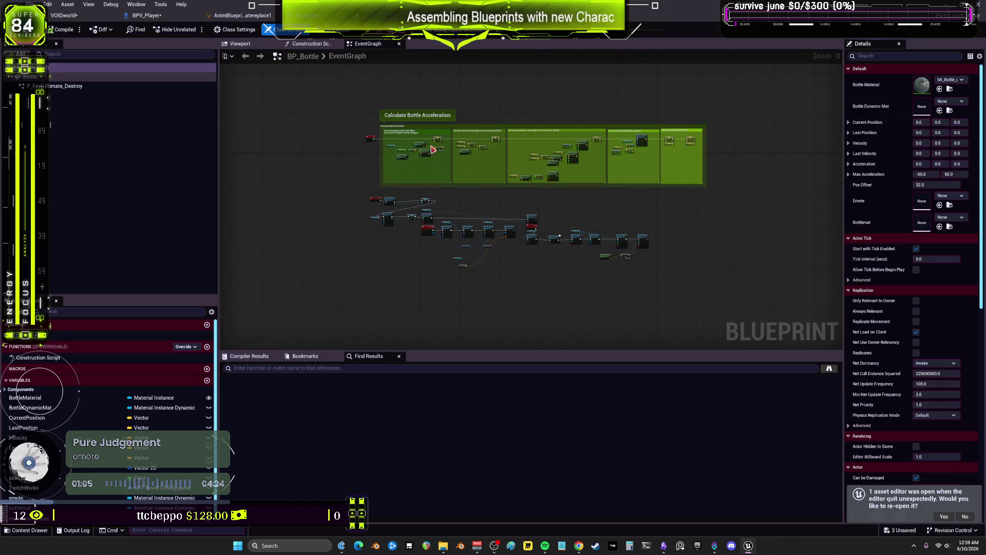
pyautogui.scroll(7, 503, 226)
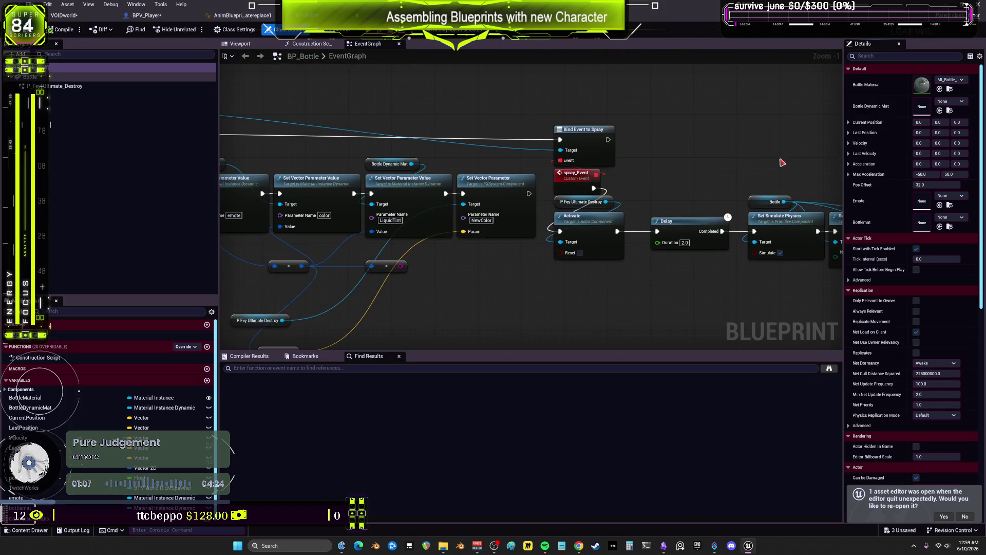
# - Pan to the spray impulse nodes and add a new comment box below them
pyautogui.moveTo(779, 159); pyautogui.dragTo(413, 143)
pyautogui.scroll(-5, 573, 157)
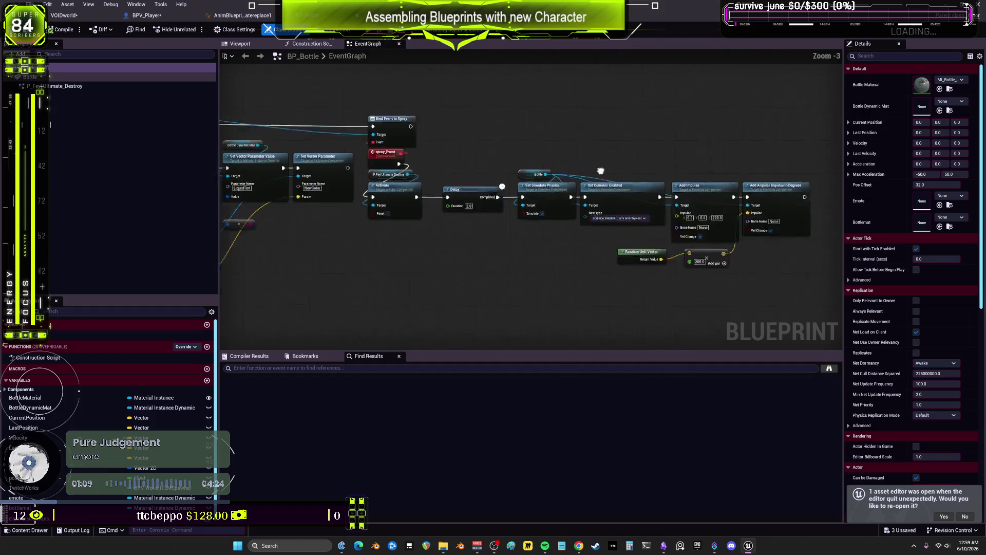
pyautogui.scroll(3, 380, 235)
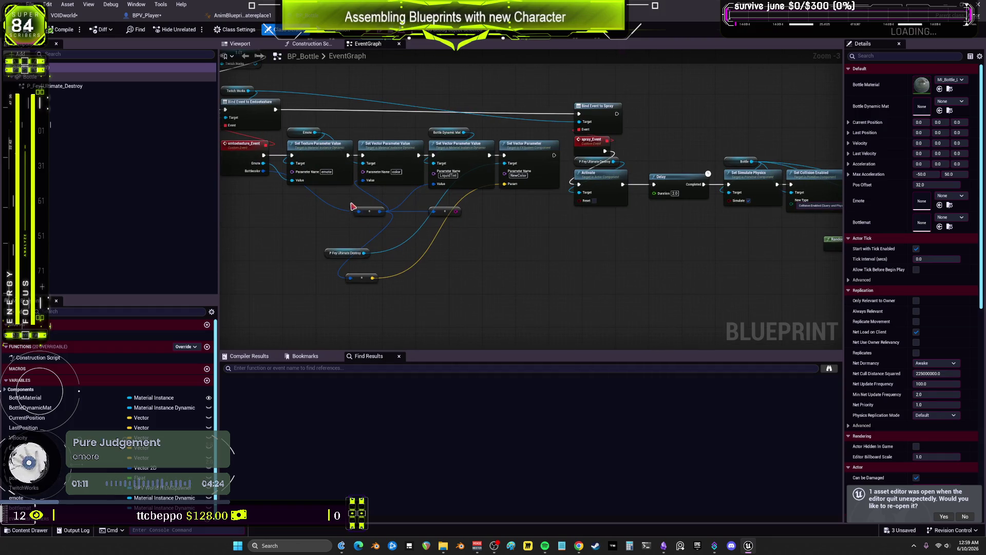
pyautogui.moveTo(353, 206); pyautogui.dragTo(605, 229)
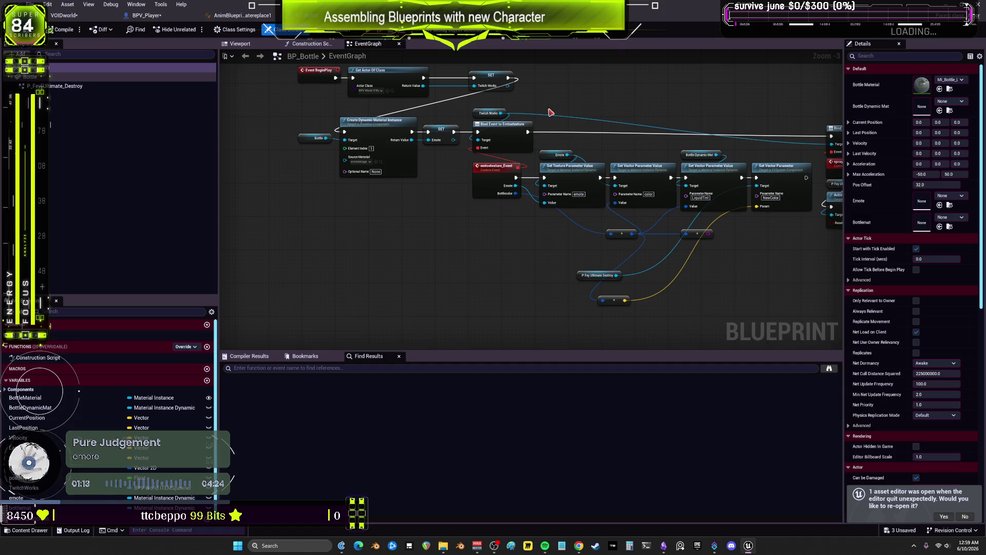
pyautogui.moveTo(556, 105)
pyautogui.mouseDown()
pyautogui.moveTo(564, 121)
pyautogui.moveTo(620, 132)
pyautogui.mouseUp()
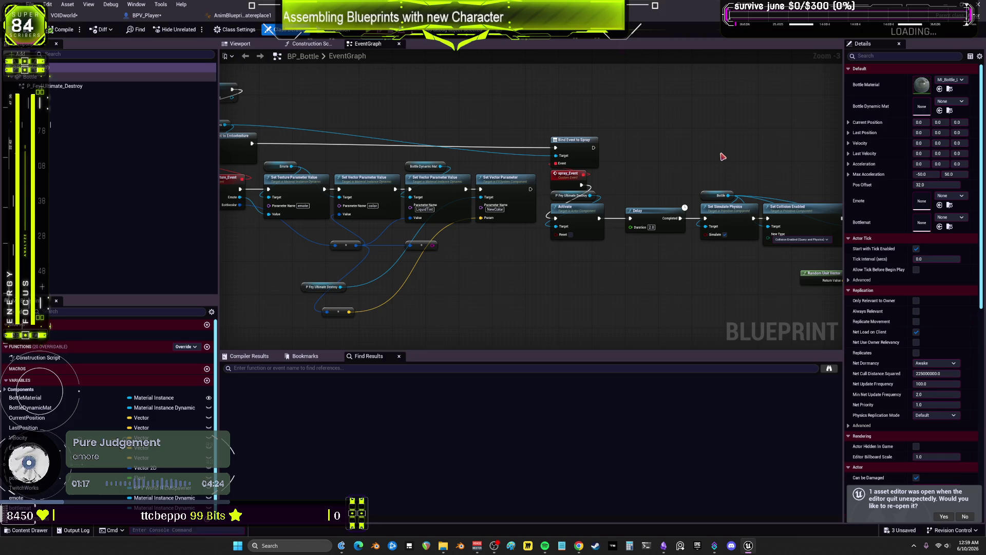
pyautogui.moveTo(708, 152); pyautogui.dragTo(409, 130)
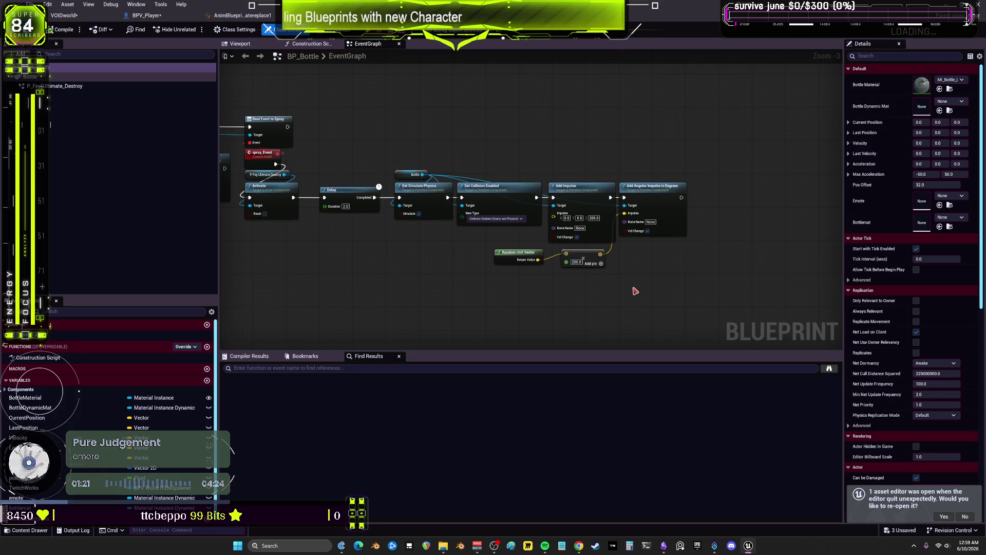
pyautogui.scroll(-2, 635, 291)
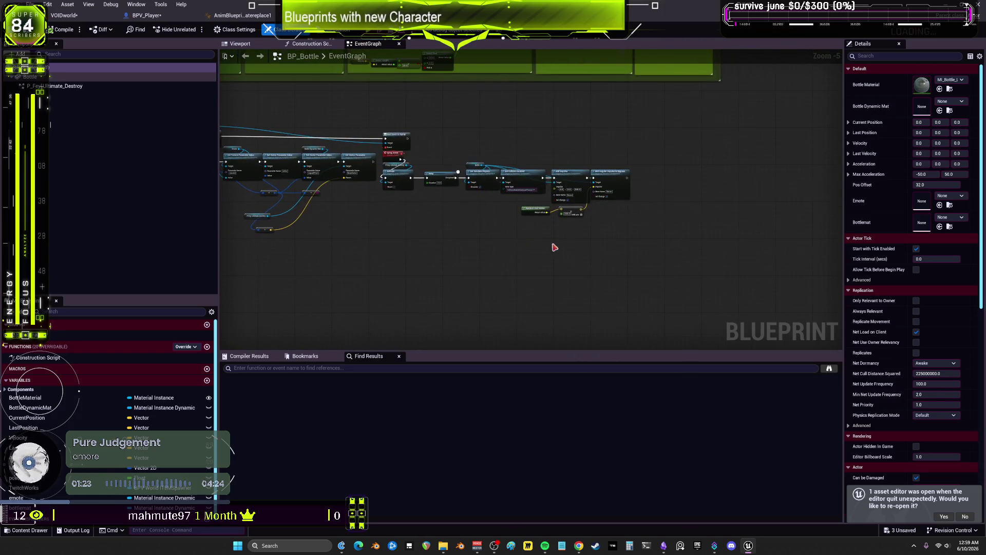
pyautogui.press('c')
pyautogui.write('add return actor to')
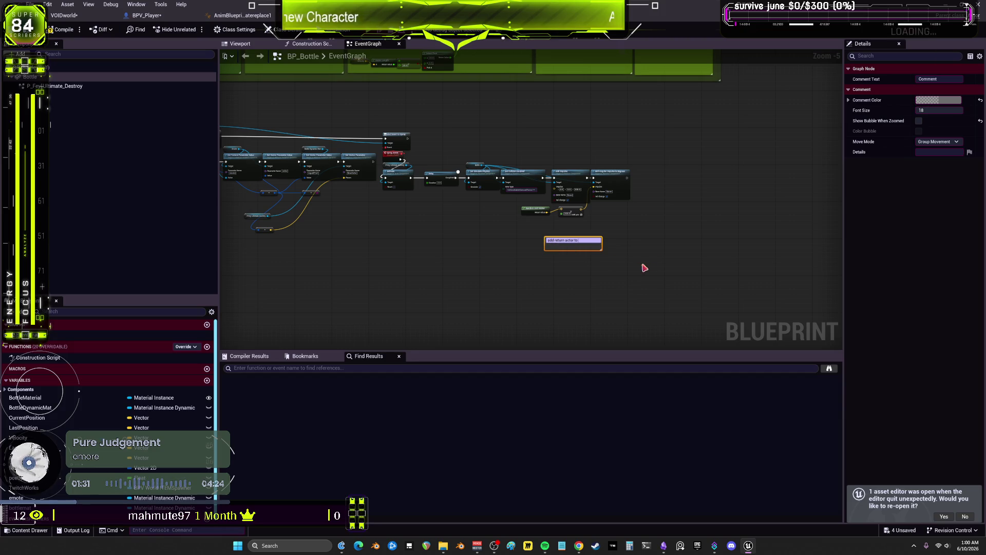
# - Title the comment 'add return actor to looping empty'
pyautogui.write('looping emp')
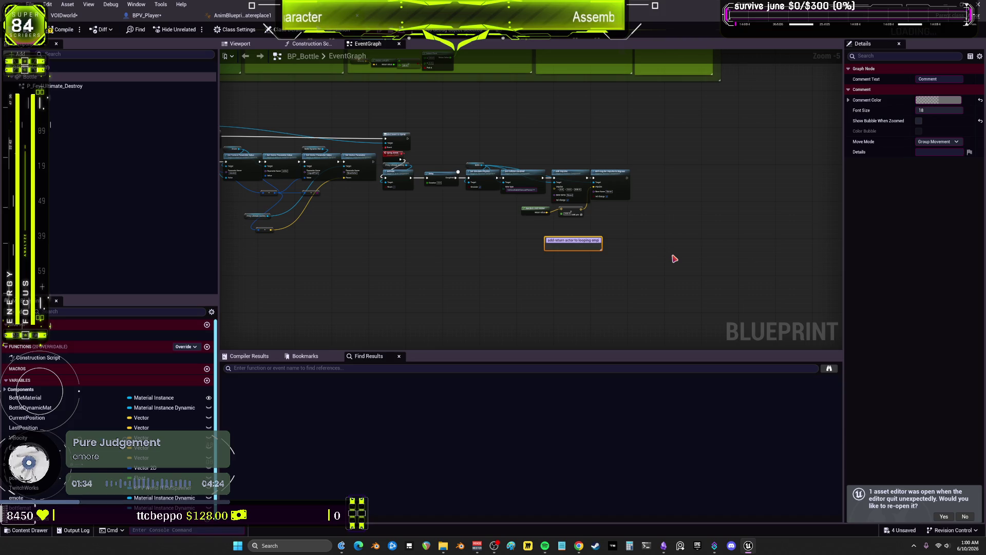
pyautogui.press('Return')
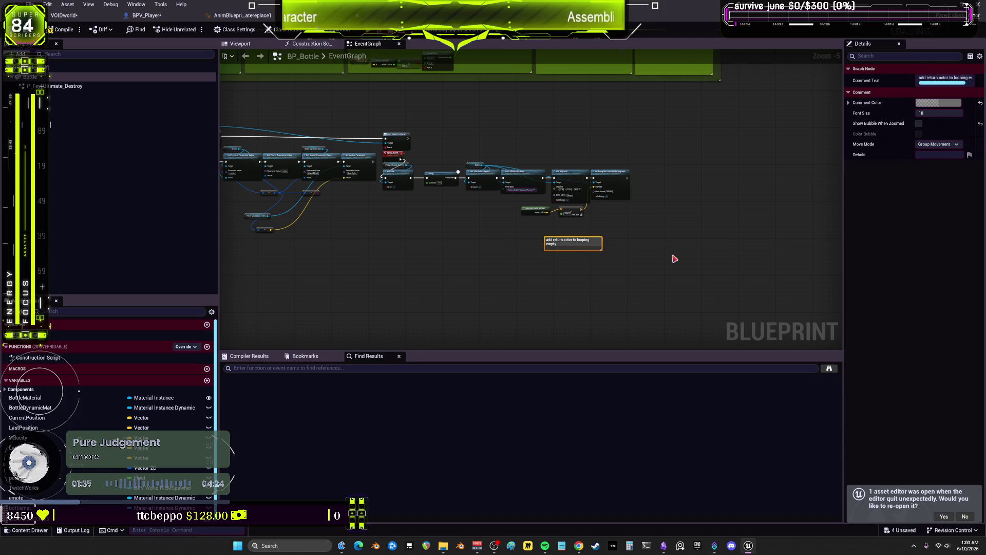
pyautogui.scroll(3, 675, 258)
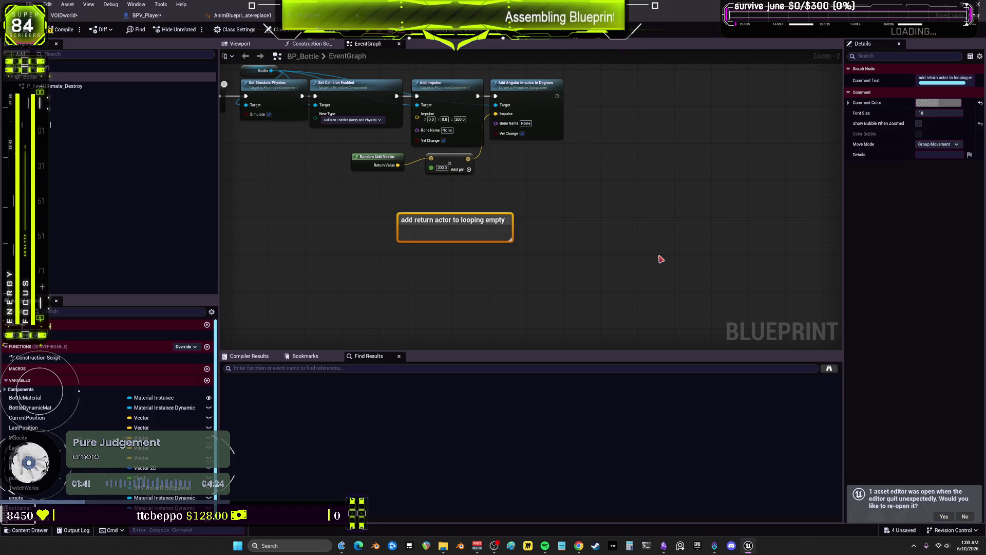
pyautogui.scroll(-3, 325, 146)
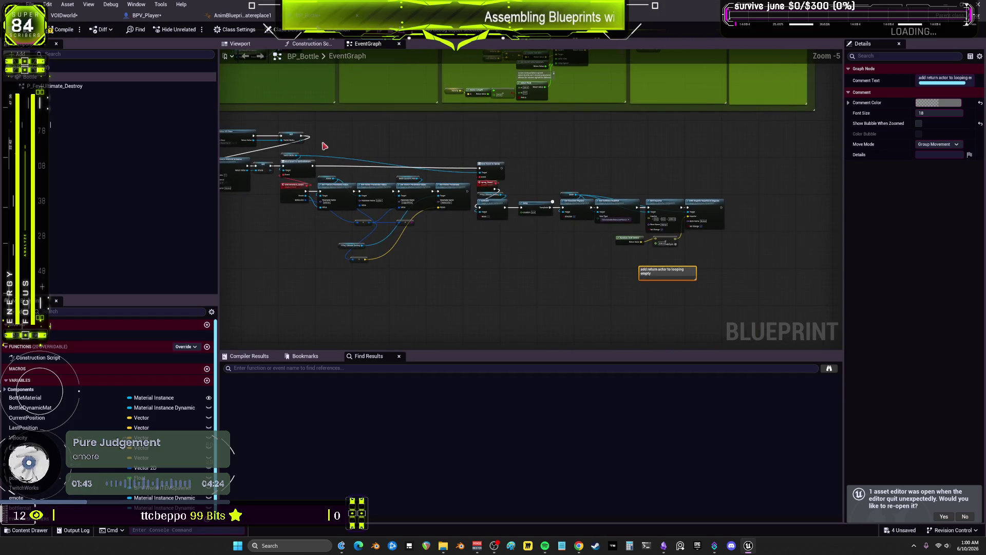
pyautogui.scroll(3, 359, 149)
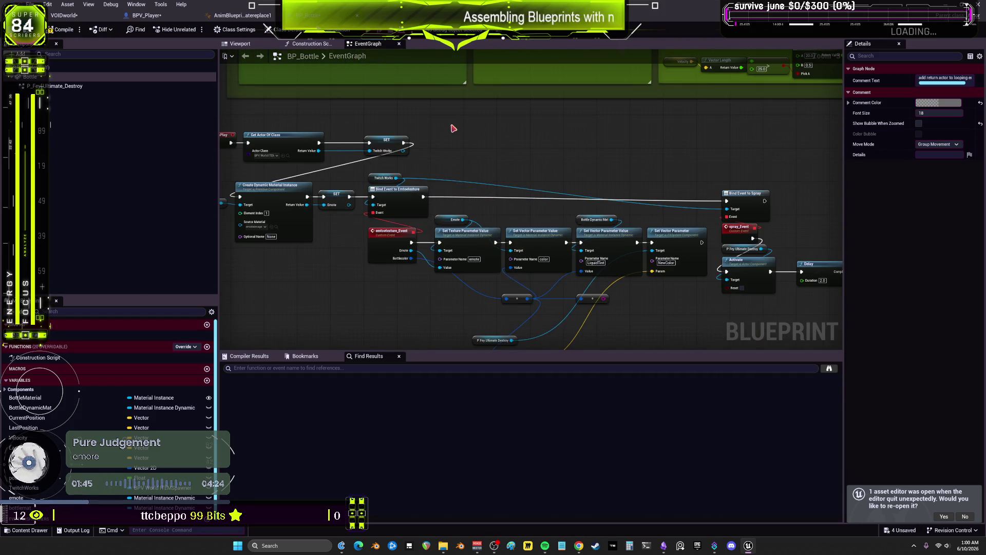
pyautogui.scroll(-2, 454, 128)
pyautogui.scroll(3, 495, 219)
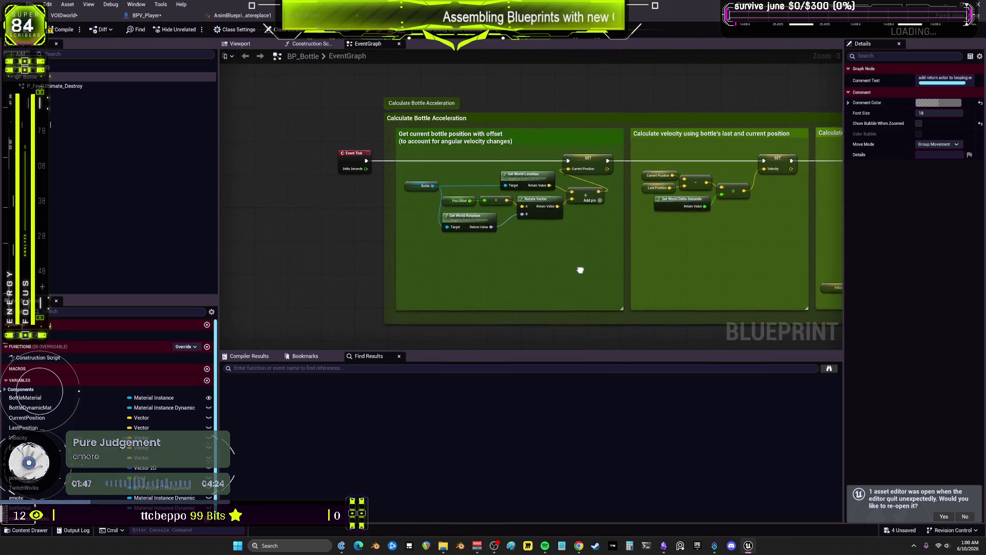
pyautogui.scroll(-2, 514, 215)
pyautogui.scroll(2, 598, 207)
pyautogui.moveTo(599, 207)
pyautogui.mouseDown()
pyautogui.moveTo(649, 181)
pyautogui.moveTo(479, 247)
pyautogui.mouseUp()
pyautogui.scroll(-4, 479, 247)
pyautogui.moveTo(619, 293); pyautogui.dragTo(666, 173)
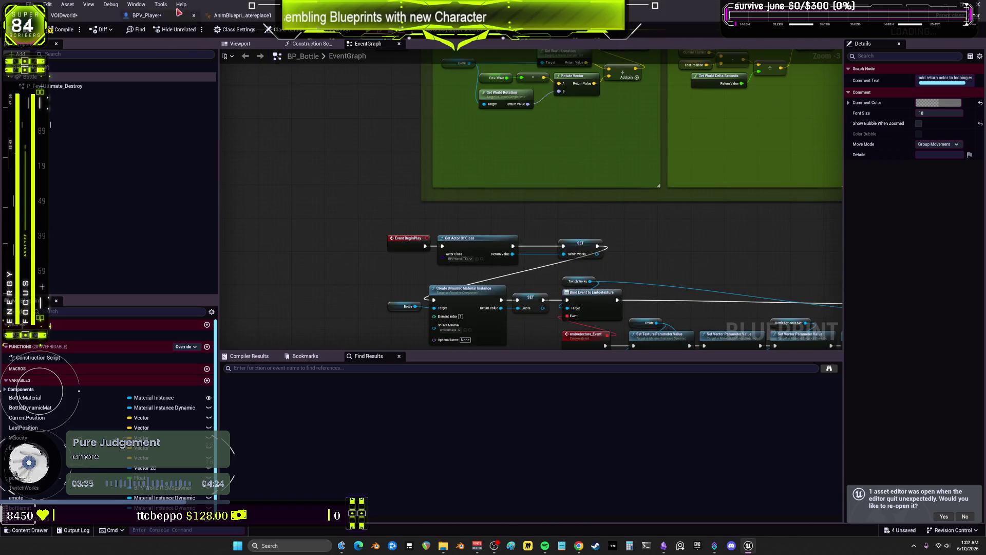
# - Select the SpawnActor BP Bottle node in BPV_Player's EventGraph
pyautogui.click(492, 220)
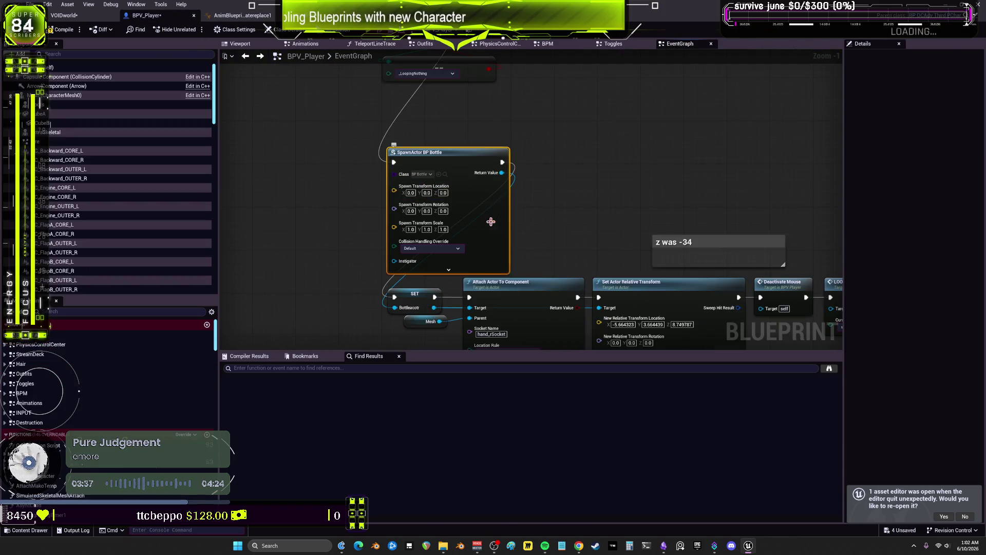
# - Connect a Self reference to SpawnActor BP Bottle's Owner pin and compile BPV_Player
pyautogui.click(448, 269)
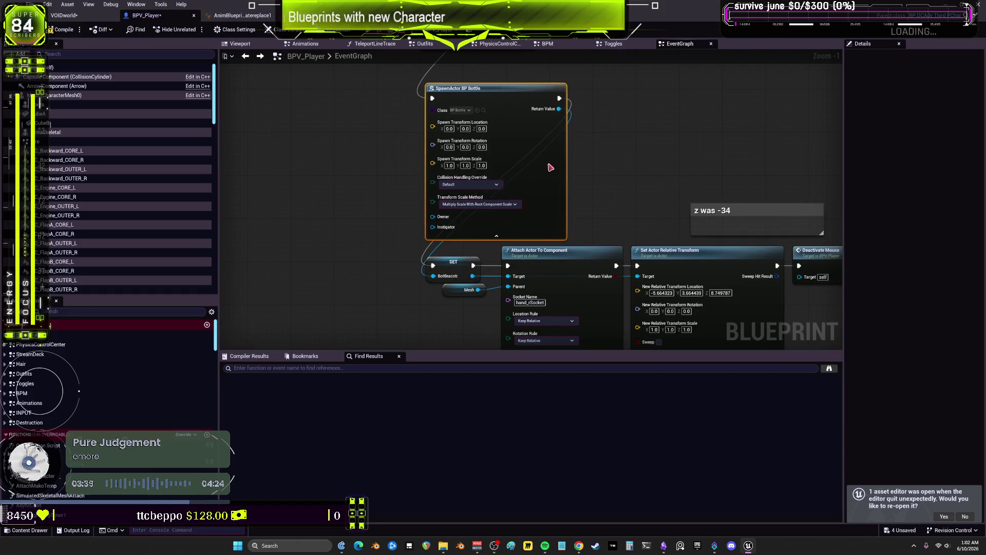
pyautogui.rightClick(358, 190)
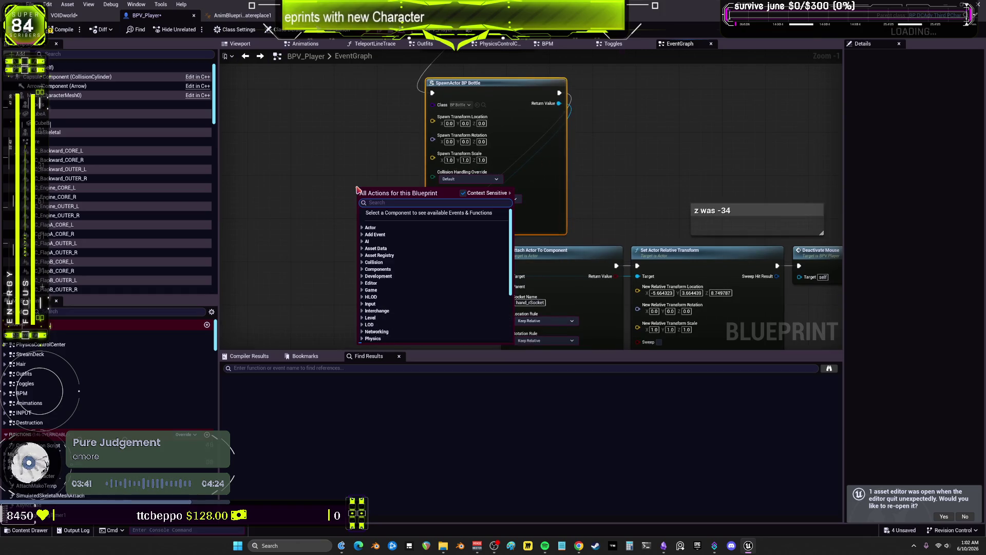
pyautogui.write('ssel')
pyautogui.press('BackSpace')
pyautogui.press('BackSpace')
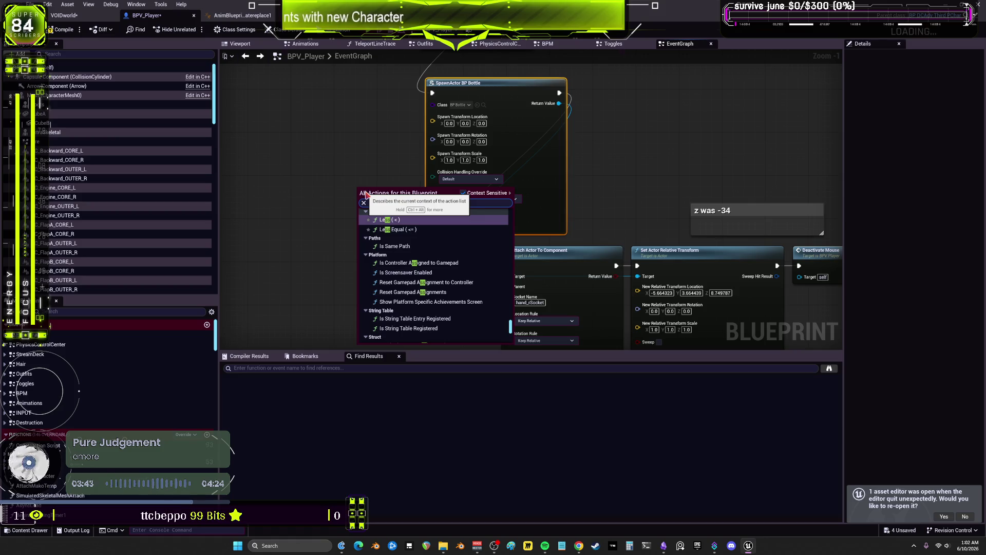
pyautogui.write('elf')
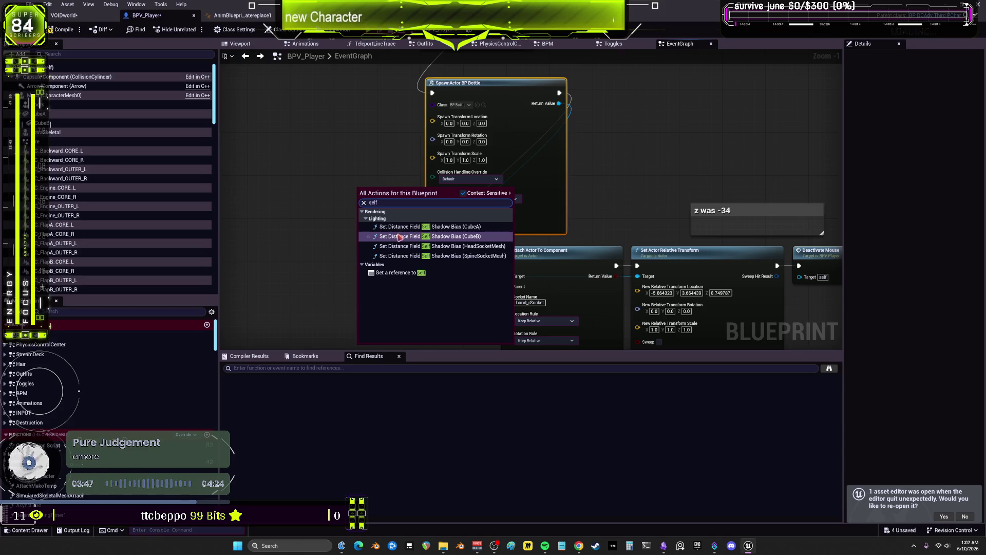
pyautogui.click(396, 276)
pyautogui.moveTo(395, 194)
pyautogui.mouseDown()
pyautogui.moveTo(429, 220)
pyautogui.moveTo(397, 219)
pyautogui.moveTo(443, 211)
pyautogui.moveTo(433, 211)
pyautogui.mouseUp()
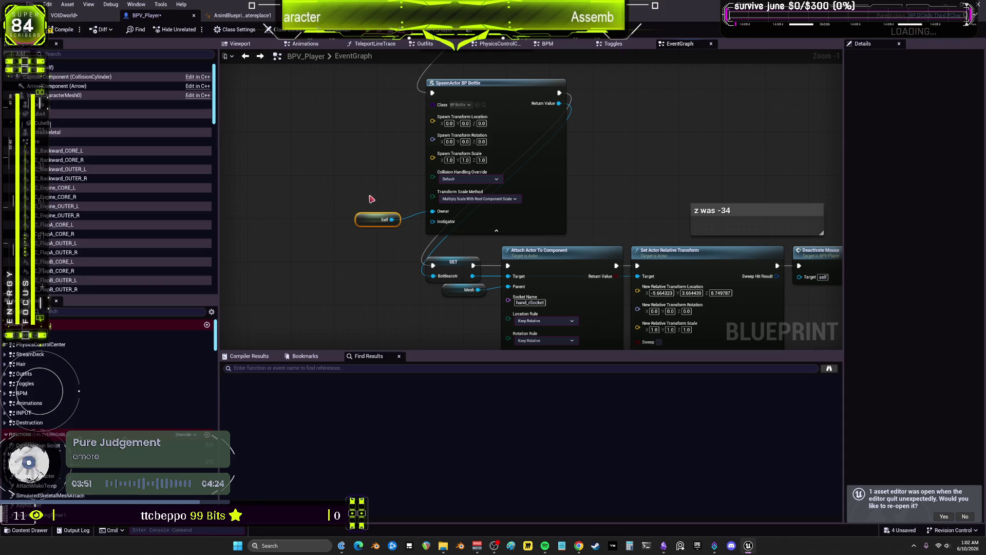
pyautogui.moveTo(363, 221); pyautogui.dragTo(374, 211)
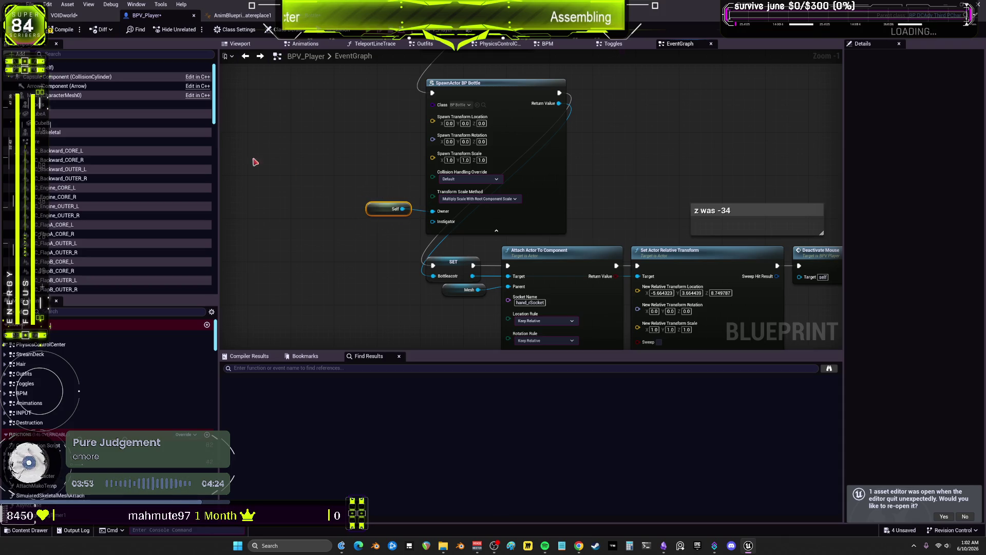
pyautogui.click(63, 30)
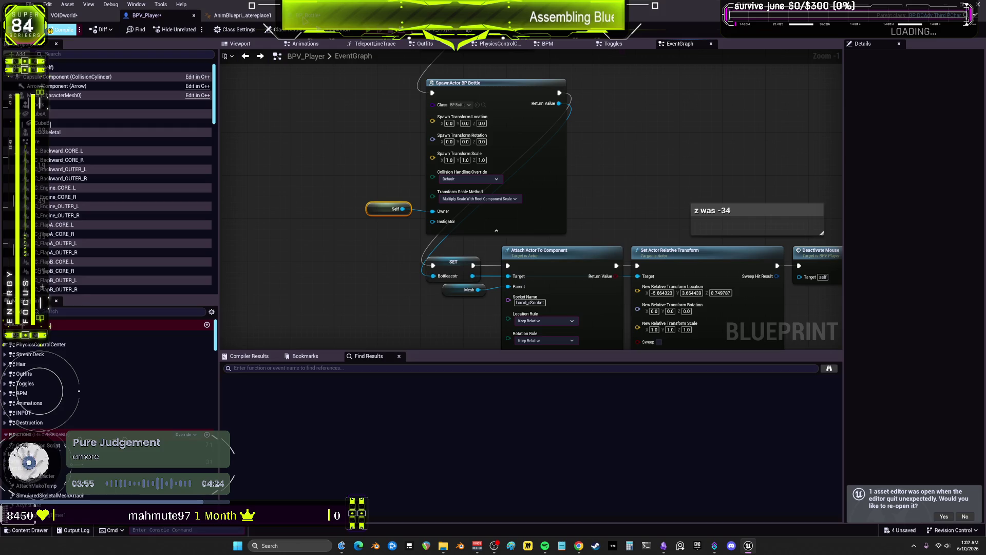
pyautogui.click(308, 15)
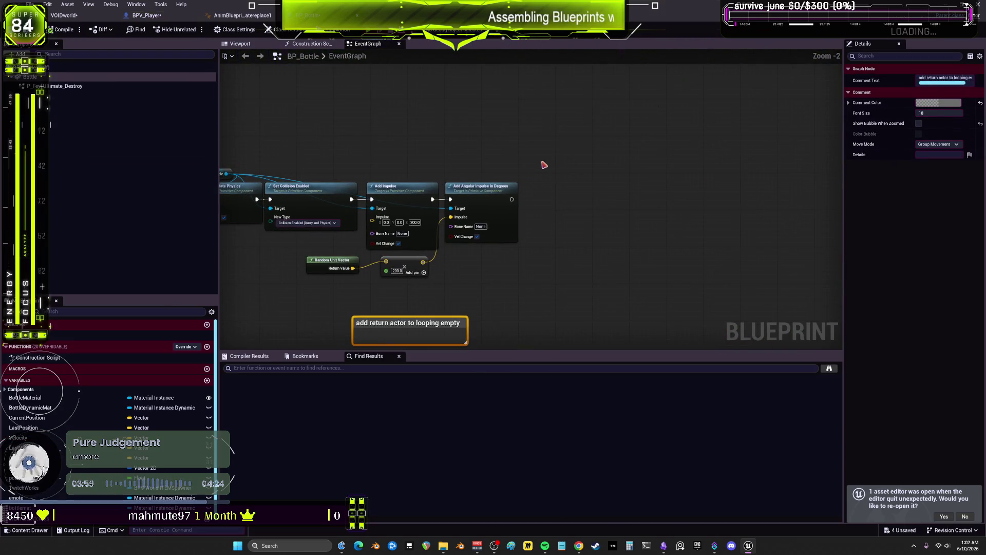
# - Add a Get Owner node and cast its Return Value to BPV_Player
pyautogui.rightClick(548, 160)
pyautogui.write('get owner')
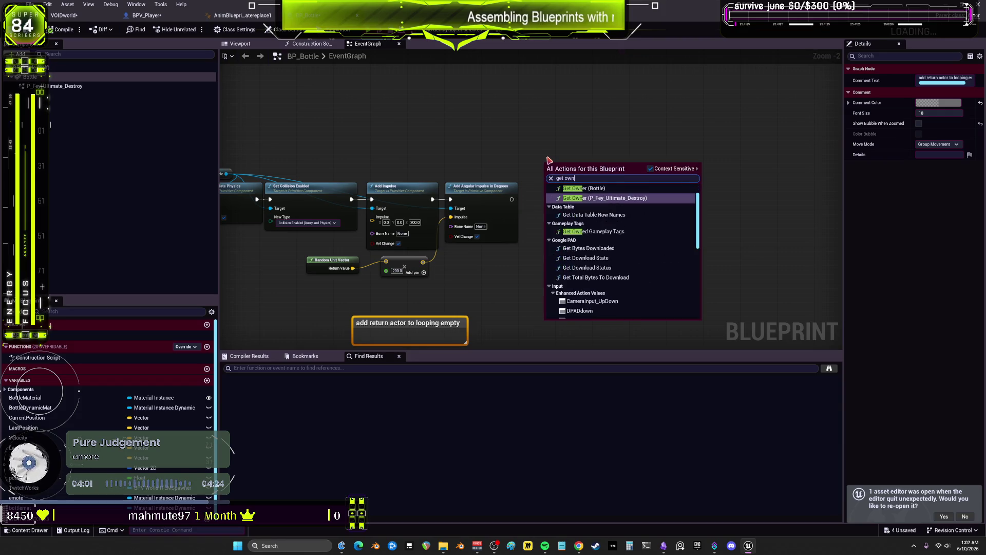
pyautogui.click(598, 195)
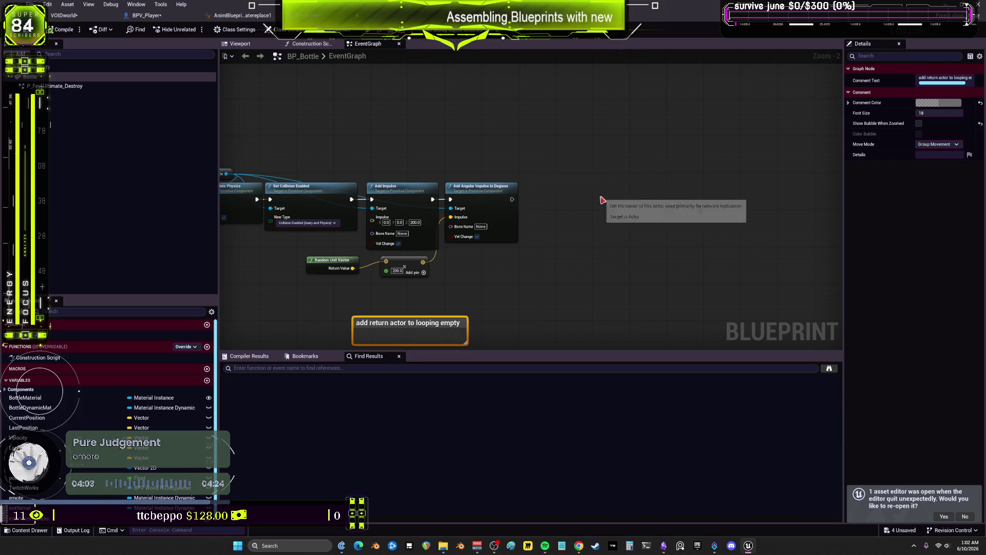
pyautogui.moveTo(605, 176); pyautogui.dragTo(609, 212)
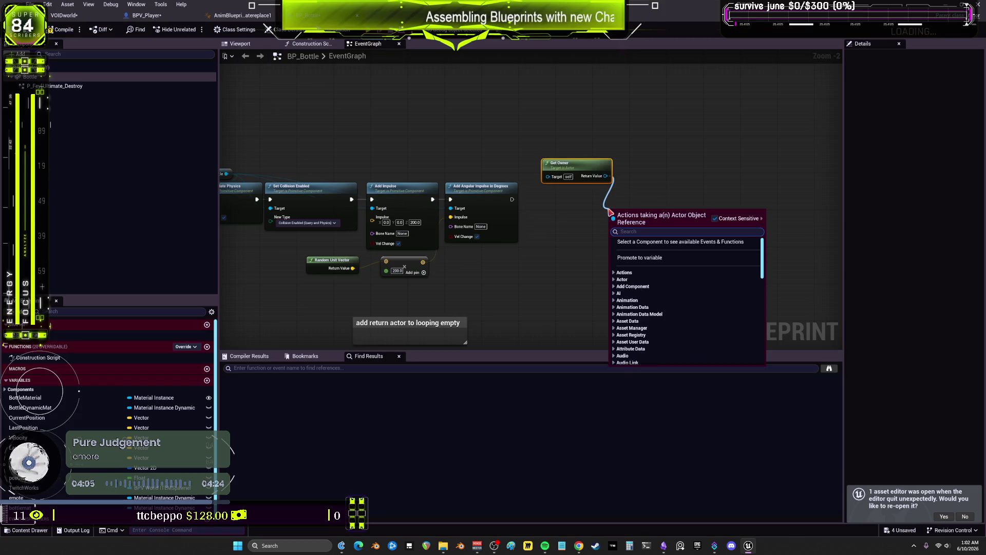
pyautogui.write('cast to player')
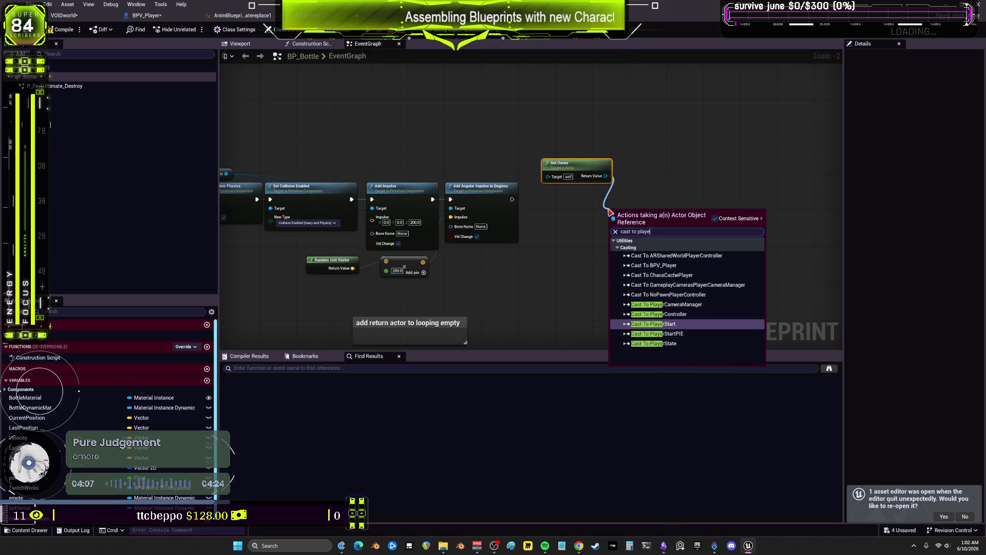
pyautogui.click(685, 266)
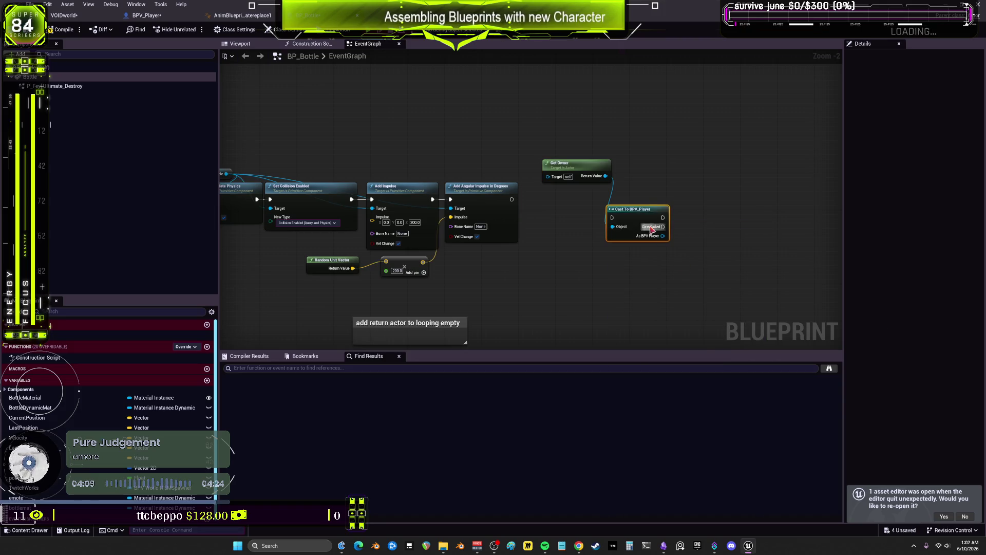
# - Pull wires from the cast's As BPV Player output, then dismiss the action list without adding a node
pyautogui.moveTo(636, 209)
pyautogui.mouseDown()
pyautogui.moveTo(594, 209)
pyautogui.moveTo(672, 249)
pyautogui.mouseUp()
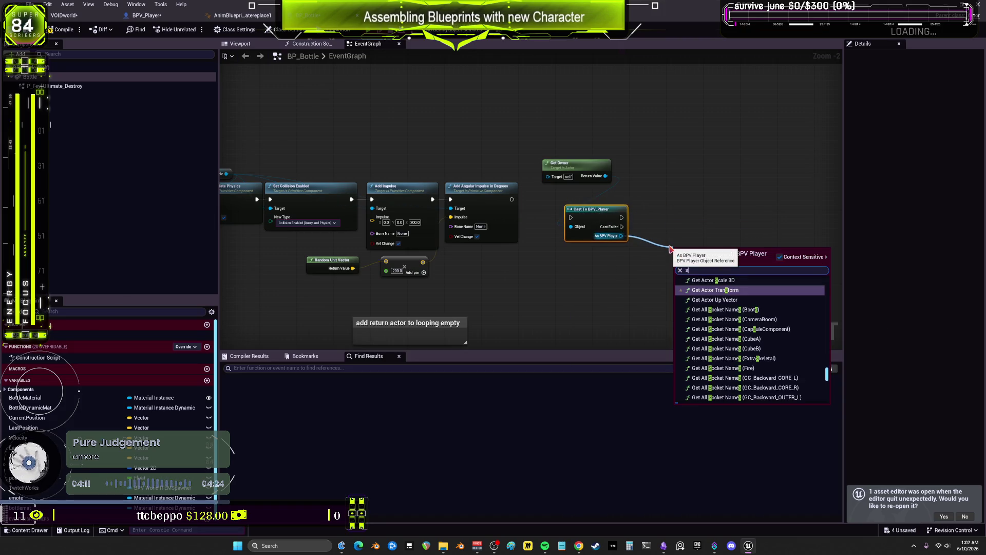
pyautogui.write('s')
pyautogui.press('Escape')
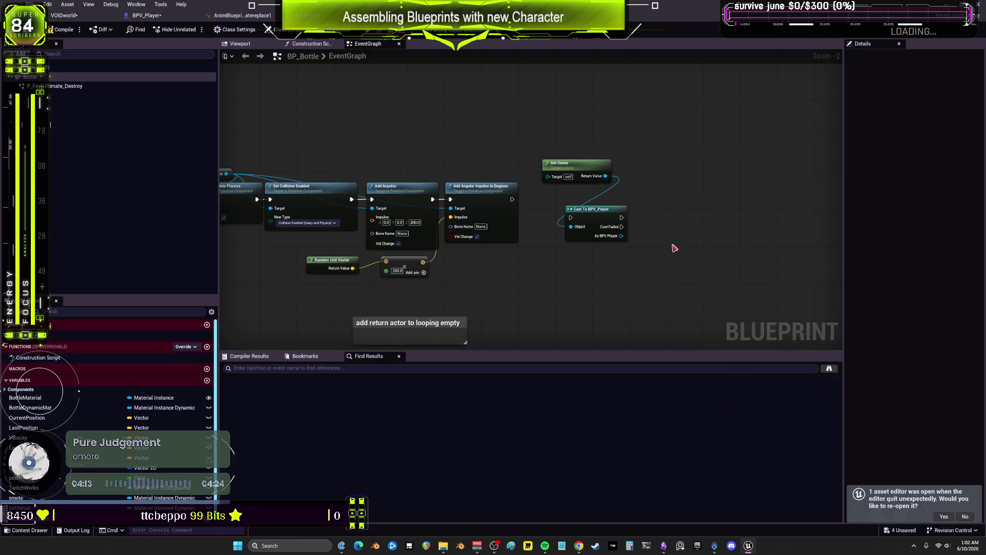
pyautogui.moveTo(621, 236)
pyautogui.mouseDown()
pyautogui.moveTo(670, 248)
pyautogui.moveTo(663, 245)
pyautogui.mouseUp()
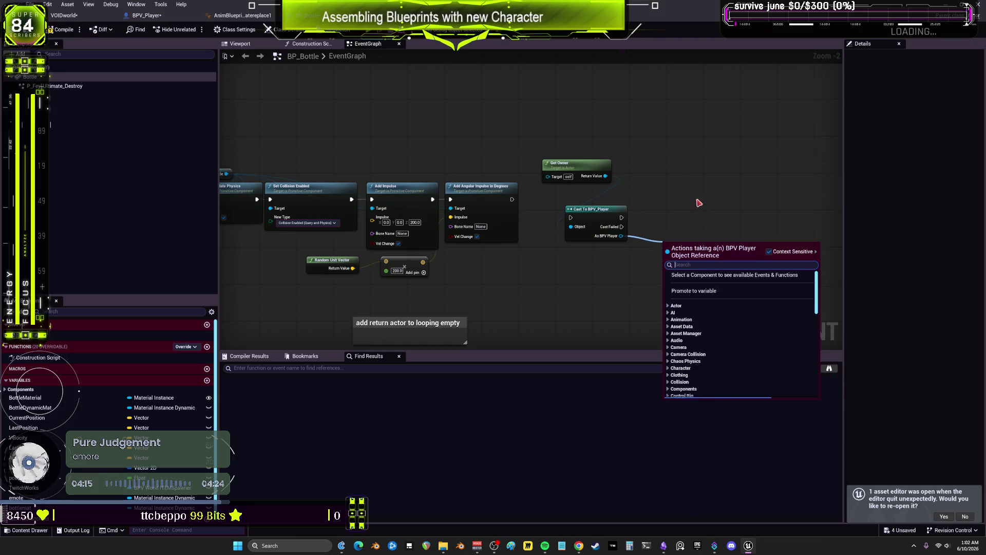
pyautogui.click(707, 210)
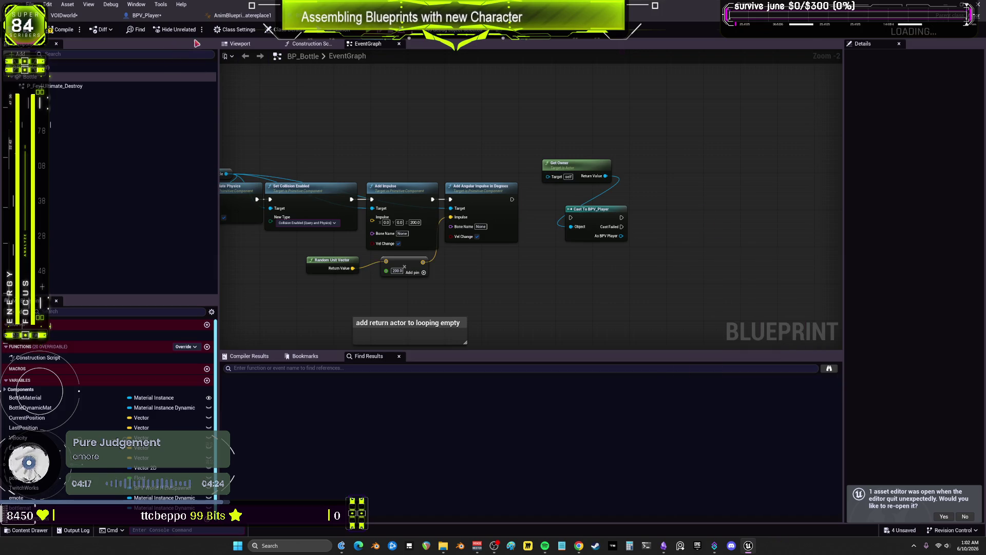
pyautogui.click(218, 15)
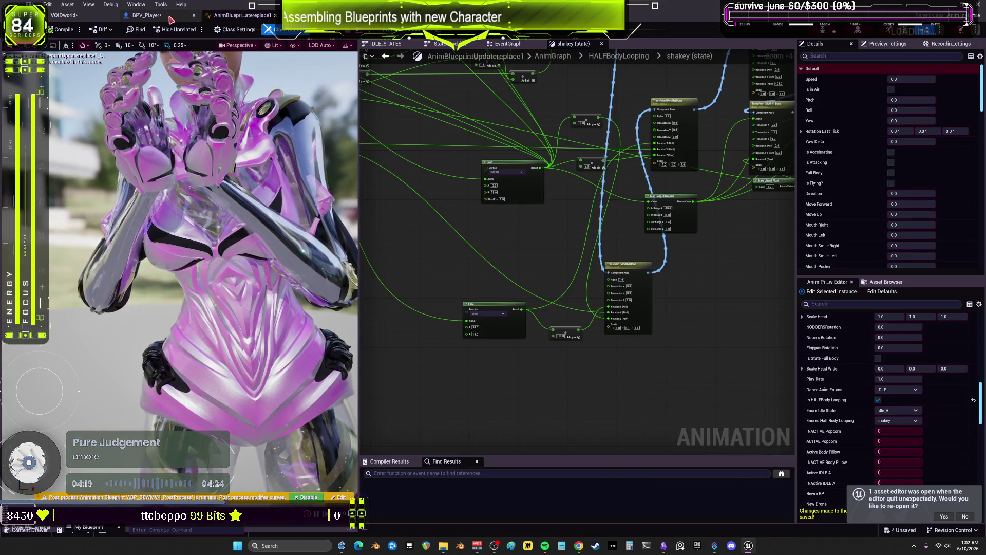
# - Locate the LOOPING HALFBODY call in BPV_Player's EventGraph
pyautogui.click(148, 16)
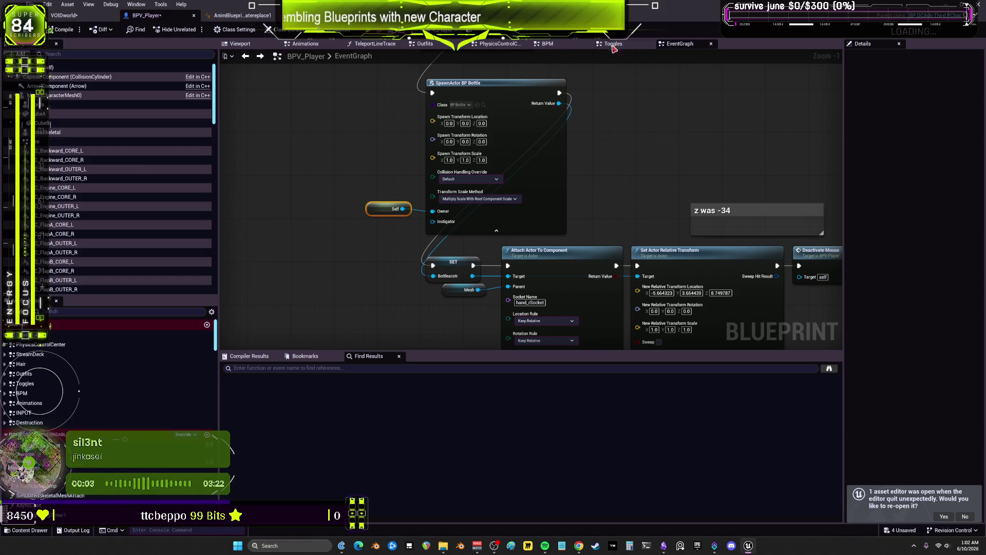
pyautogui.scroll(-2, 639, 192)
pyautogui.moveTo(640, 198); pyautogui.dragTo(382, 169)
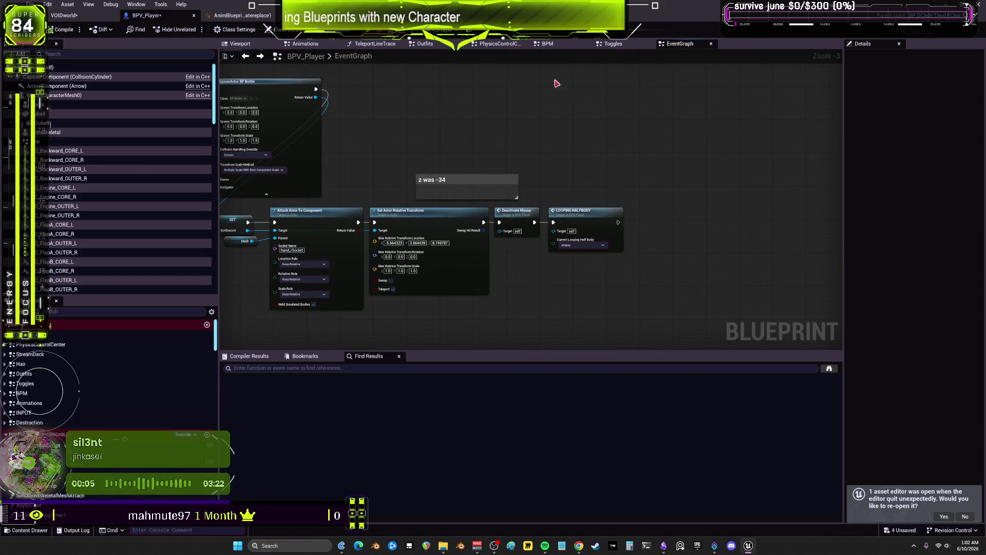
pyautogui.click(603, 208)
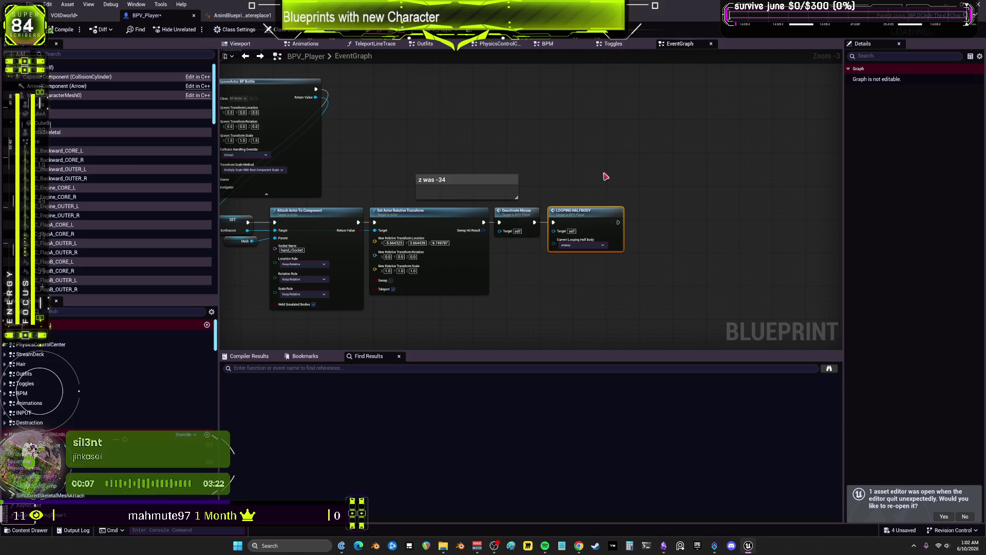
pyautogui.click(605, 177)
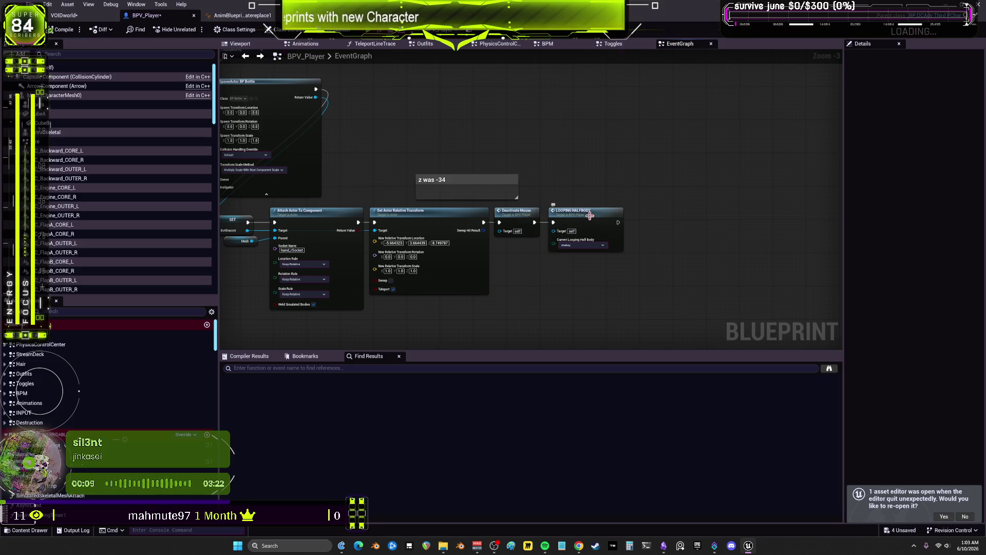
# - Jump to the Looping Half Body definition in the Animations graph and inspect EndLoopingHalfBody
pyautogui.doubleClick(589, 215)
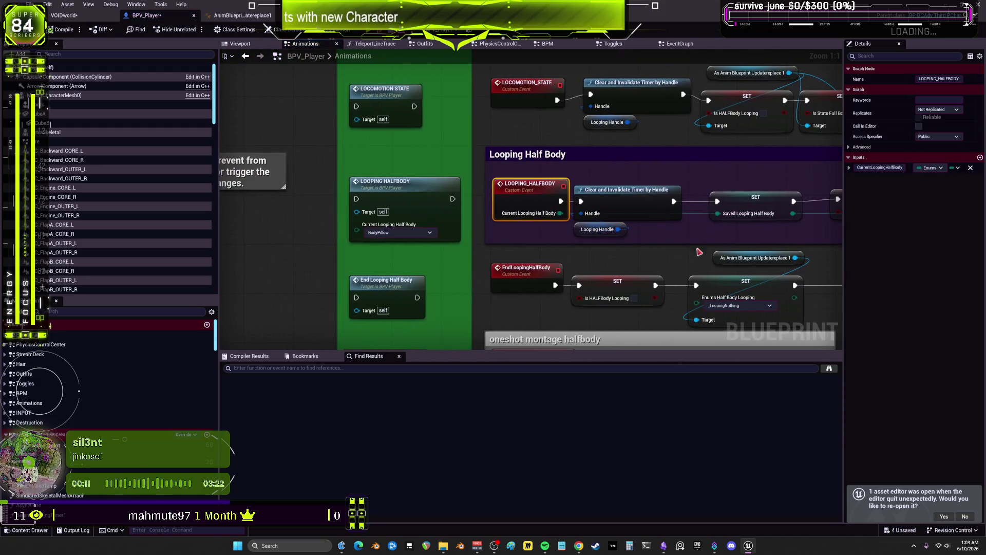
pyautogui.moveTo(589, 215); pyautogui.dragTo(449, 237)
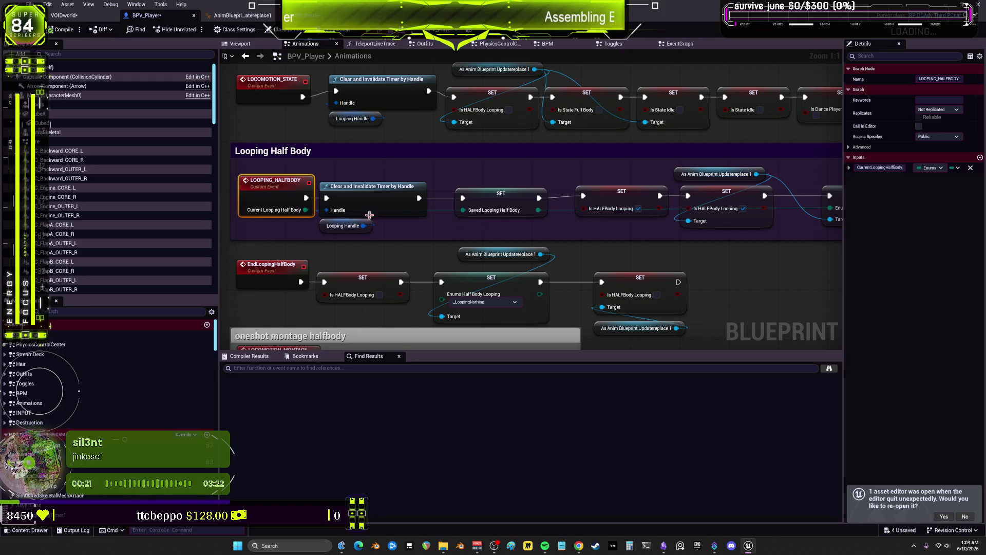
pyautogui.click(283, 263)
pyautogui.click(283, 264)
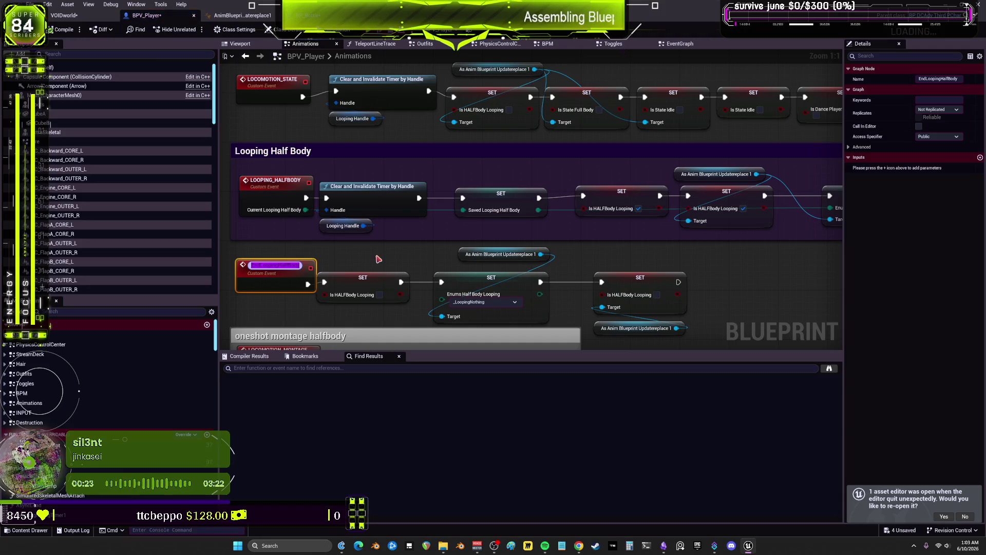
pyautogui.hotkey('alt', 'Tab')
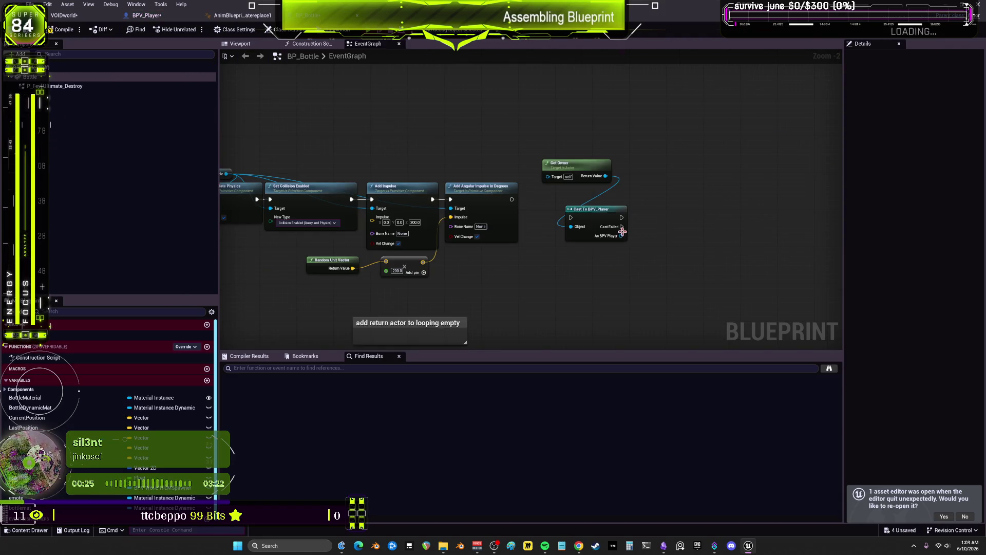
# - Add an End Looping Half Body call from the cast's As BPV Player output
pyautogui.moveTo(621, 236); pyautogui.dragTo(683, 223)
pyautogui.write('end looping')
pyautogui.click(724, 271)
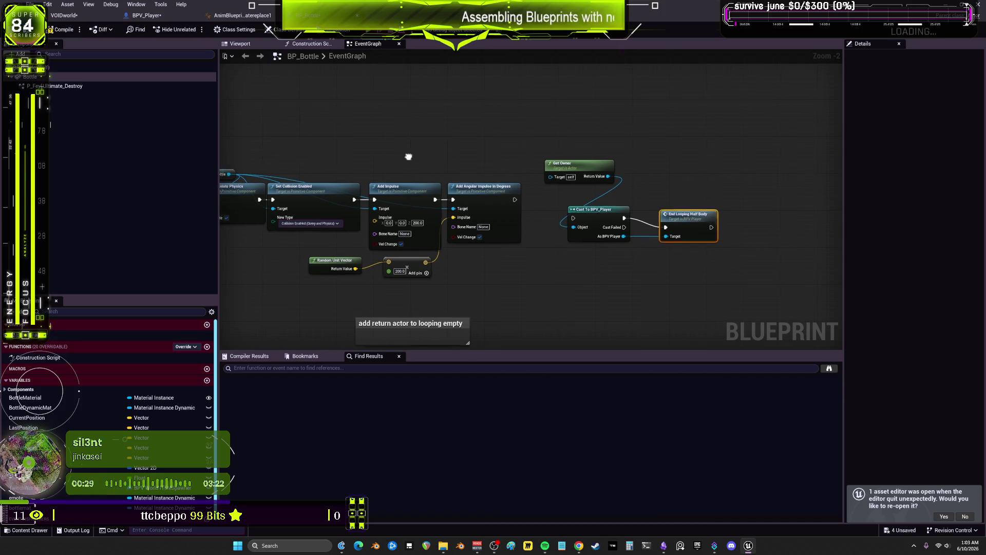
# - Wire Add Angular Impulse into Cast To BPV_Player and tidy the owner, cast and end-looping nodes
pyautogui.moveTo(506, 167)
pyautogui.mouseDown()
pyautogui.moveTo(700, 165)
pyautogui.moveTo(511, 207)
pyautogui.moveTo(579, 211)
pyautogui.mouseUp()
pyautogui.moveTo(574, 155); pyautogui.dragTo(749, 280)
pyautogui.moveTo(619, 205); pyautogui.dragTo(587, 187)
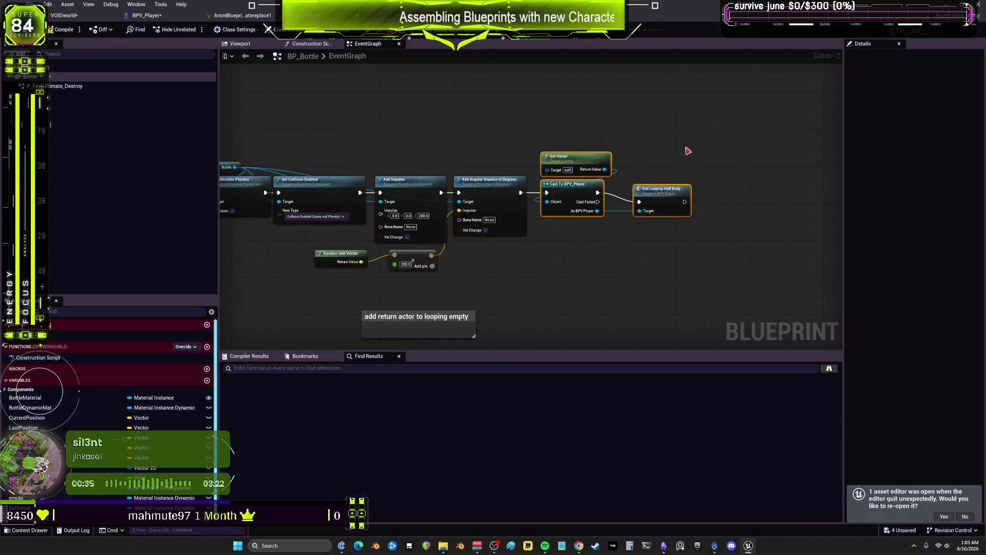
pyautogui.moveTo(660, 195); pyautogui.dragTo(647, 195)
pyautogui.scroll(-2, 622, 169)
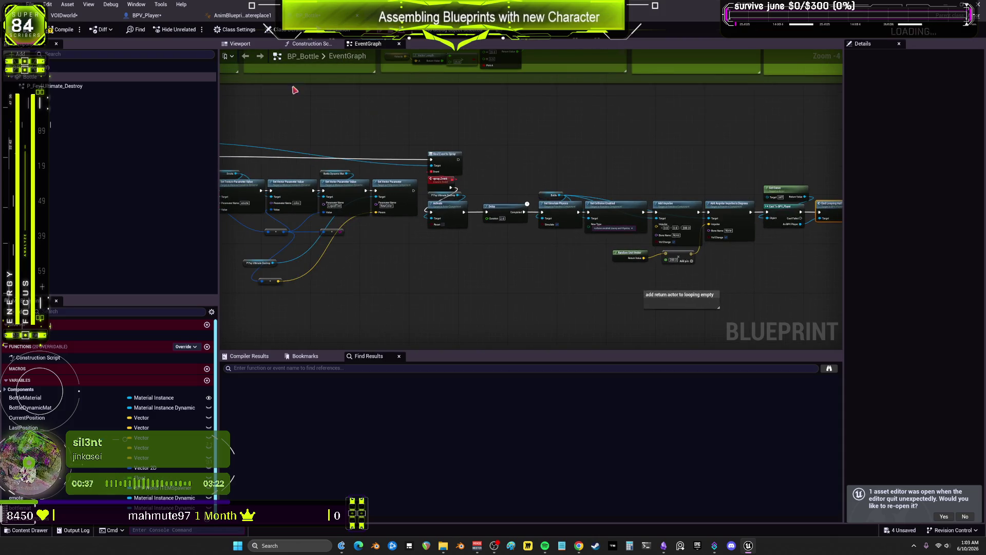
pyautogui.click(155, 17)
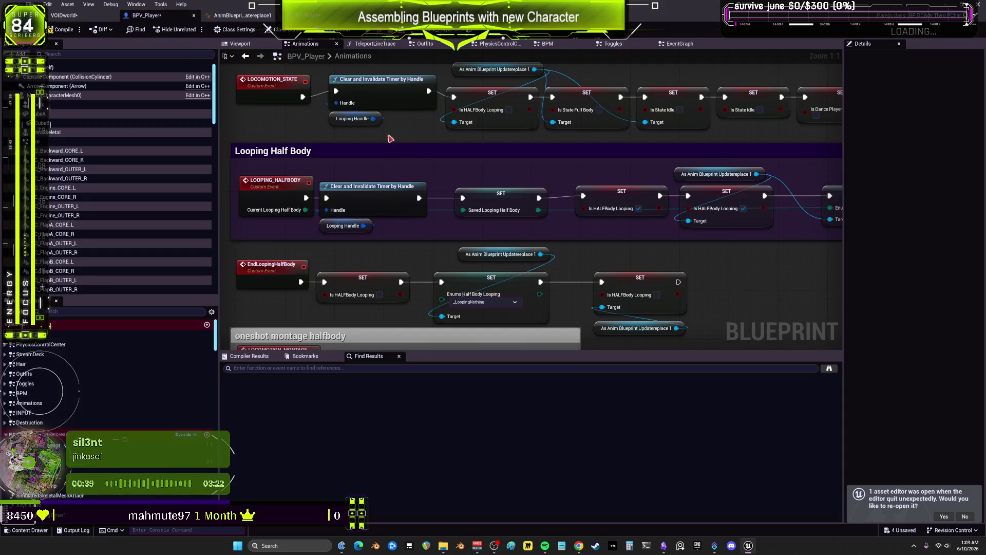
# - Select BPV_Player's EventGraph and browse the Phone, BodyPillow and other chat event nodes
pyautogui.click(47, 336)
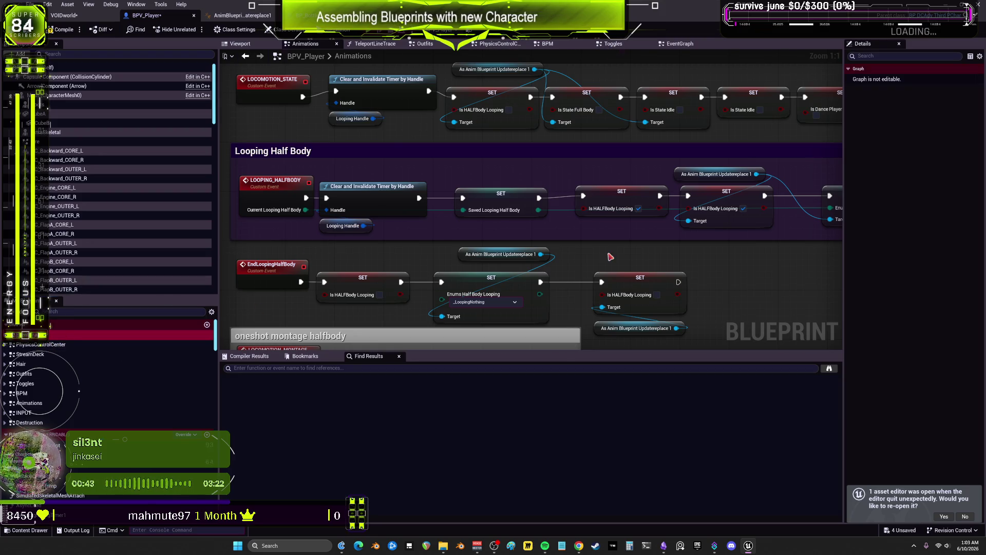
pyautogui.scroll(6, 575, 266)
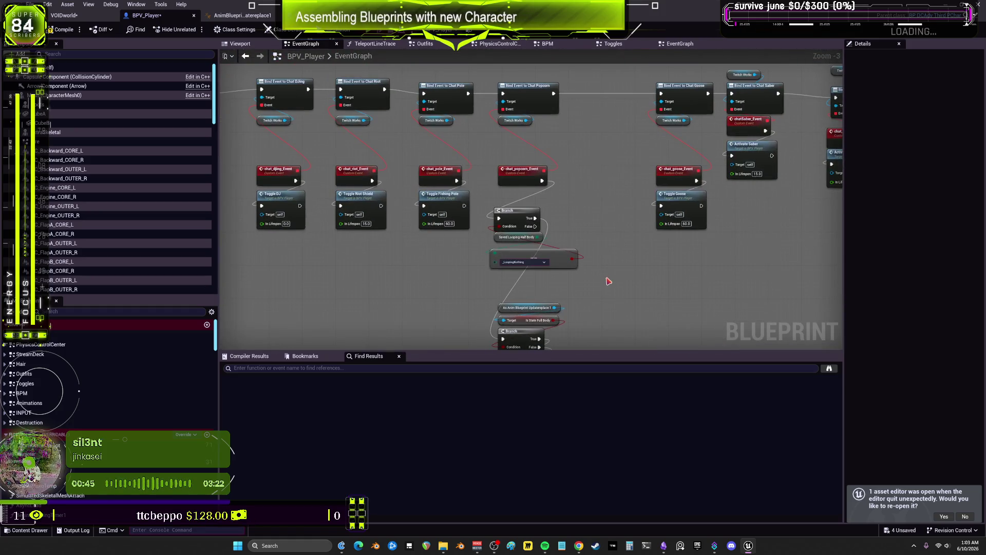
pyautogui.scroll(1, 473, 234)
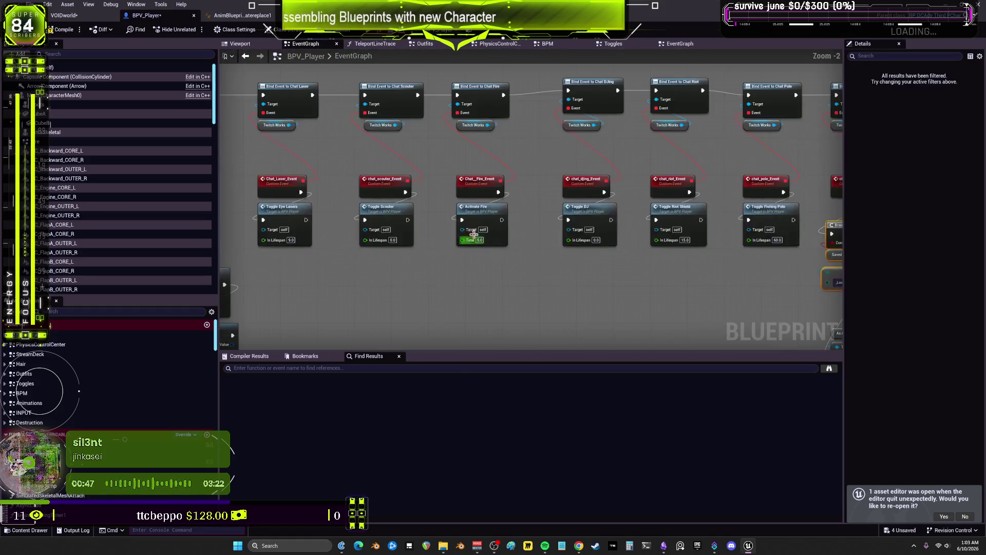
pyautogui.moveTo(387, 271); pyautogui.dragTo(621, 254)
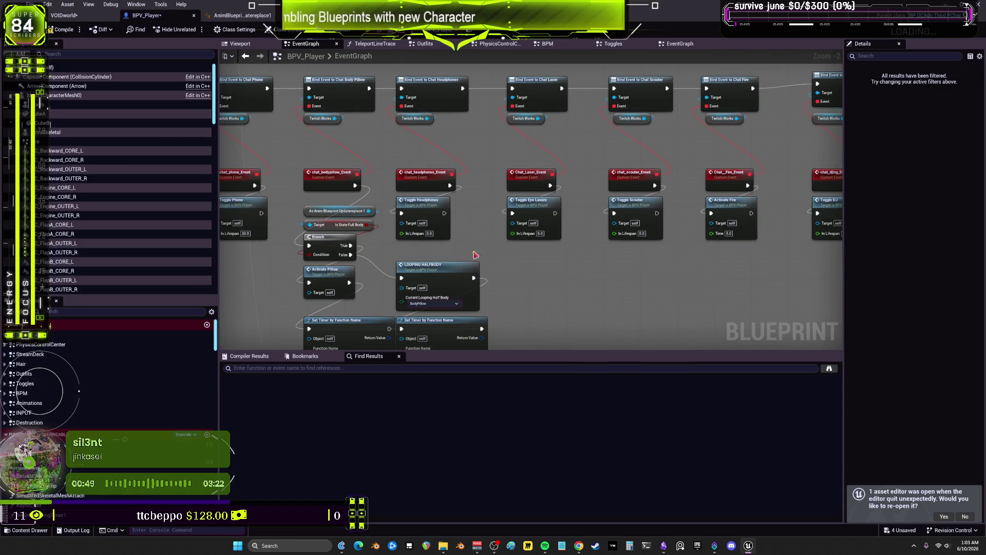
pyautogui.moveTo(475, 254)
pyautogui.mouseDown()
pyautogui.moveTo(591, 247)
pyautogui.moveTo(474, 240)
pyautogui.moveTo(514, 150)
pyautogui.mouseUp()
pyautogui.scroll(-3, 532, 208)
pyautogui.scroll(3, 532, 207)
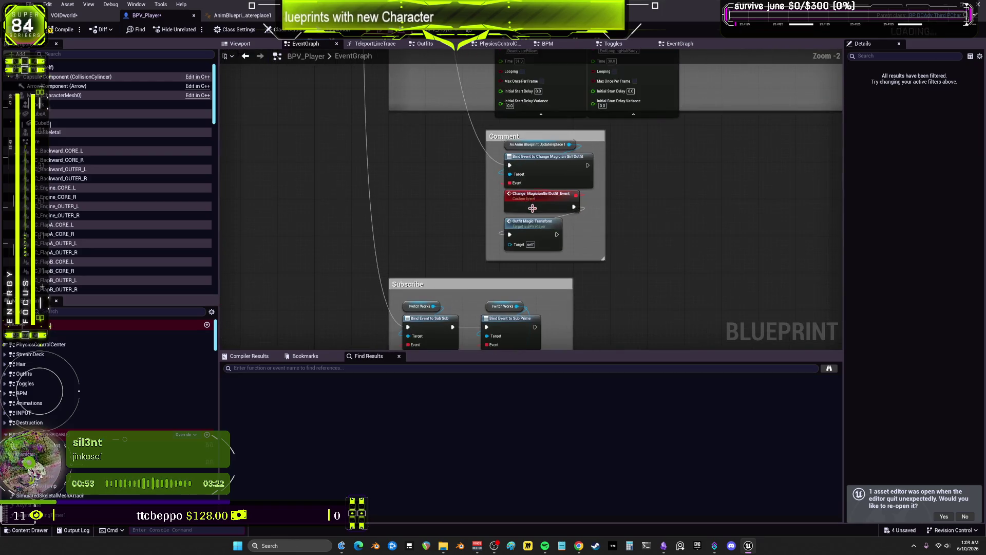
pyautogui.click(380, 369)
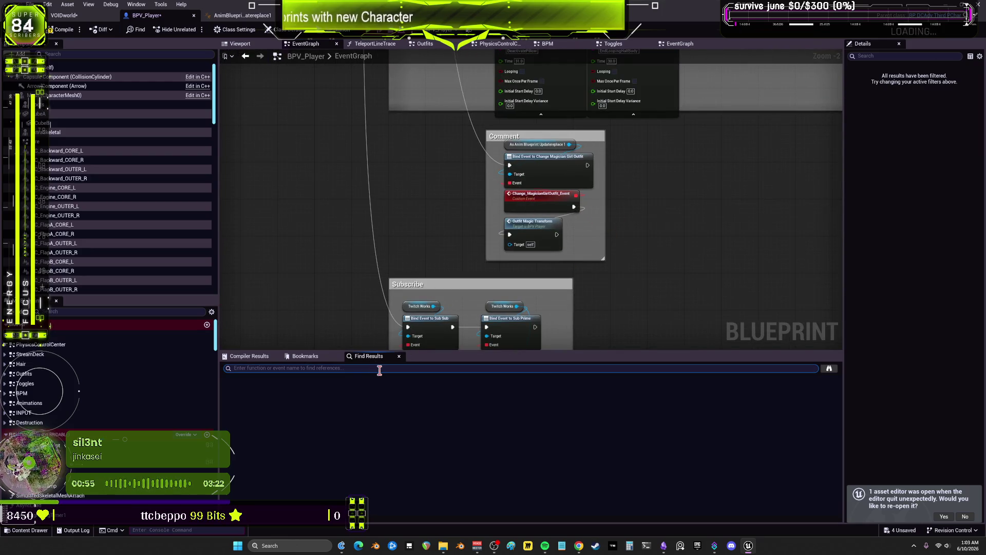
# - Search for 'keyboard' to find the Spawn Keyboard chain, then open the FbxScene_KB blueprint
pyautogui.write('s')
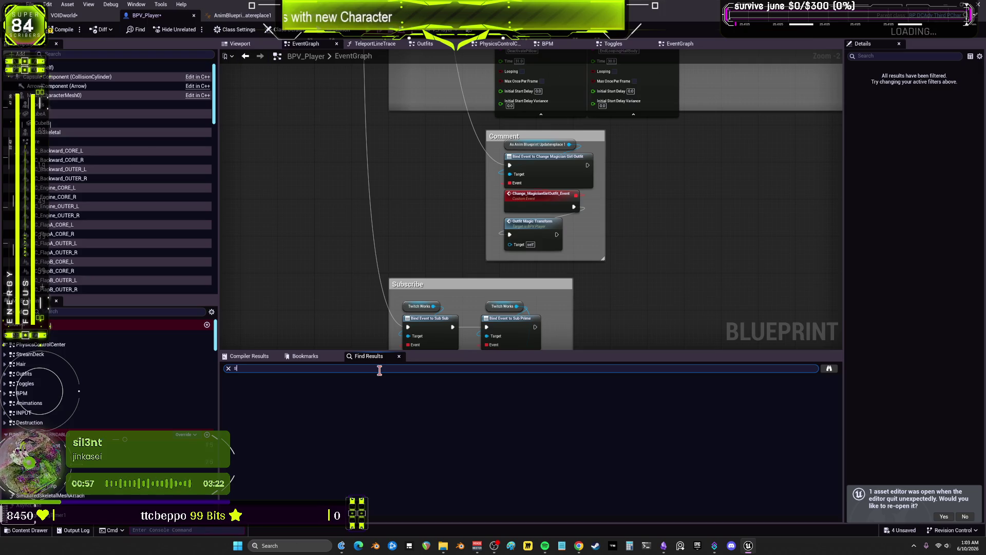
pyautogui.press('BackSpace')
pyautogui.write('keyboard')
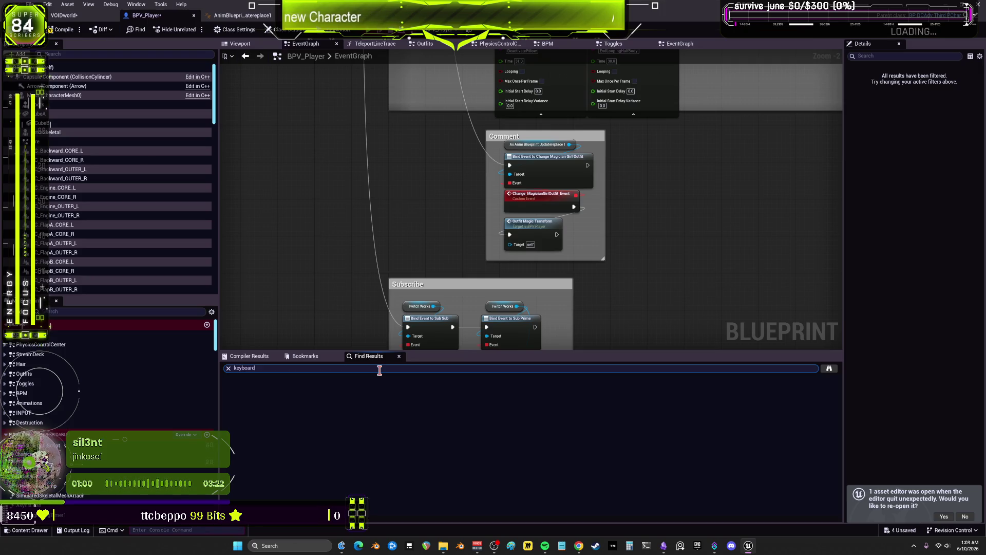
pyautogui.press('Return')
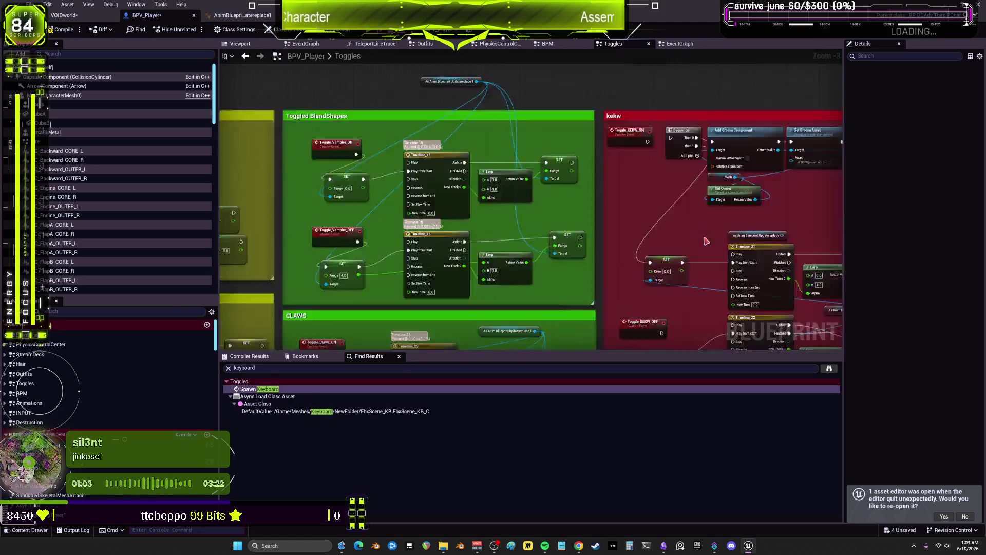
pyautogui.scroll(-3, 476, 232)
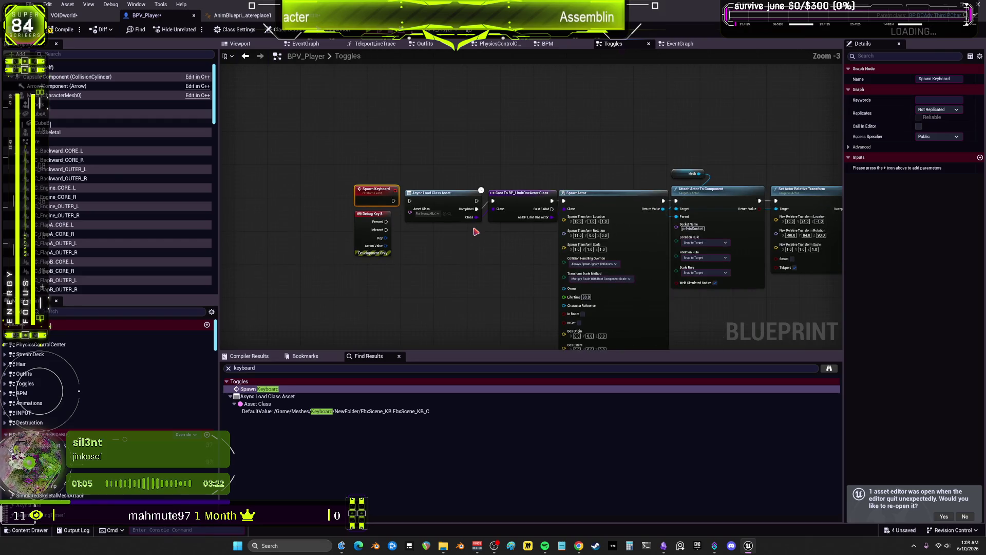
pyautogui.moveTo(520, 257); pyautogui.dragTo(458, 254)
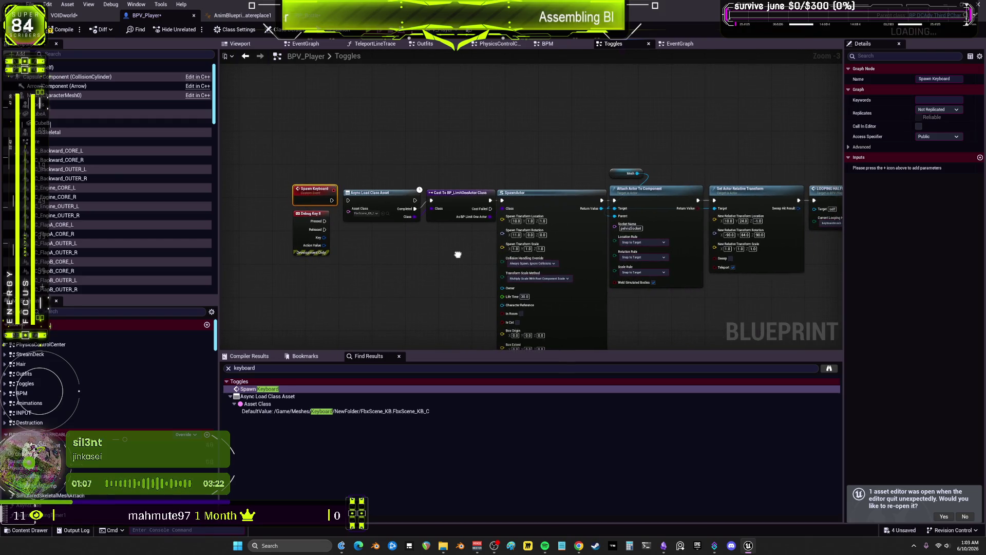
pyautogui.click(382, 212)
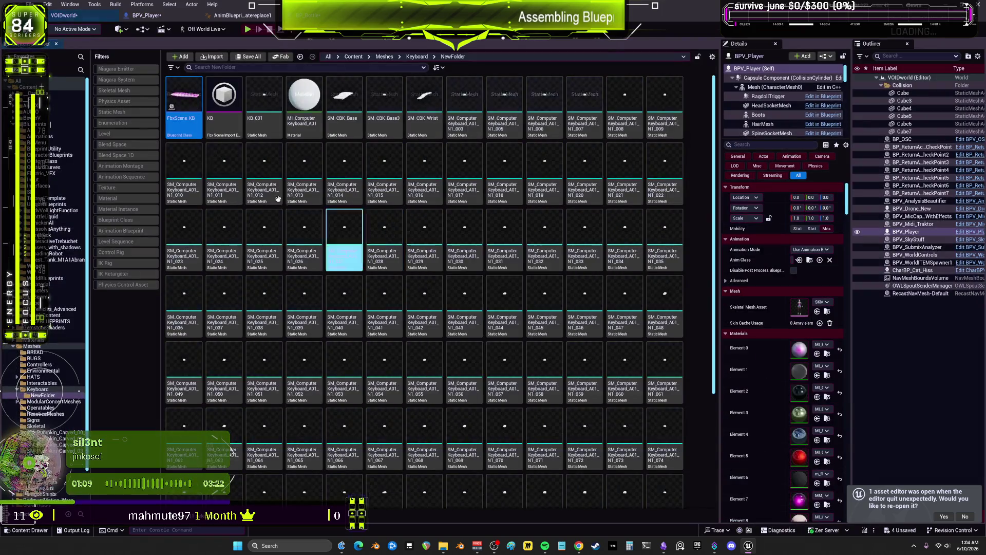
pyautogui.doubleClick(184, 98)
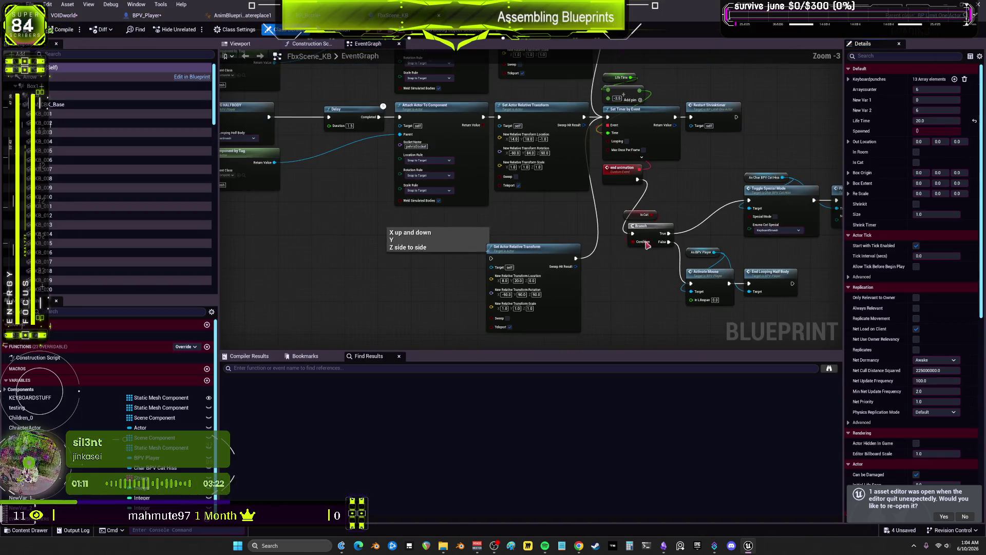
# - Select the Activate Mouse node beside End Looping Half Body in FbxScene_KB
pyautogui.moveTo(647, 246); pyautogui.dragTo(543, 207)
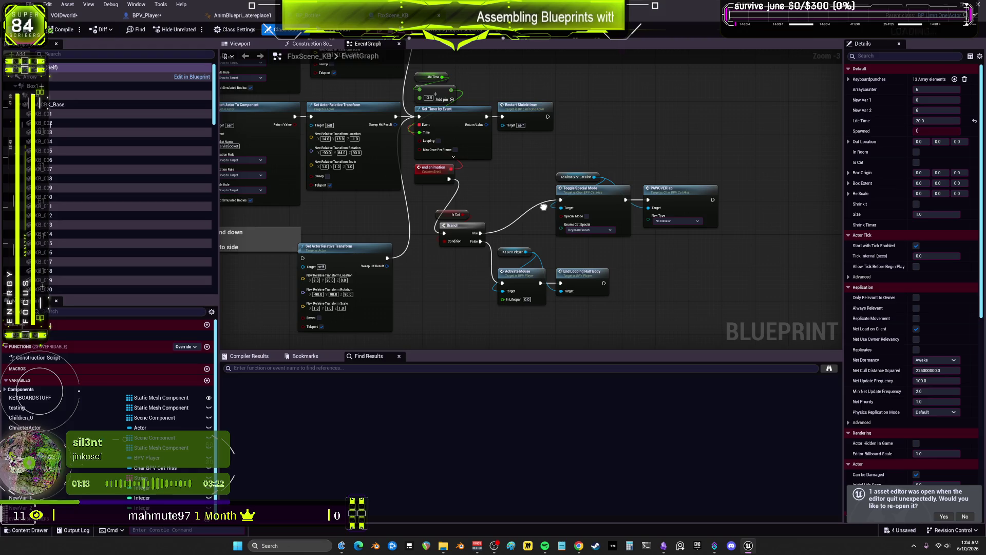
pyautogui.click(578, 288)
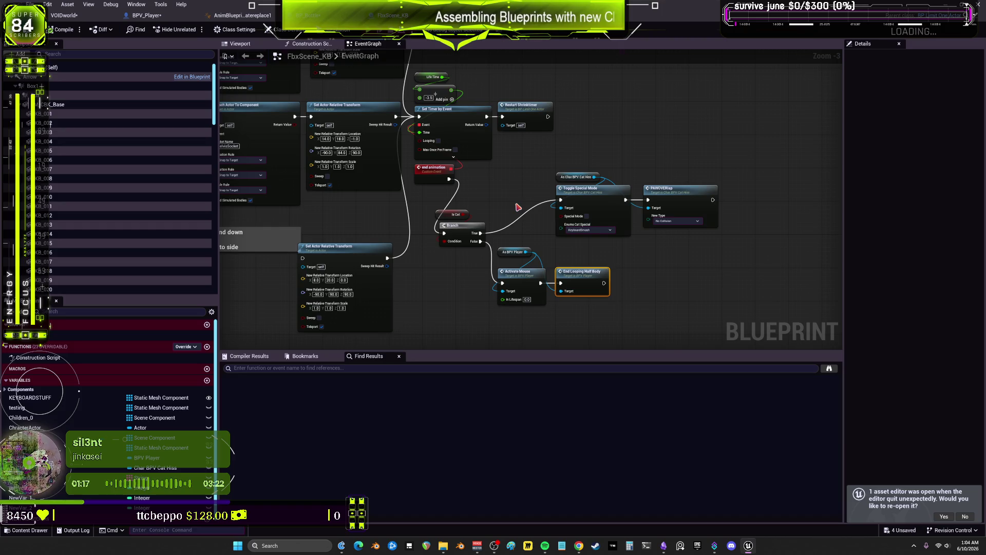
pyautogui.rightClick(518, 207)
pyautogui.click(483, 317)
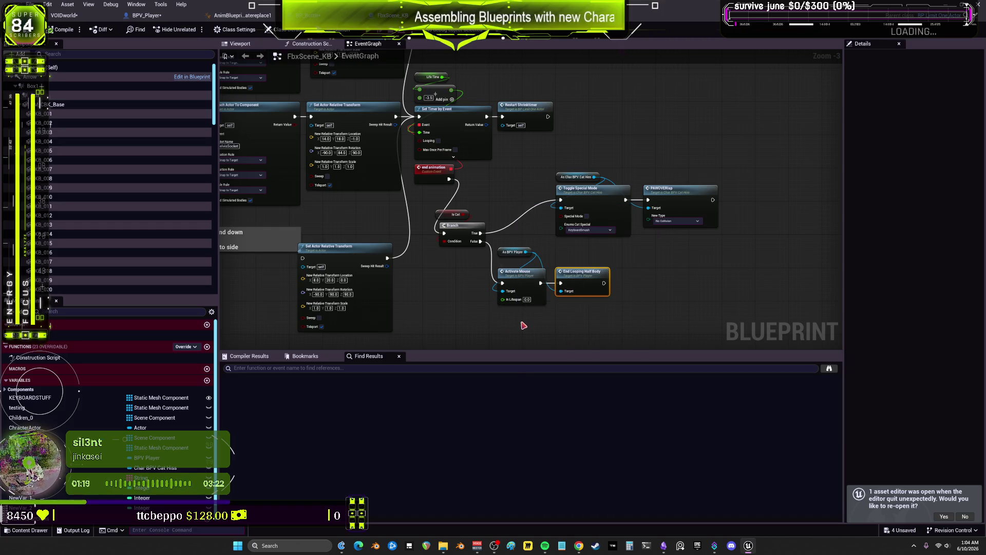
pyautogui.moveTo(527, 323); pyautogui.dragTo(517, 278)
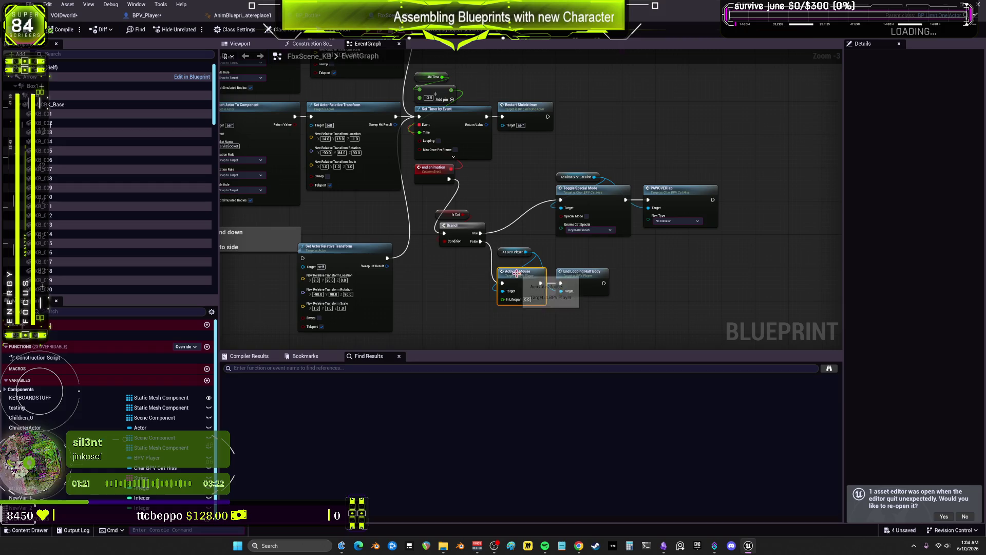
# - Paste Activate Mouse into BP_Bottle and wire it after End Looping Half Body
pyautogui.click(308, 16)
pyautogui.scroll(1, 622, 220)
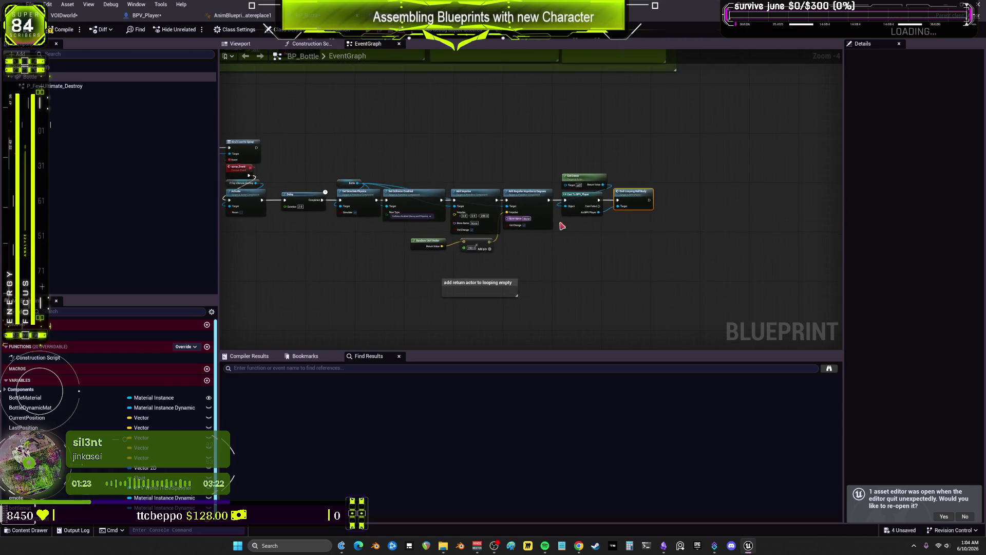
pyautogui.hotkey('ctrl', 'v')
pyautogui.moveTo(667, 188)
pyautogui.mouseDown()
pyautogui.moveTo(636, 239)
pyautogui.moveTo(721, 203)
pyautogui.moveTo(706, 187)
pyautogui.mouseUp()
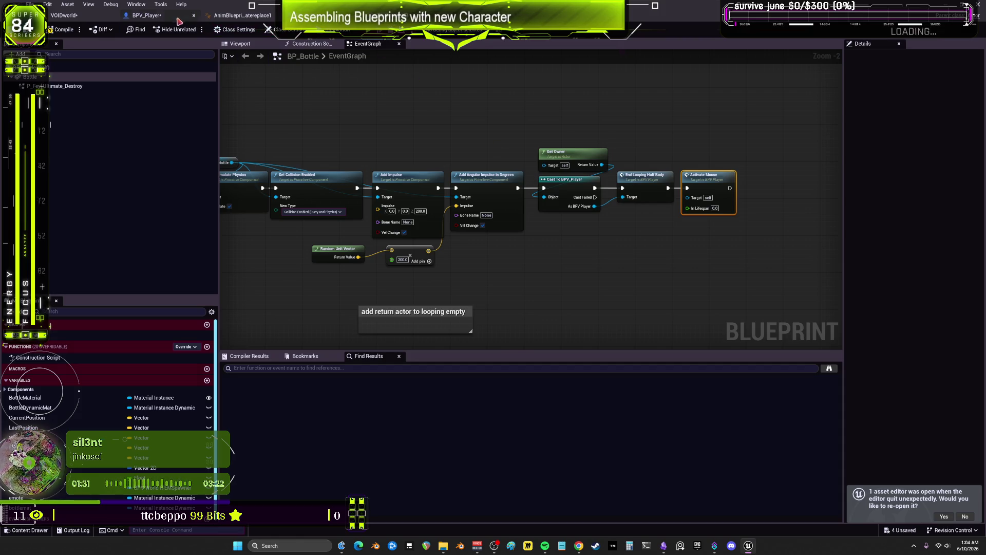
# - Bring up BPV_Player's Toggles graph
pyautogui.click(149, 16)
pyautogui.scroll(-2, 452, 195)
pyautogui.scroll(2, 452, 195)
pyautogui.scroll(-1, 452, 195)
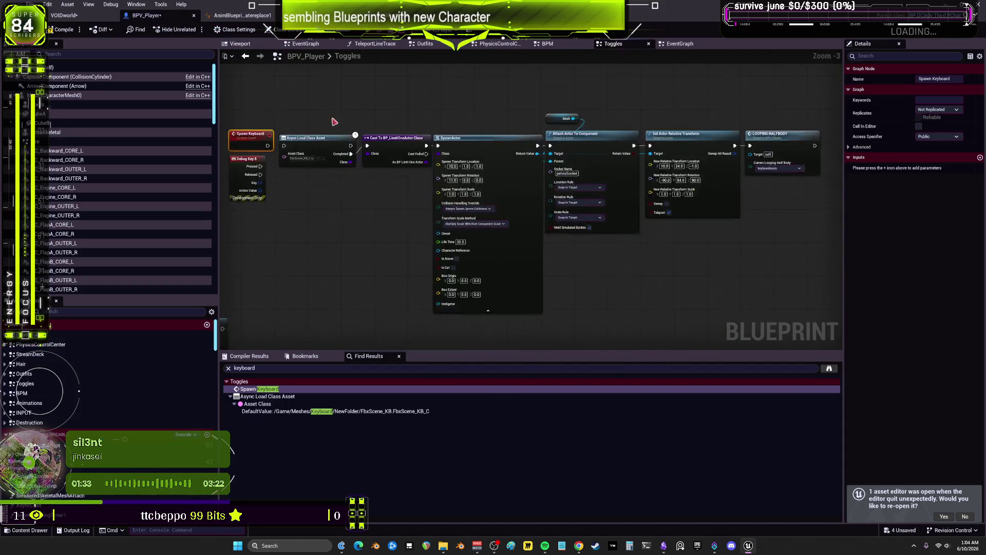
# - Delete the whole Spawn Keyboard node chain and Save All modified assets
pyautogui.moveTo(709, 225)
pyautogui.mouseDown()
pyautogui.moveTo(343, 113)
pyautogui.moveTo(256, 105)
pyautogui.mouseUp()
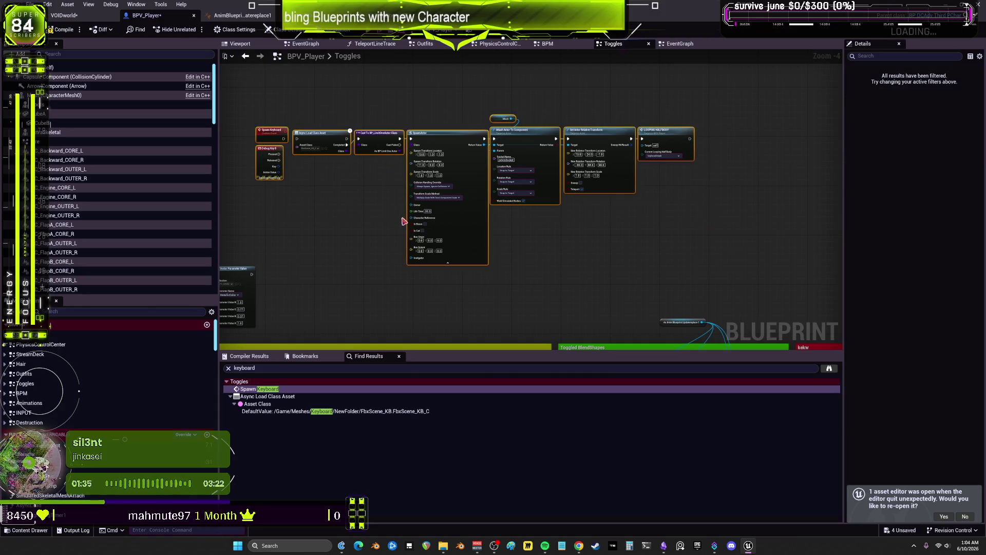
pyautogui.press('Delete')
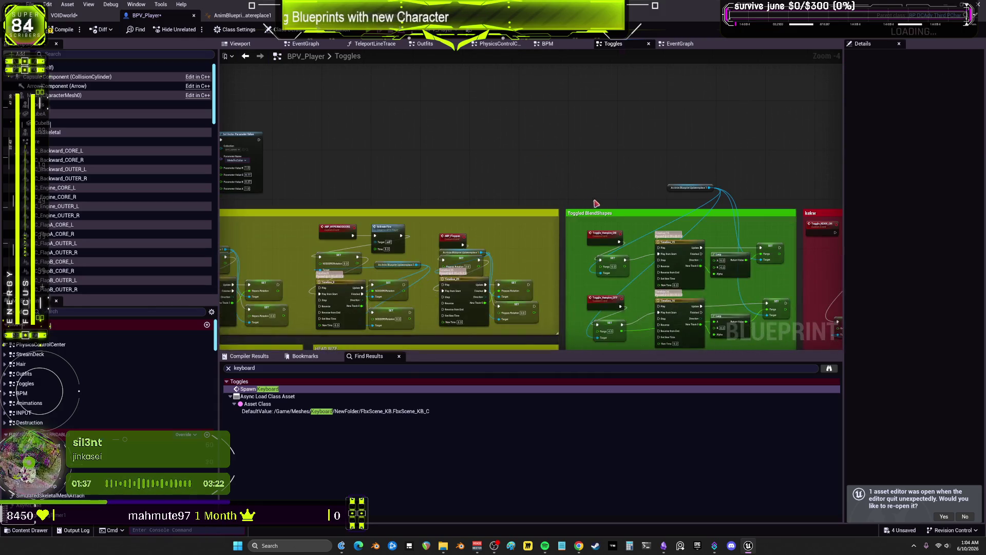
pyautogui.click(32, 4)
pyautogui.click(56, 63)
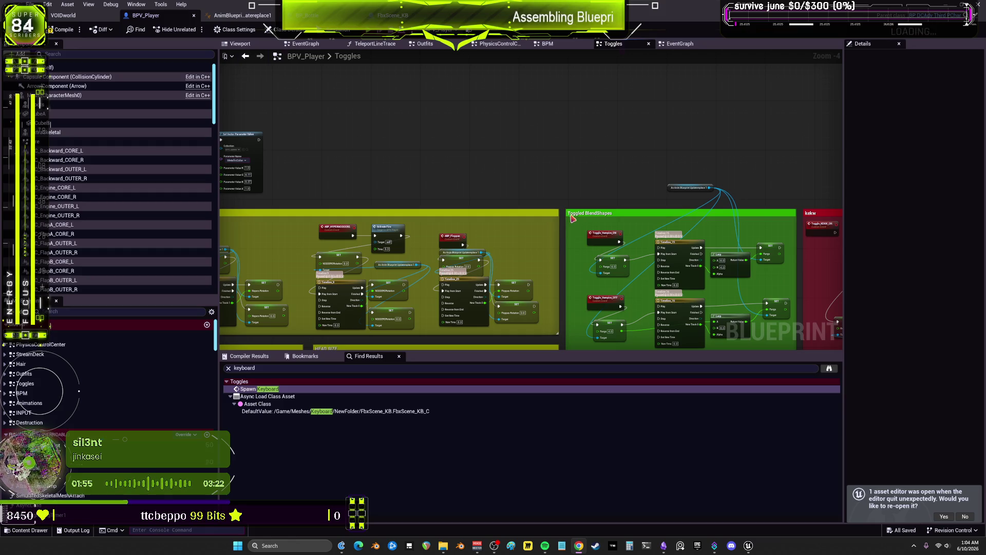
# - Return to the Unreal editor and compile BPV_Player
pyautogui.scroll(-1, 503, 195)
pyautogui.scroll(-1, 503, 196)
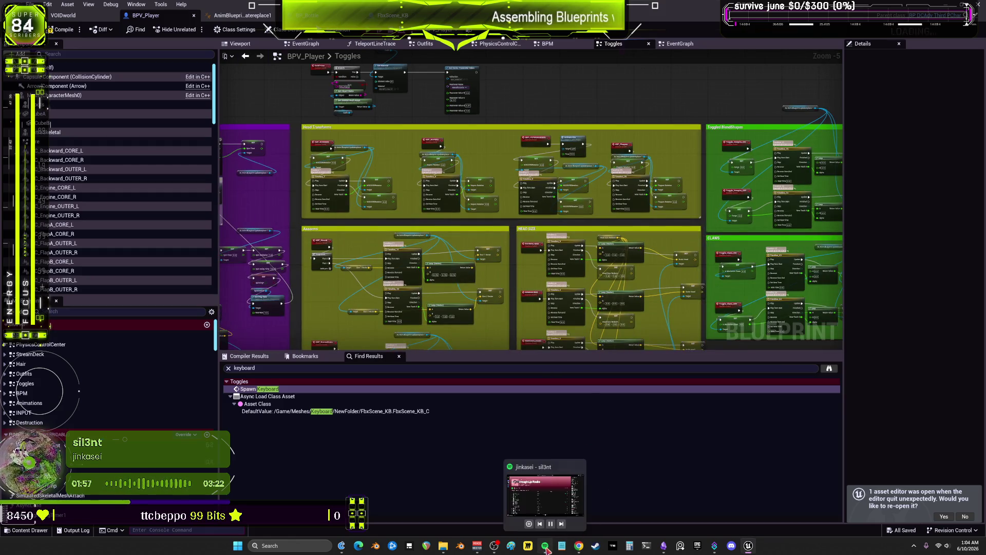
pyautogui.click(545, 545)
pyautogui.click(748, 545)
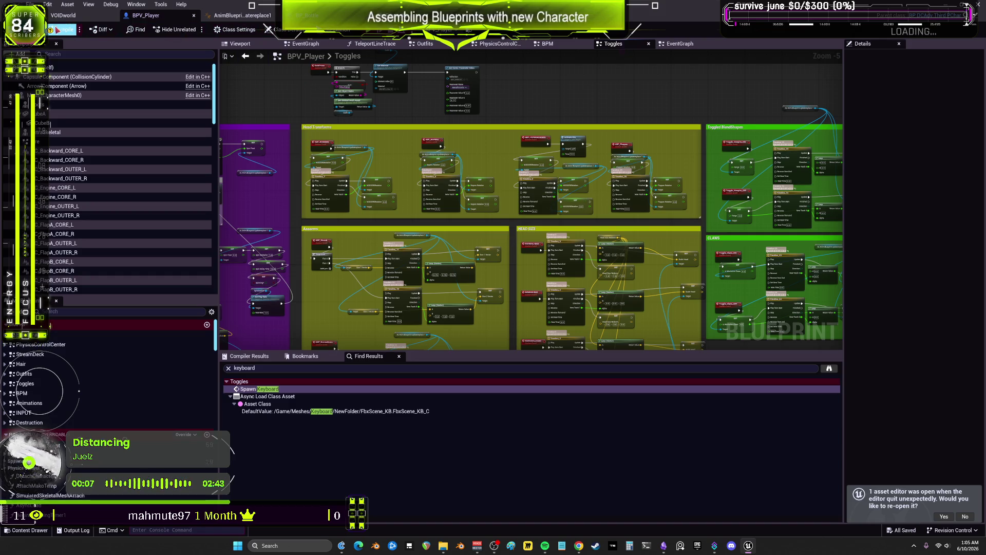
pyautogui.click(63, 30)
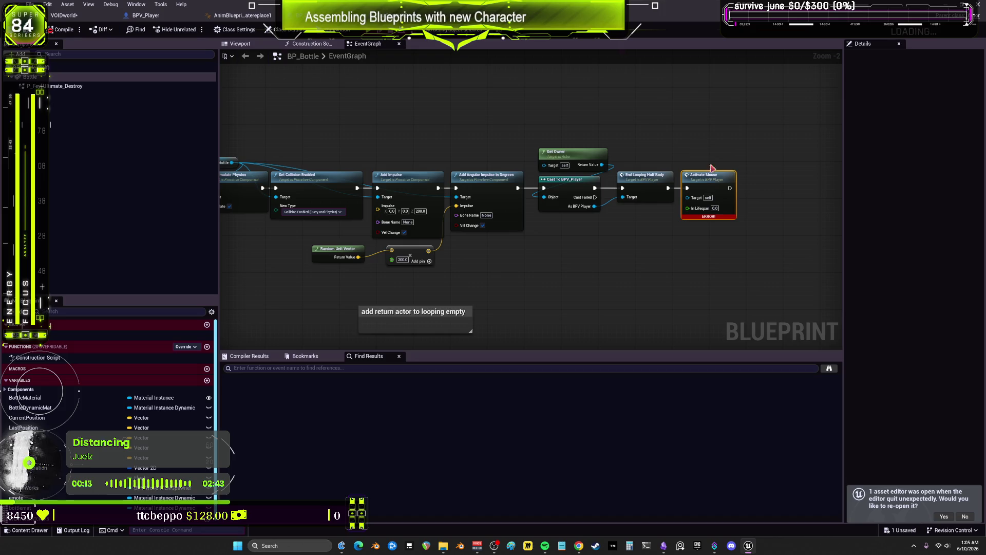
# - Feed the cast player into Activate Mouse's Target and recompile BP_Bottle
pyautogui.scroll(2, 712, 168)
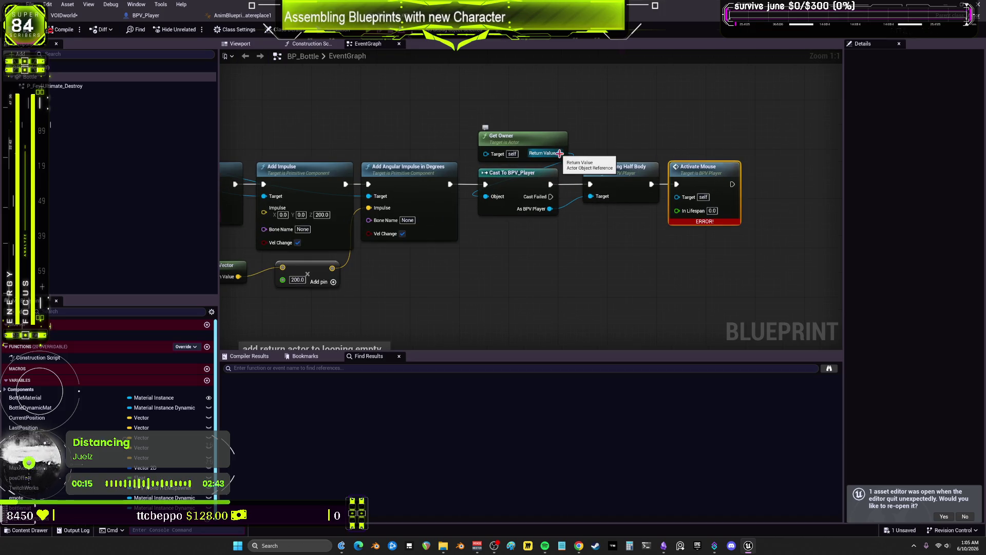
pyautogui.moveTo(550, 209)
pyautogui.mouseDown()
pyautogui.moveTo(649, 214)
pyautogui.moveTo(677, 197)
pyautogui.mouseUp()
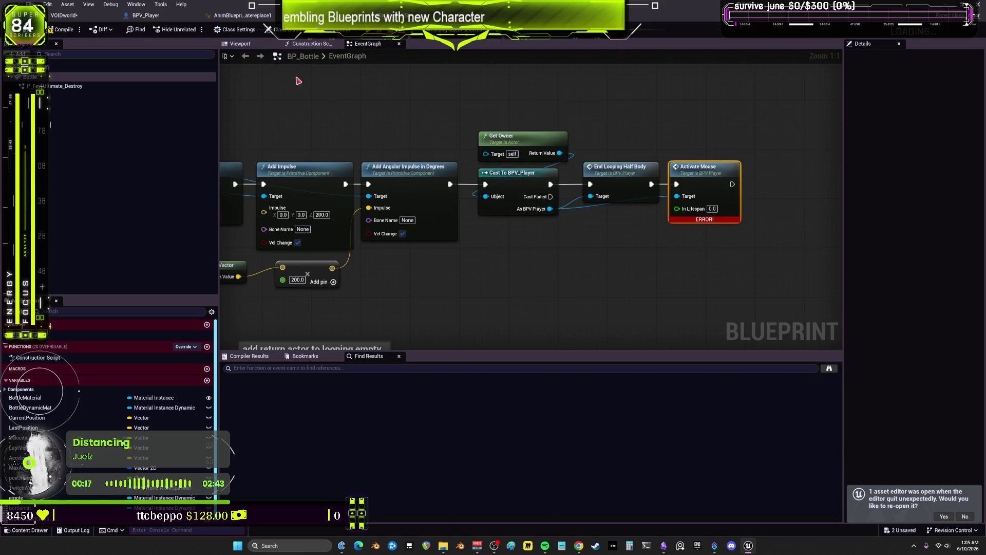
pyautogui.click(62, 30)
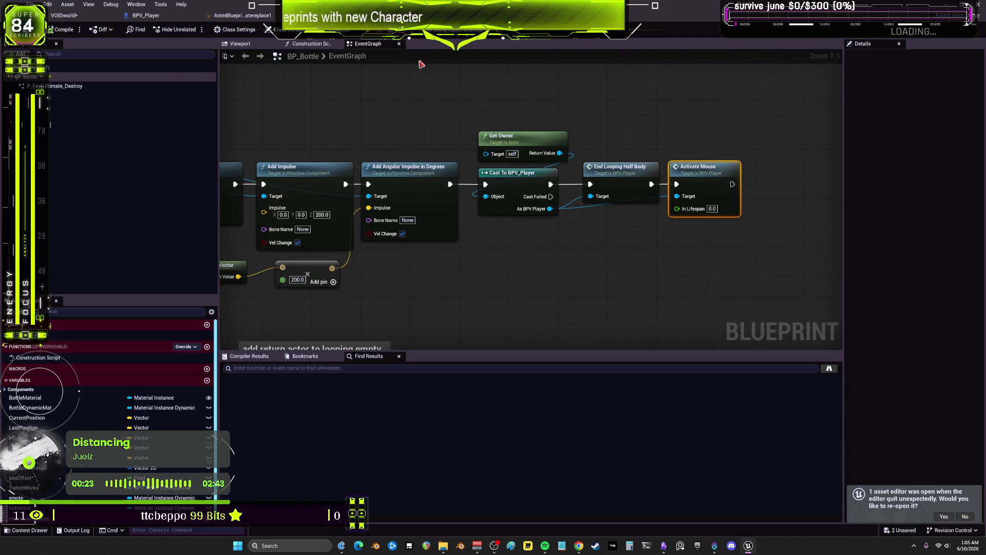
# - Pan back along the impulse chain to Event BeginPlay, then return to the level editor
pyautogui.moveTo(655, 214)
pyautogui.mouseDown()
pyautogui.moveTo(850, 227)
pyautogui.moveTo(868, 287)
pyautogui.moveTo(883, 236)
pyautogui.moveTo(901, 253)
pyautogui.mouseUp()
pyautogui.moveTo(531, 205); pyautogui.dragTo(778, 202)
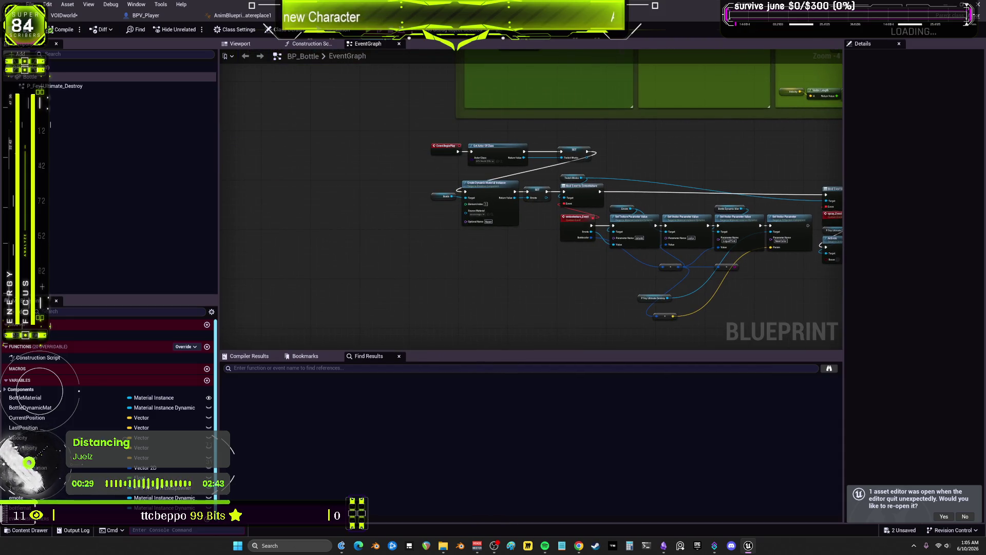
pyautogui.moveTo(514, 231); pyautogui.dragTo(511, 231)
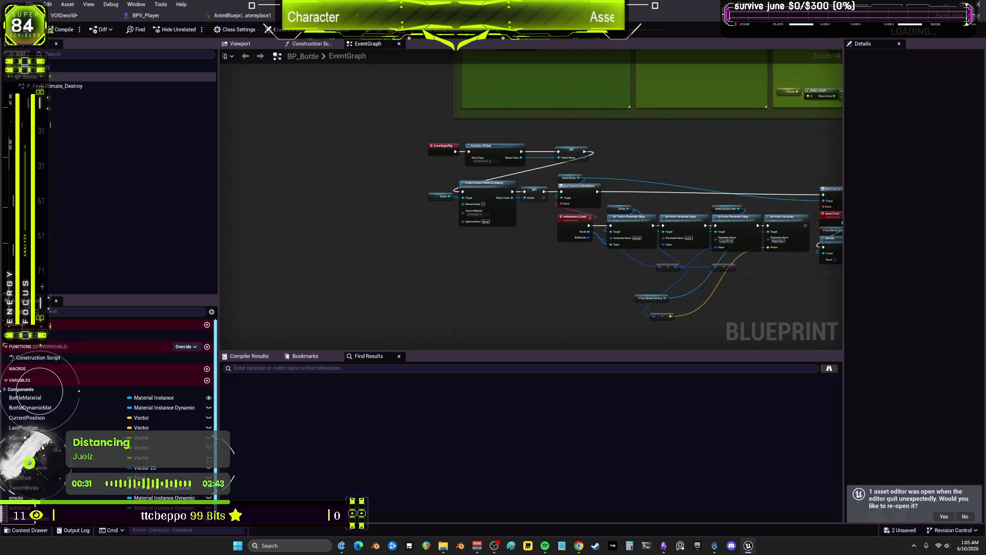
pyautogui.moveTo(847, 246); pyautogui.dragTo(513, 183)
pyautogui.moveTo(813, 185); pyautogui.dragTo(633, 180)
pyautogui.scroll(3, 633, 180)
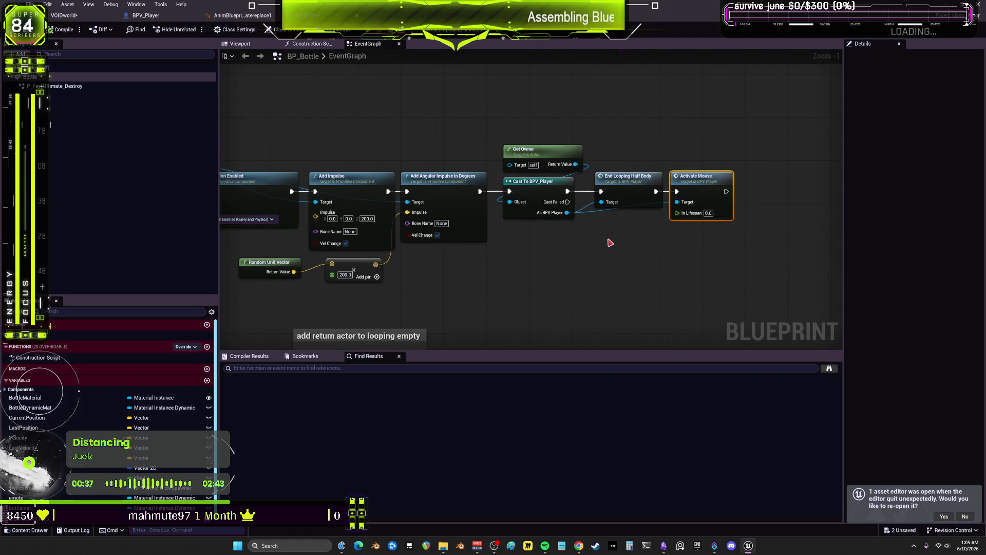
pyautogui.click(621, 131)
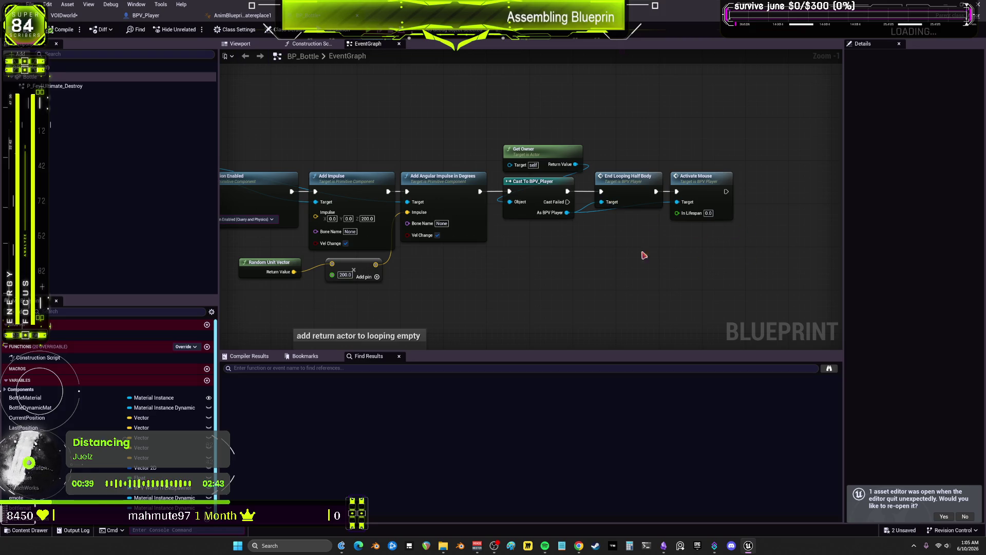
pyautogui.scroll(-3, 555, 258)
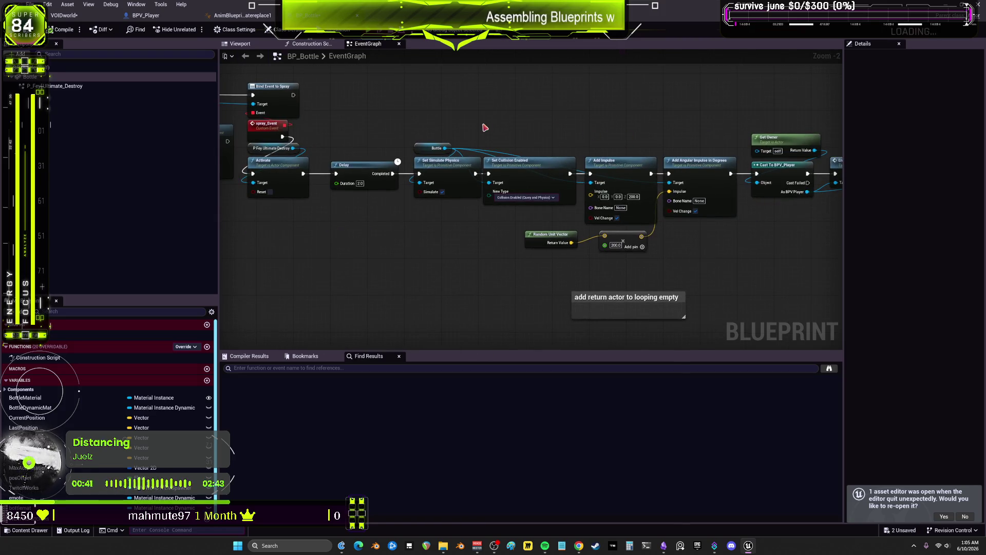
pyautogui.click(63, 16)
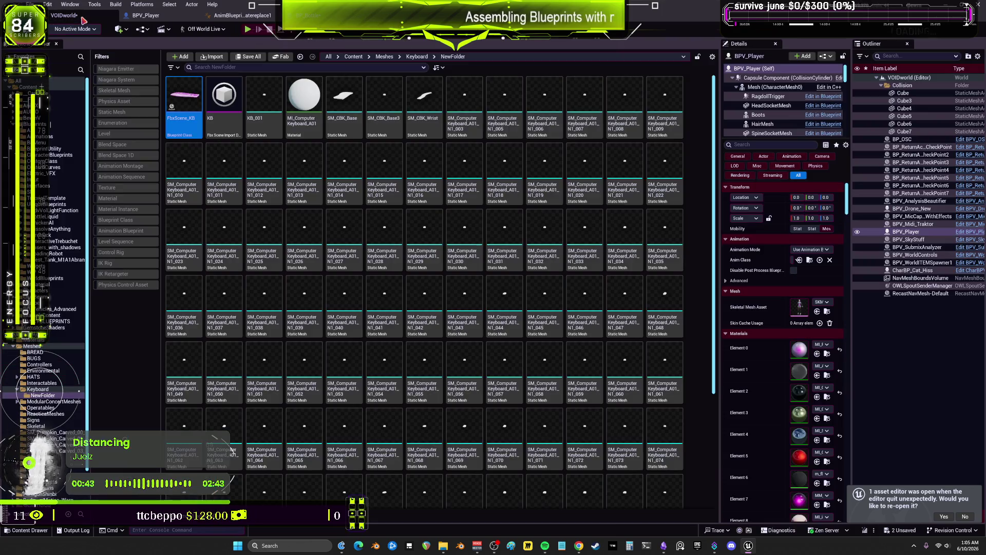
# - Open CharBPV_Cat_Hiss, search for 'shakey', and jump to the Shakey Event
pyautogui.click(969, 271)
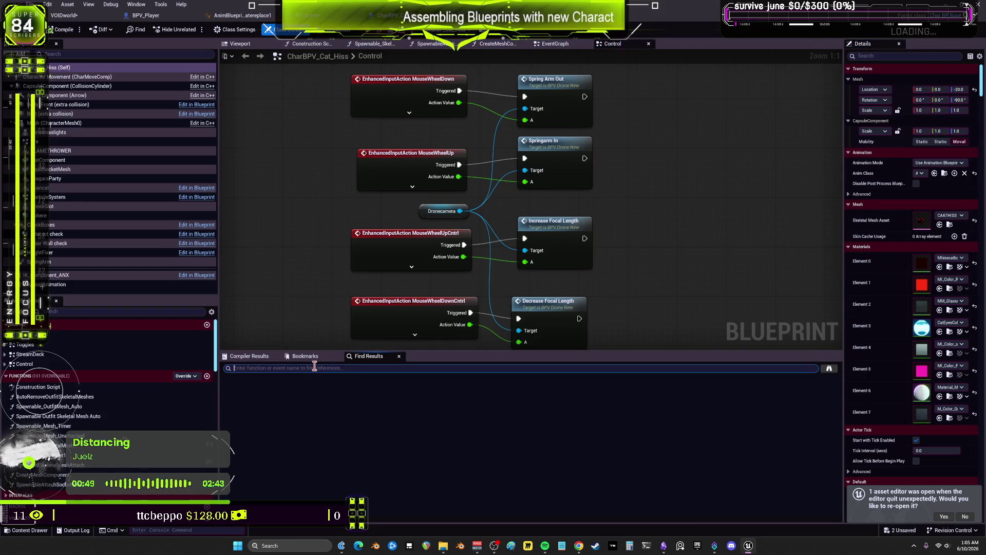
pyautogui.write('shakey')
pyautogui.press('Return')
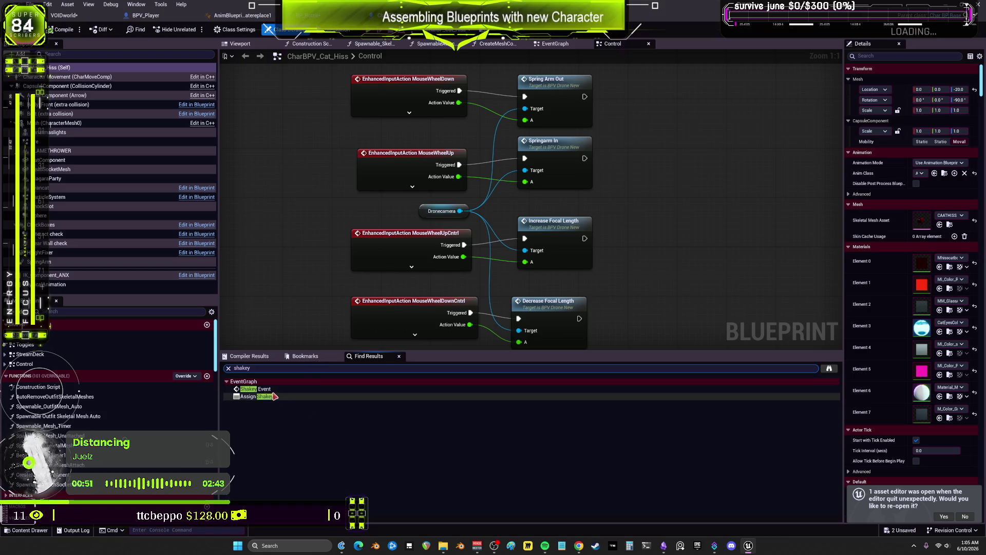
pyautogui.click(273, 388)
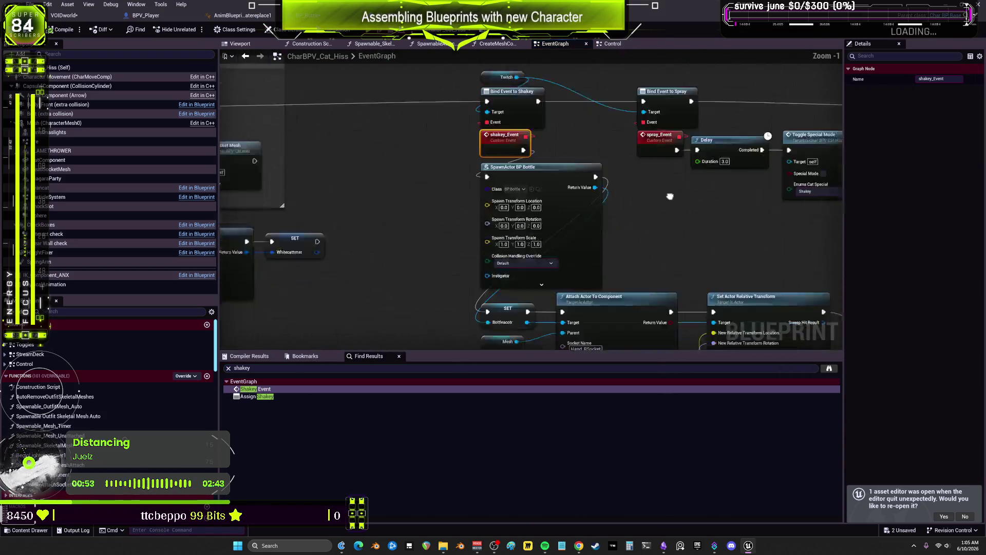
# - Nudge Toggle Special Mode up and move Select Rotator and Select Vector left
pyautogui.scroll(-1, 591, 205)
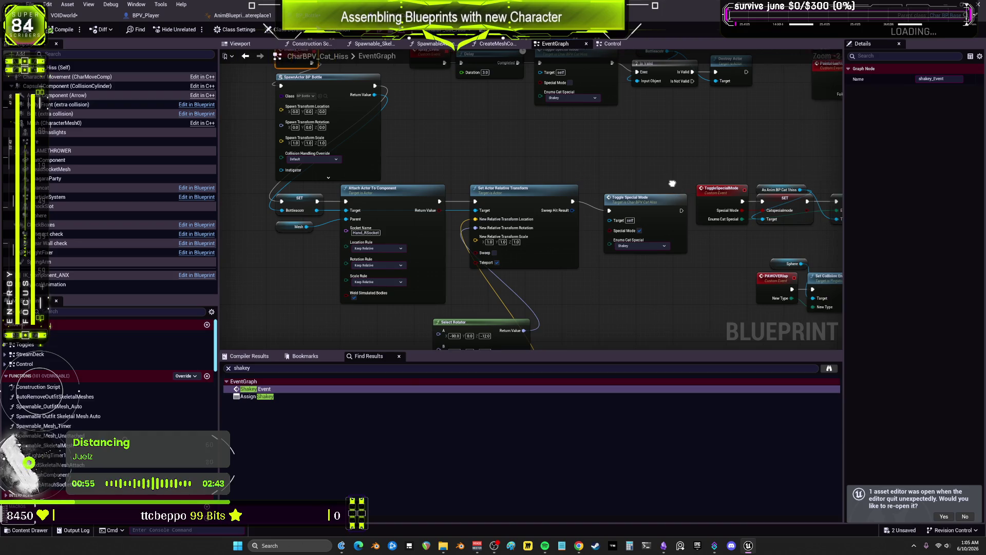
pyautogui.click(615, 210)
pyautogui.moveTo(615, 210); pyautogui.dragTo(614, 208)
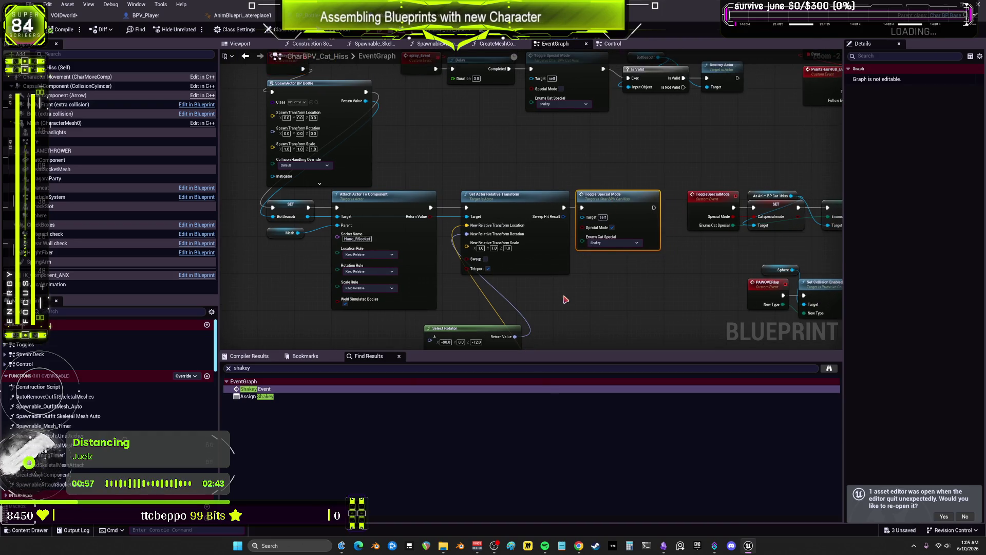
pyautogui.scroll(-1, 565, 299)
pyautogui.moveTo(565, 299)
pyautogui.mouseDown()
pyautogui.moveTo(606, 236)
pyautogui.moveTo(605, 196)
pyautogui.moveTo(543, 229)
pyautogui.moveTo(475, 230)
pyautogui.moveTo(471, 217)
pyautogui.mouseUp()
pyautogui.moveTo(635, 170); pyautogui.dragTo(611, 264)
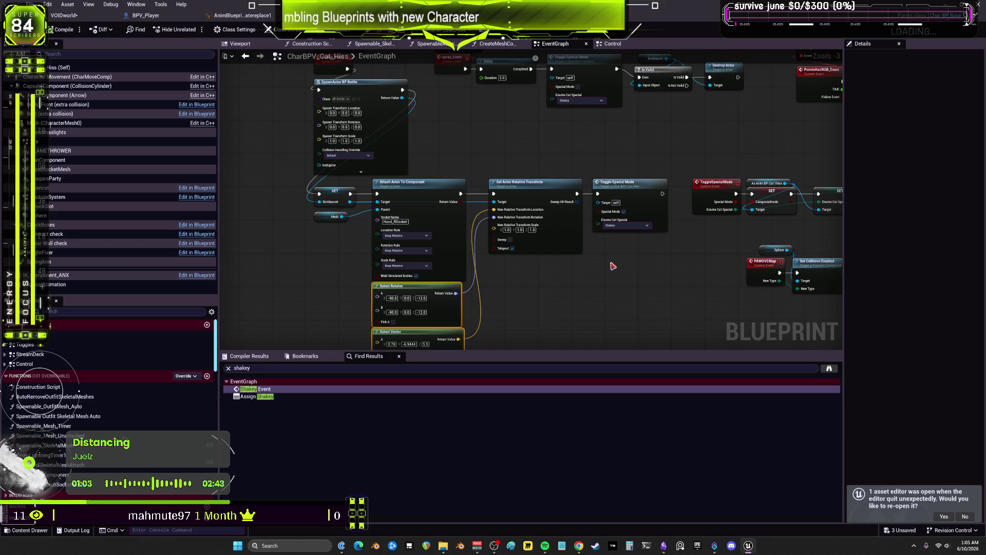
pyautogui.click(612, 266)
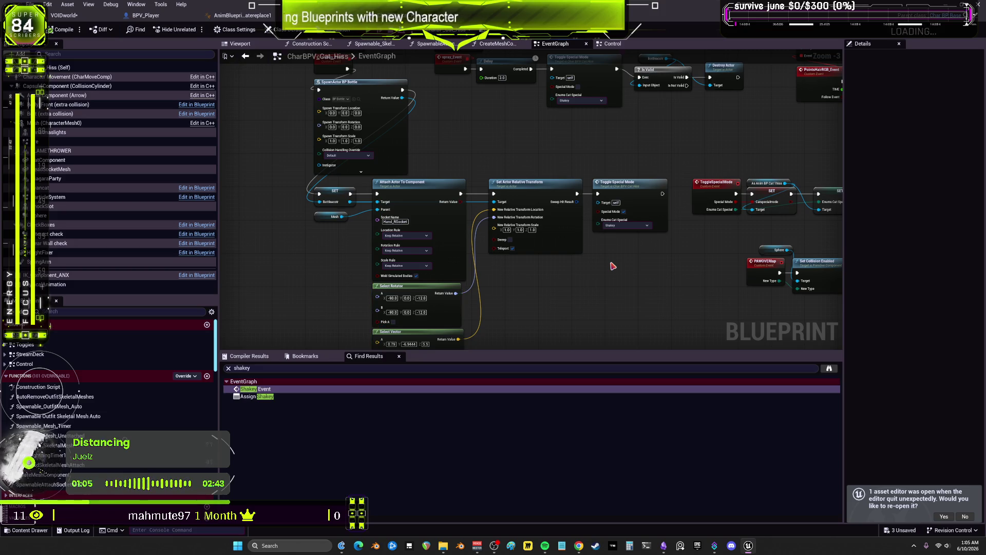
# - Switch back to the BP_Bottle blueprint
pyautogui.moveTo(523, 144)
pyautogui.mouseDown()
pyautogui.moveTo(577, 182)
pyautogui.moveTo(543, 133)
pyautogui.mouseUp()
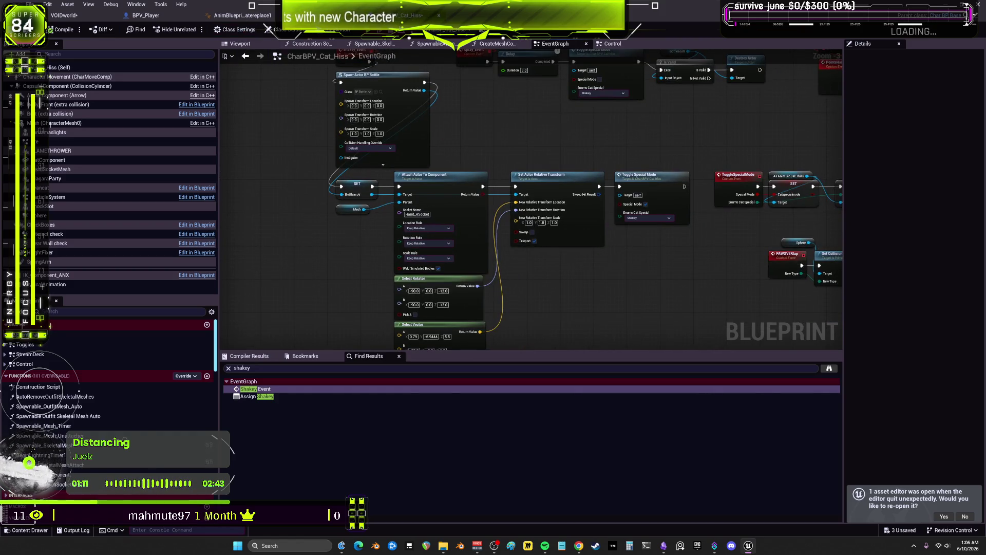
pyautogui.hotkey('ctrl', 'Tab')
pyautogui.scroll(3, 372, 188)
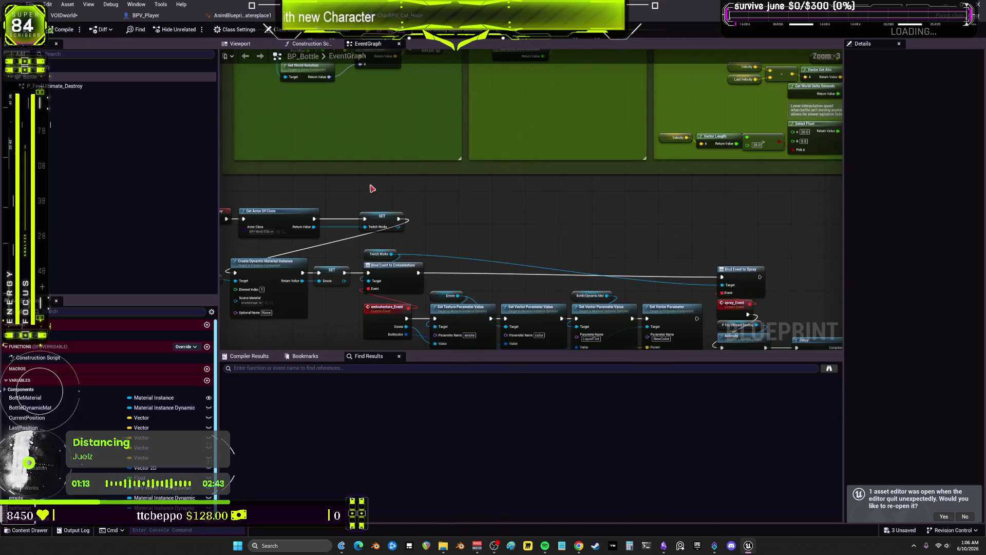
# - Glance at BP_Bottle's Construction Script, then return to its EventGraph
pyautogui.moveTo(372, 189)
pyautogui.mouseDown()
pyautogui.moveTo(551, 205)
pyautogui.moveTo(550, 306)
pyautogui.moveTo(550, 287)
pyautogui.mouseUp()
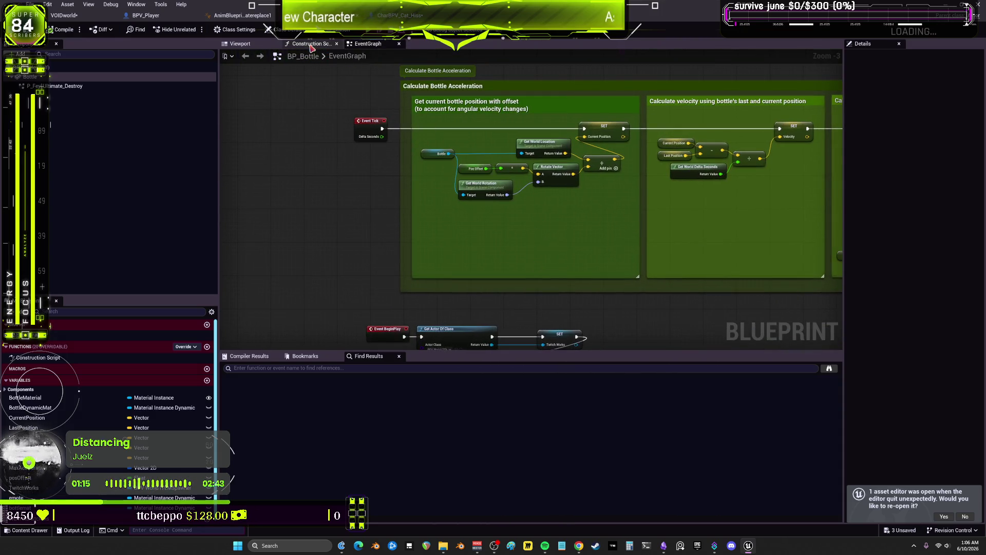
pyautogui.click(312, 45)
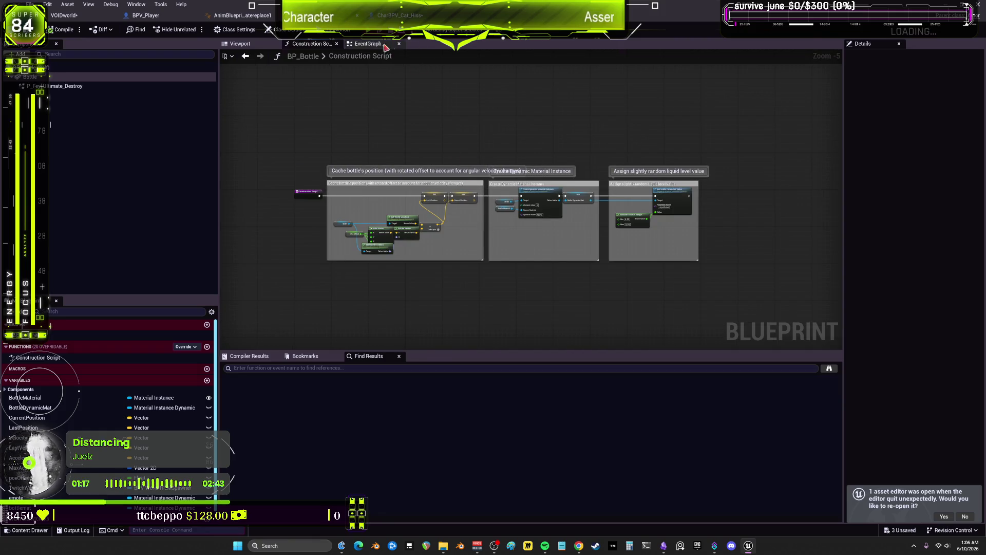
pyautogui.click(386, 47)
pyautogui.scroll(-2, 618, 316)
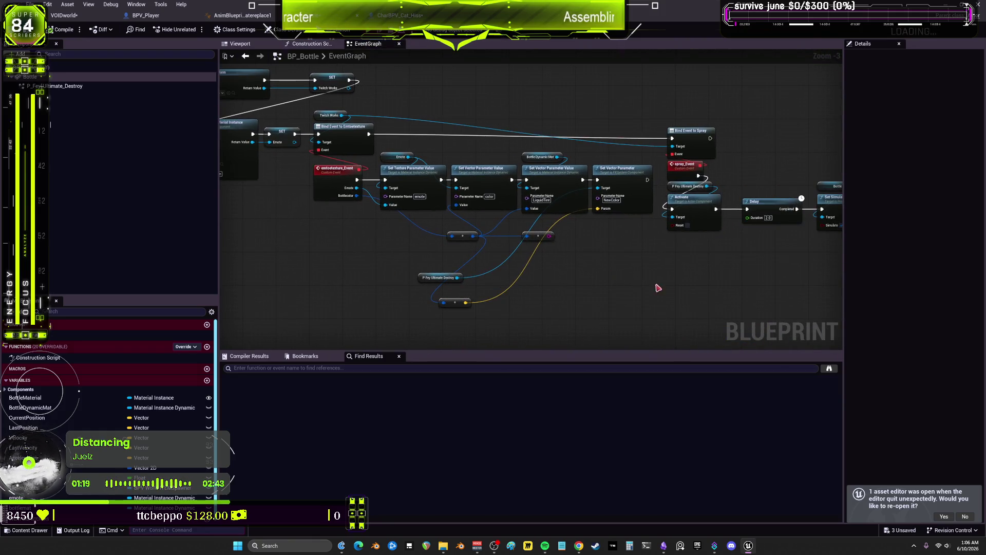
# - Select the 'add return actor to looping empty' comment, then switch to CharBPV_Cat_Hiss
pyautogui.moveTo(749, 286); pyautogui.dragTo(486, 268)
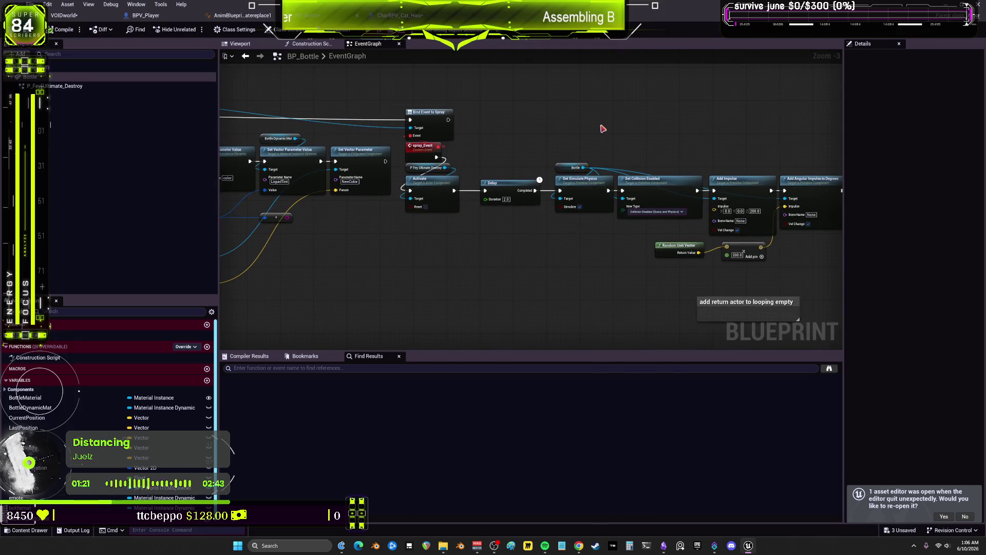
pyautogui.moveTo(748, 149); pyautogui.dragTo(658, 137)
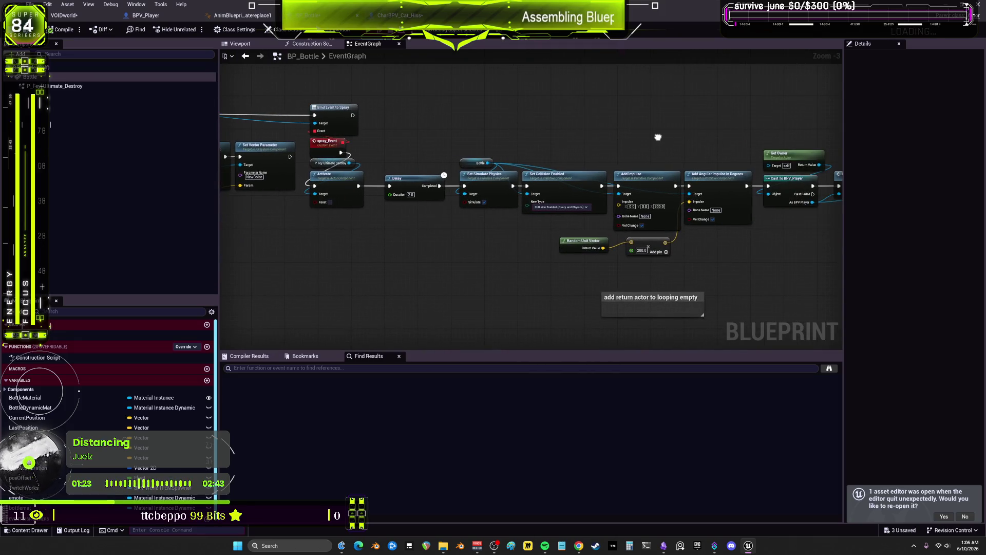
pyautogui.moveTo(658, 137); pyautogui.dragTo(458, 122)
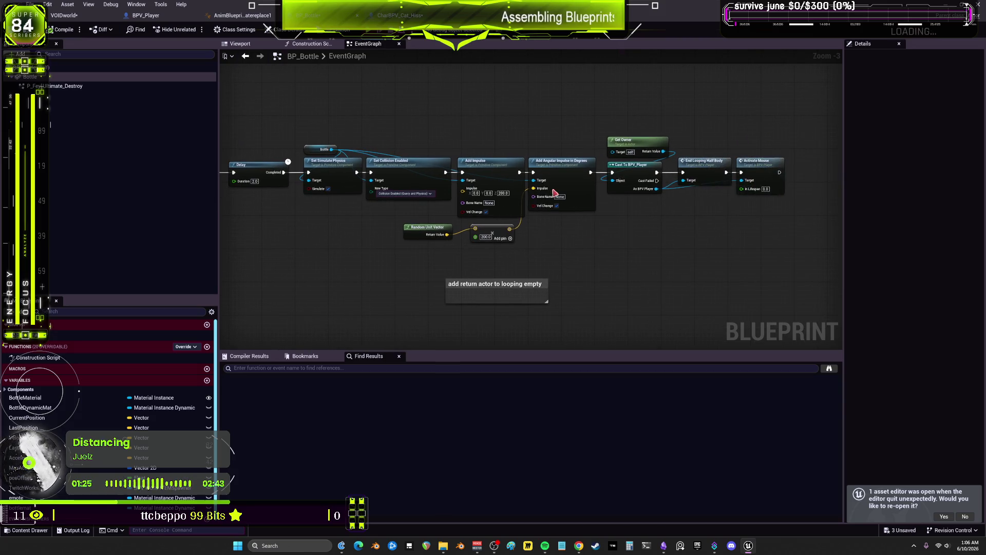
pyautogui.moveTo(597, 220); pyautogui.dragTo(580, 223)
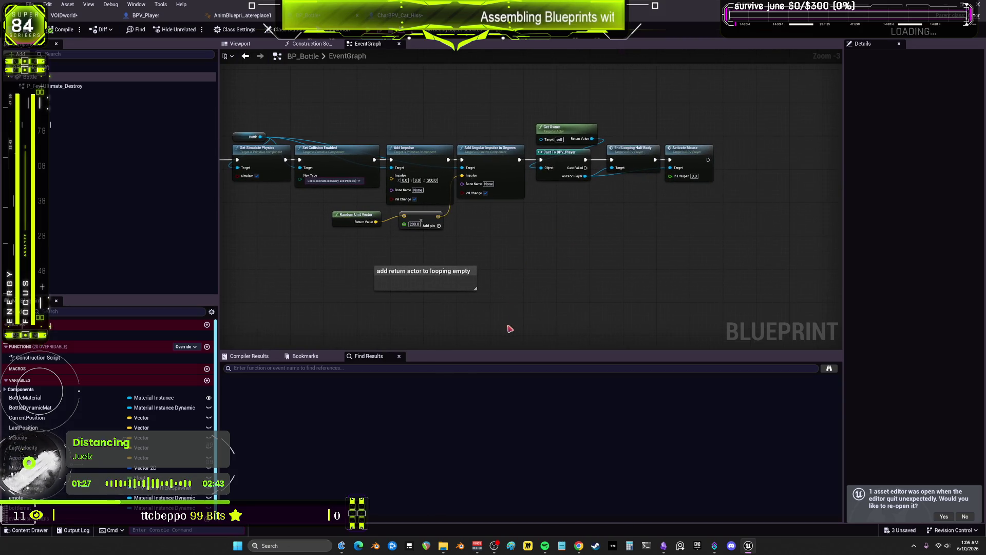
pyautogui.moveTo(495, 308)
pyautogui.mouseDown()
pyautogui.moveTo(498, 199)
pyautogui.moveTo(493, 220)
pyautogui.mouseUp()
pyautogui.scroll(1, 485, 204)
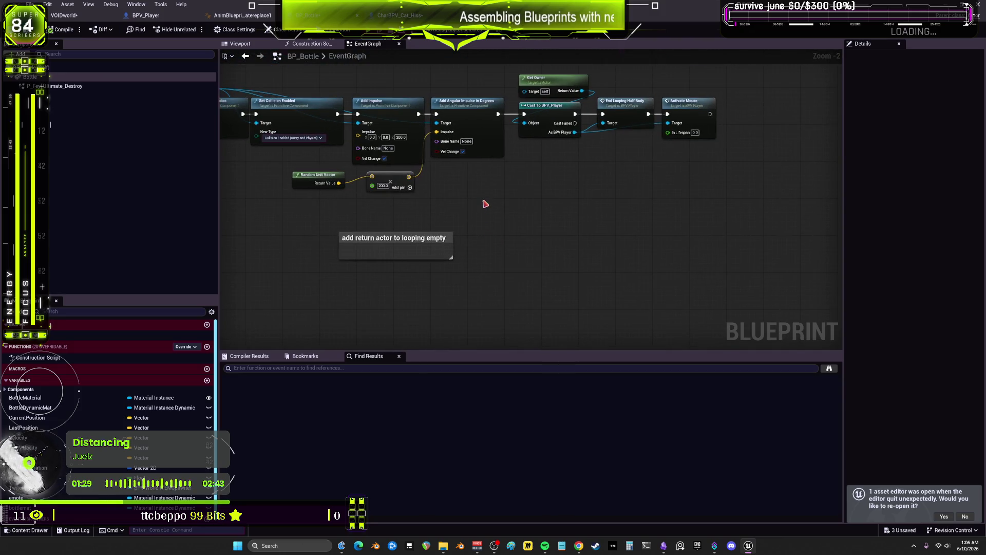
pyautogui.click(439, 259)
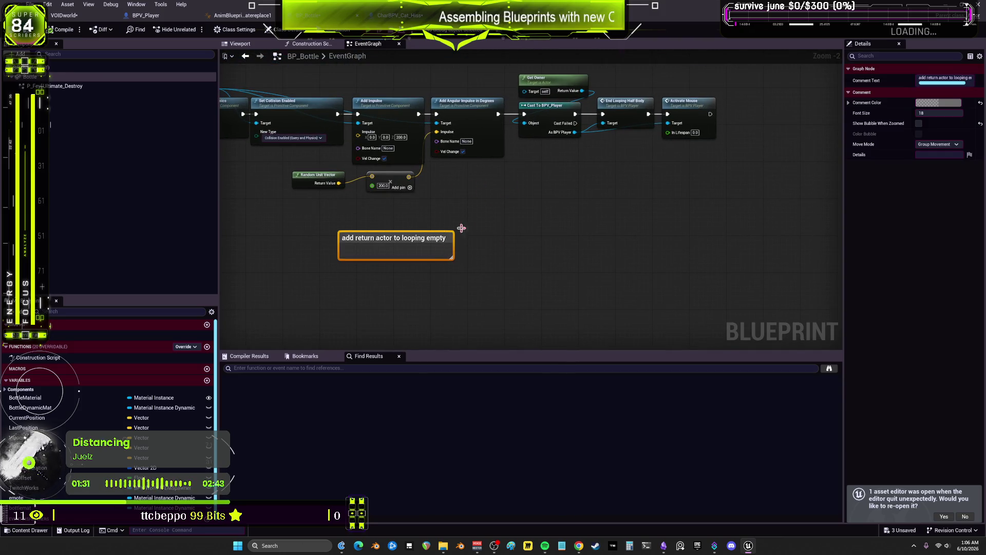
pyautogui.hotkey('ctrl', 'Tab')
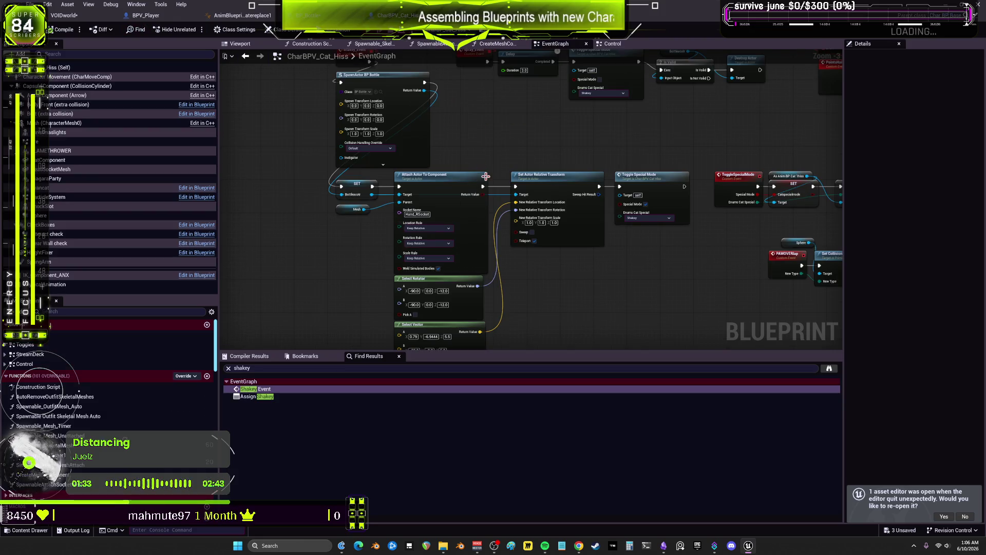
# - Check the Delay, Destroy Actor and Toggle Special Mode nodes, then jump to the ToggleSpecialMode custom event
pyautogui.click(660, 173)
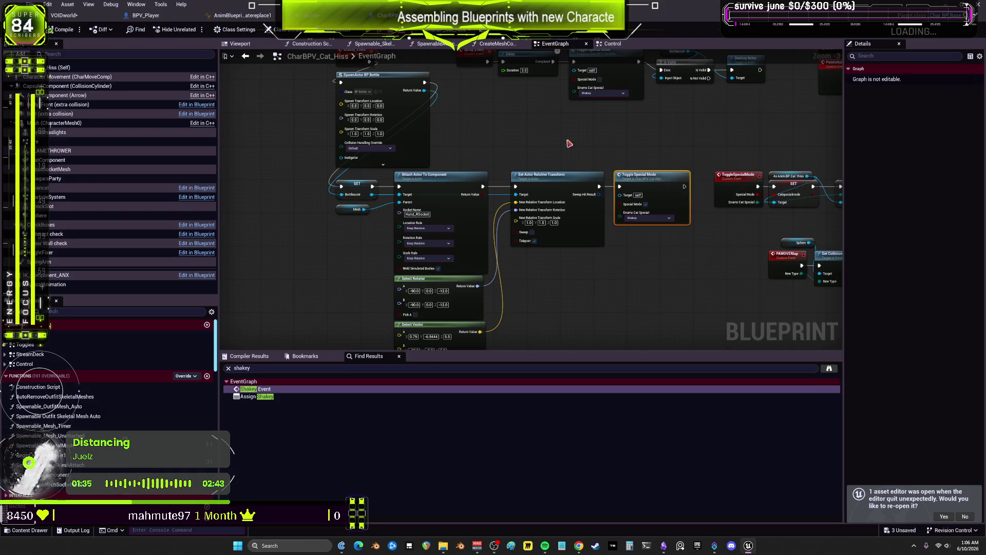
pyautogui.moveTo(554, 141); pyautogui.dragTo(585, 208)
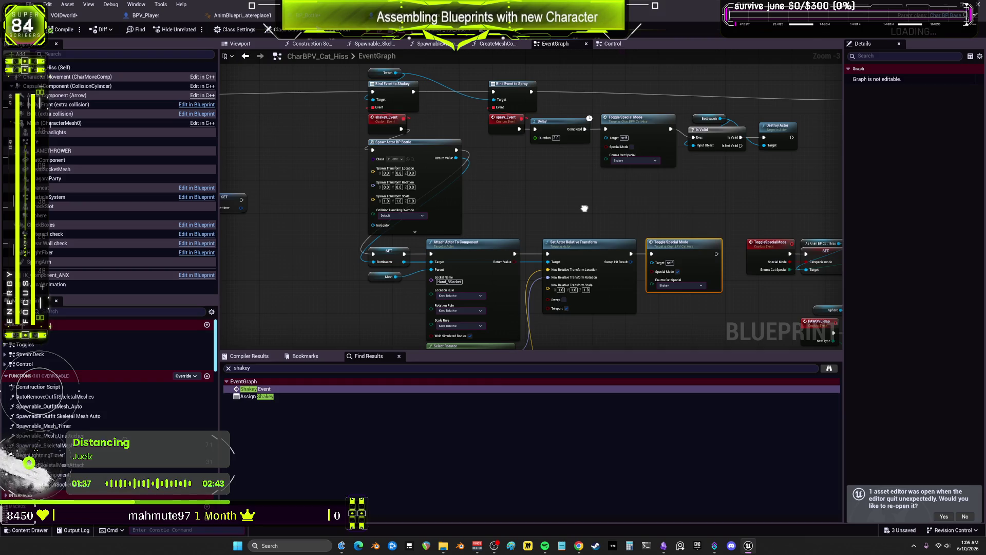
pyautogui.moveTo(584, 208); pyautogui.dragTo(424, 203)
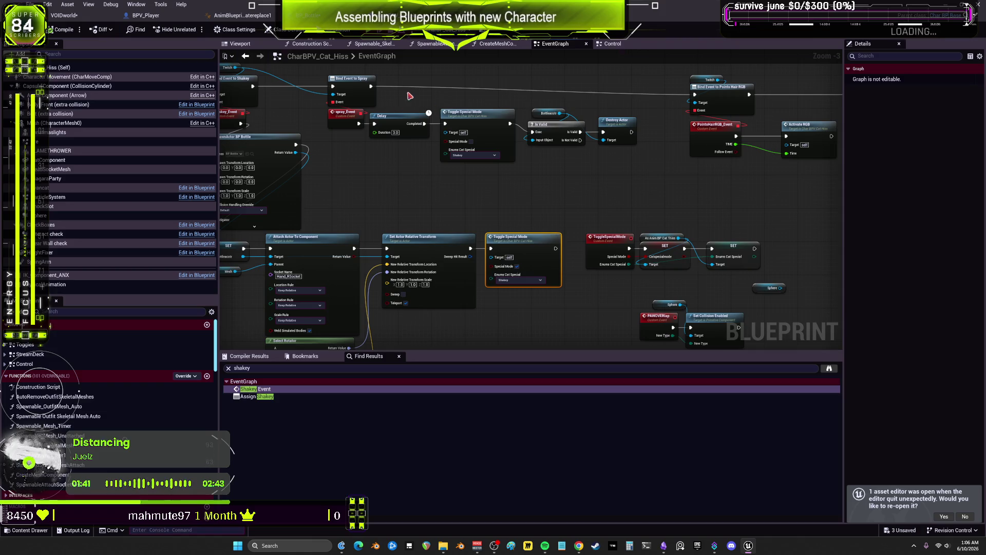
pyautogui.click(406, 116)
pyautogui.click(473, 112)
pyautogui.click(616, 121)
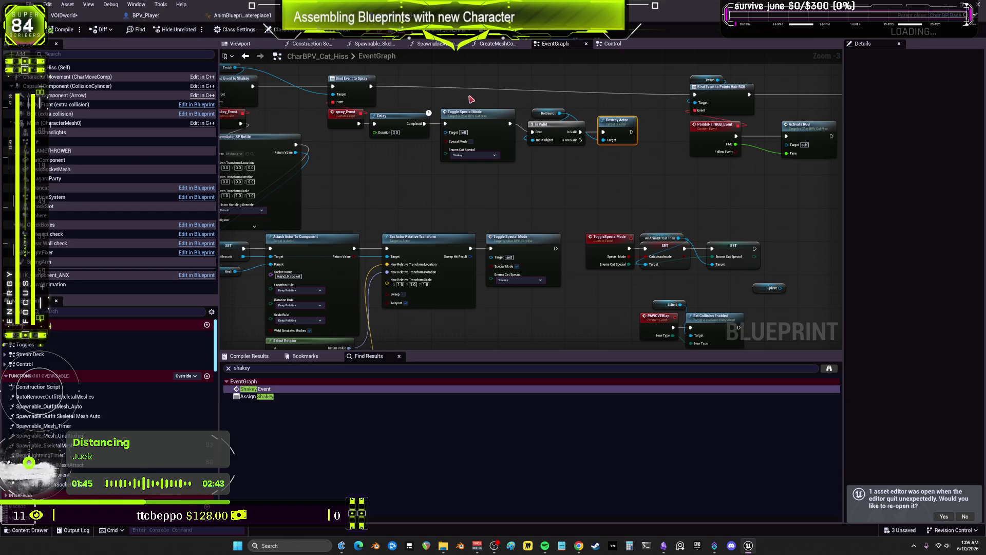
pyautogui.click(473, 114)
pyautogui.click(396, 117)
pyautogui.click(480, 121)
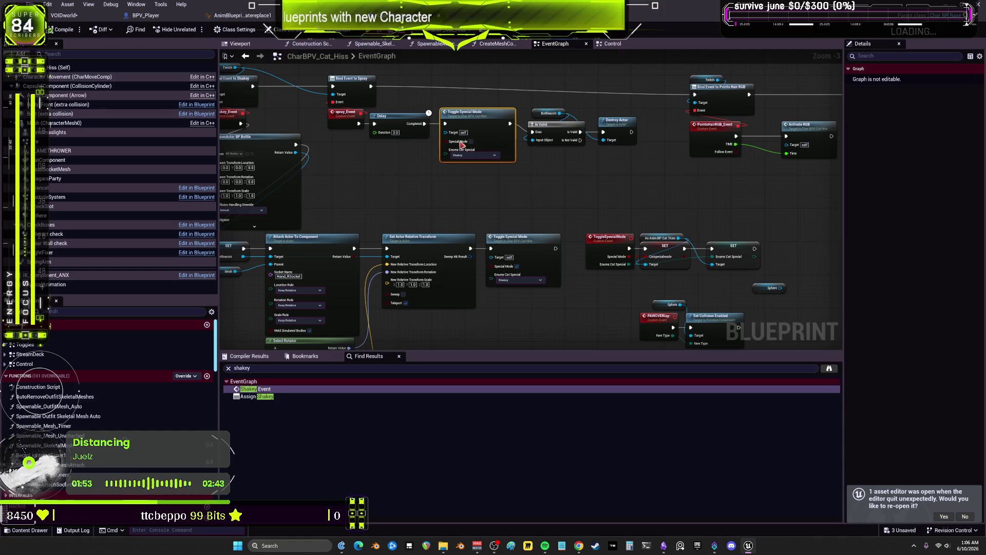
pyautogui.doubleClick(478, 135)
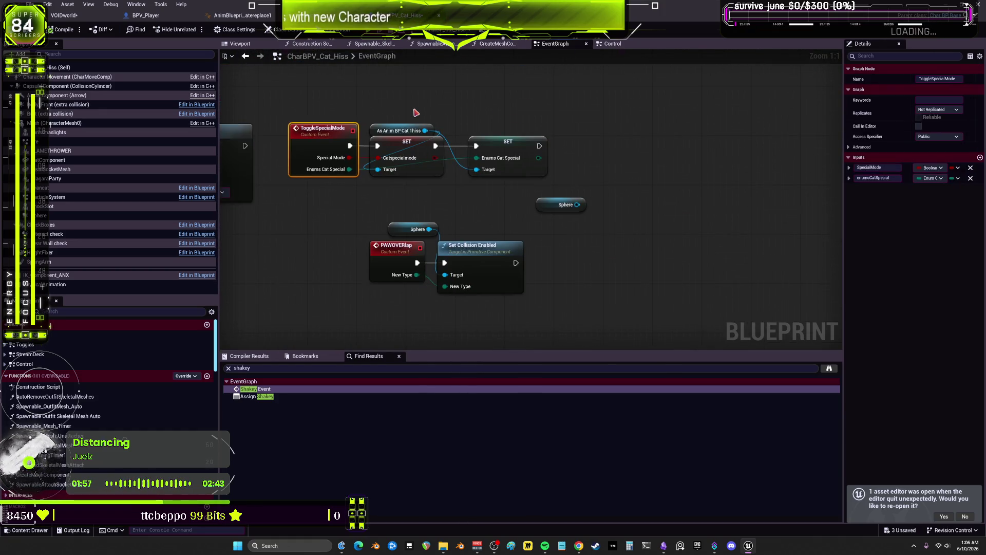
pyautogui.click(86, 121)
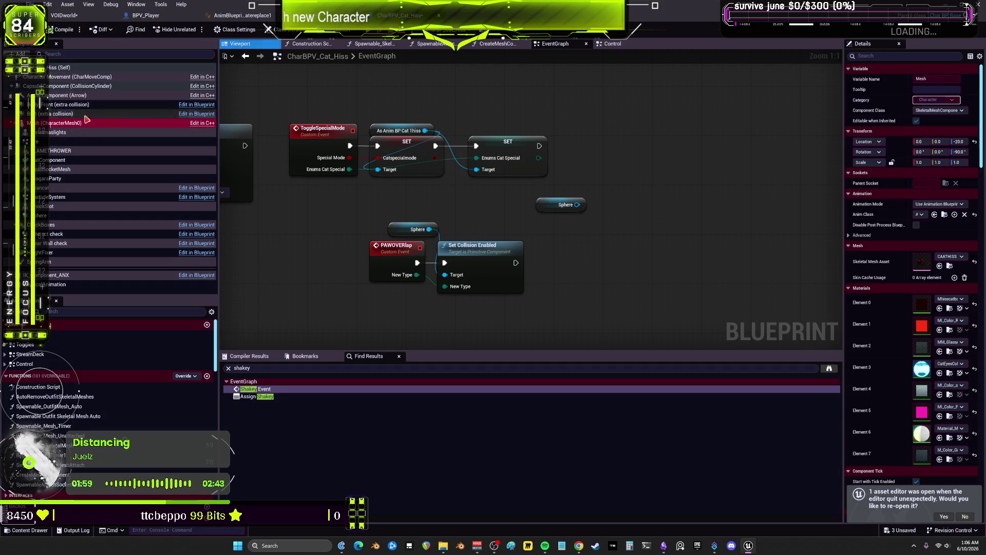
# - Open Enum_CatSpecial from the mesh's anim class and add a _LoopingEmpty enumerator
pyautogui.click(944, 215)
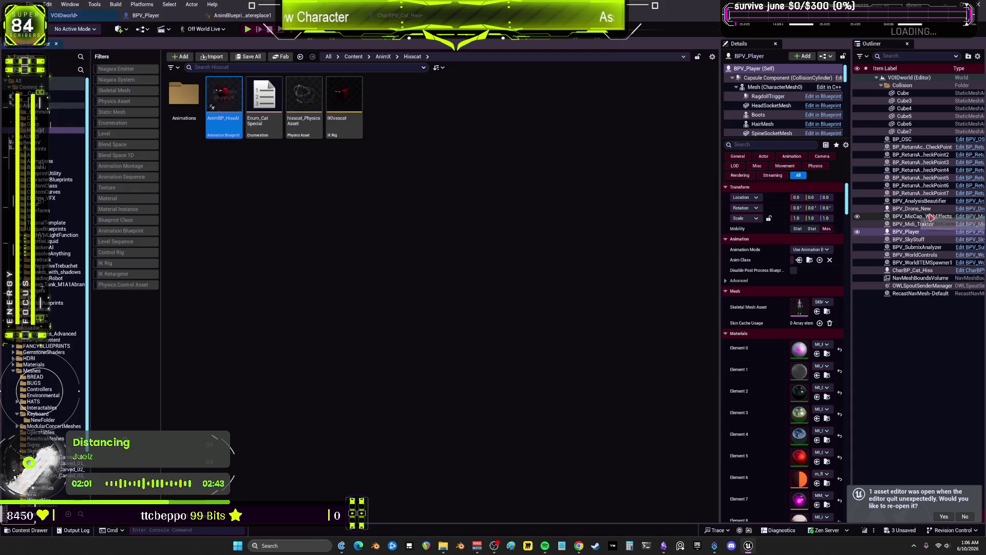
pyautogui.click(262, 92)
pyautogui.doubleClick(262, 91)
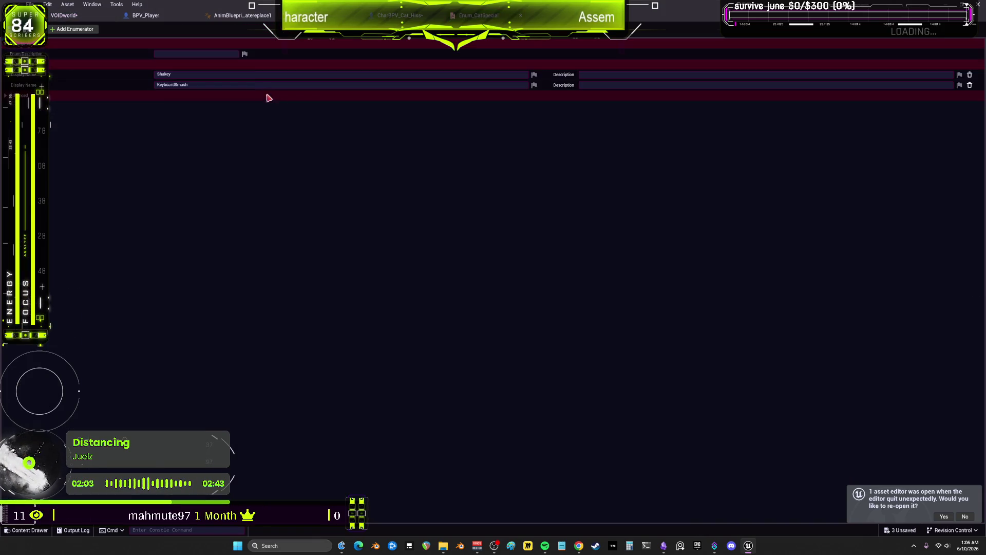
pyautogui.click(75, 30)
pyautogui.write('NoAction')
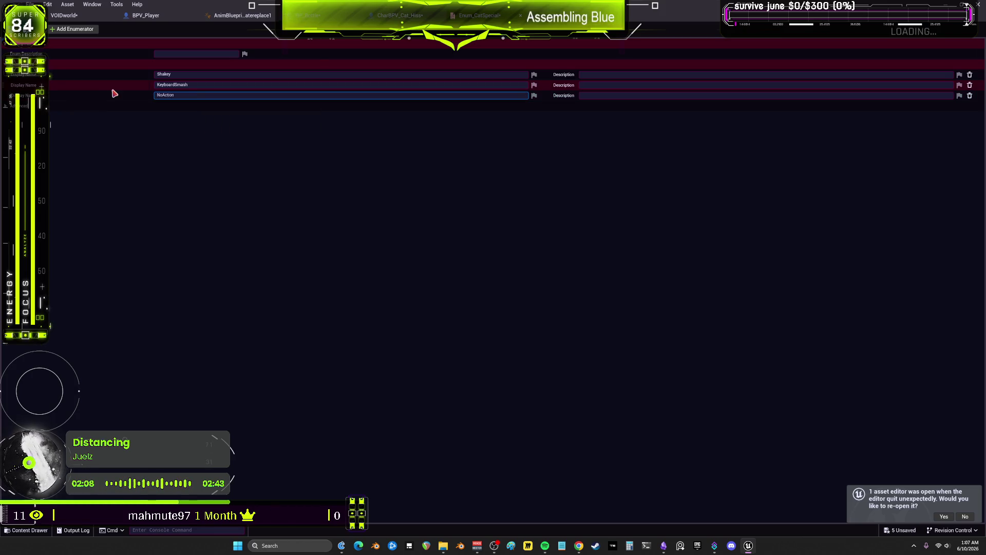
pyautogui.press('BackSpace')
pyautogui.press('BackSpace')
pyautogui.press('BackSpace')
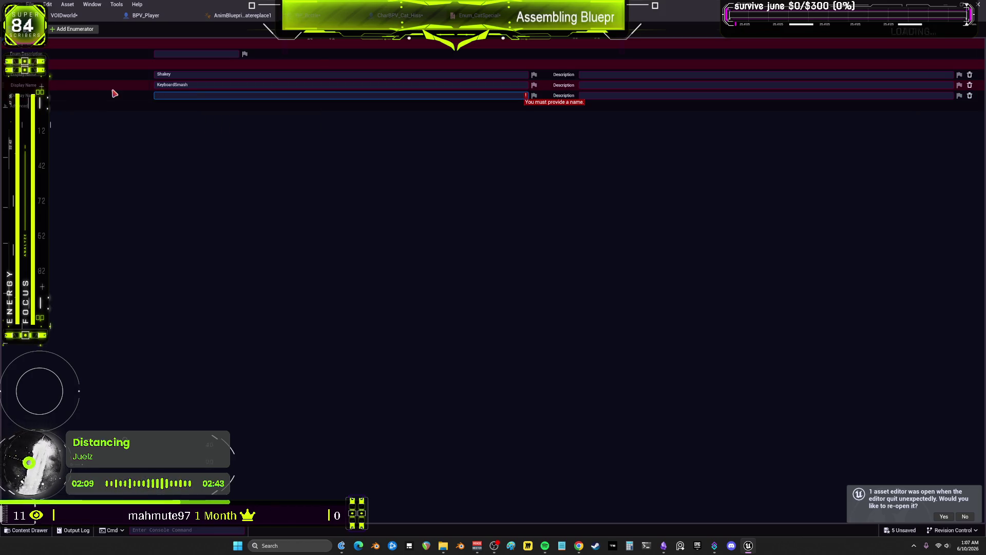
pyautogui.write('-')
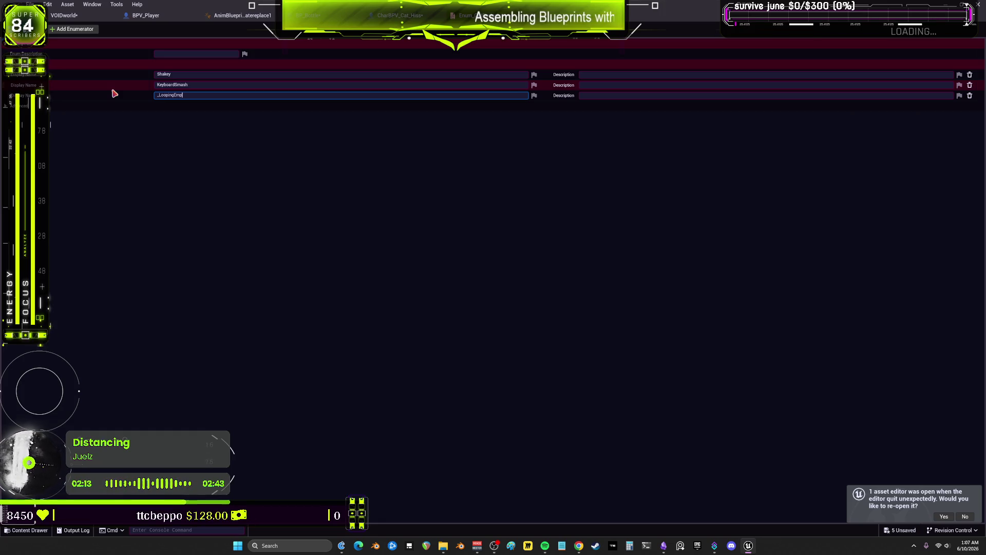
pyautogui.write('ty')
pyautogui.press('Return')
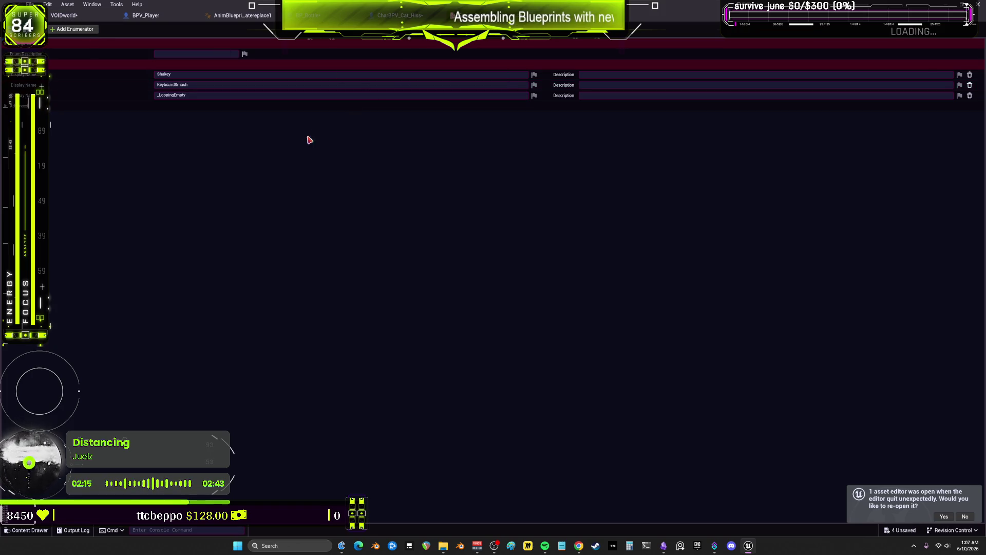
pyautogui.click(406, 16)
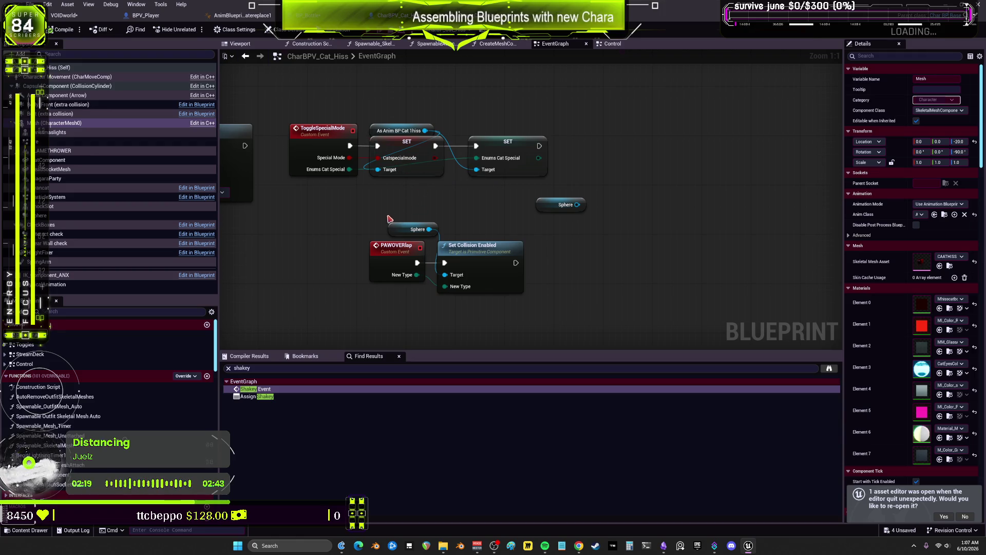
# - Change spray_Event's Toggle Special Mode Enums Cat Special from Shakey to _LoopingEmpty
pyautogui.moveTo(341, 225)
pyautogui.mouseDown()
pyautogui.moveTo(469, 239)
pyautogui.moveTo(406, 259)
pyautogui.moveTo(498, 185)
pyautogui.mouseUp()
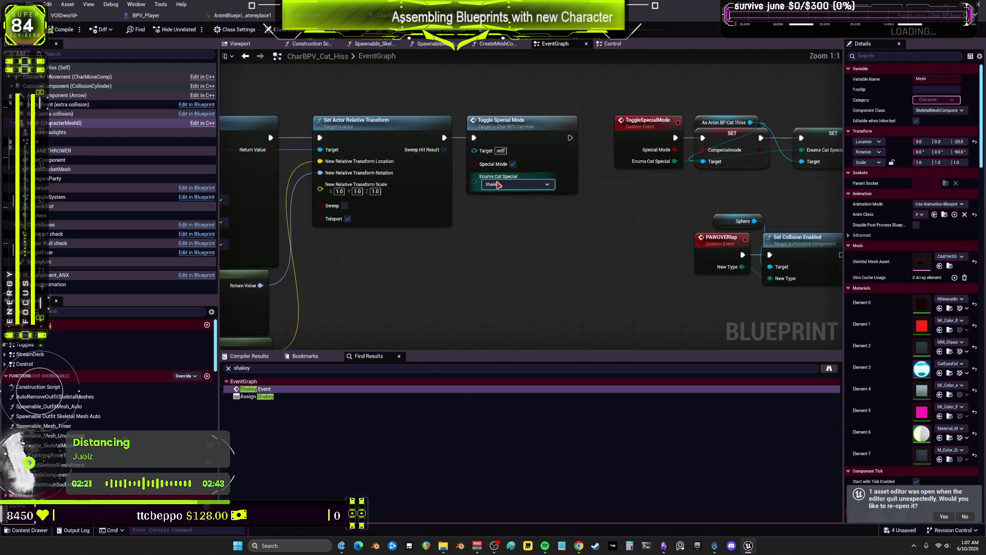
pyautogui.scroll(-4, 518, 235)
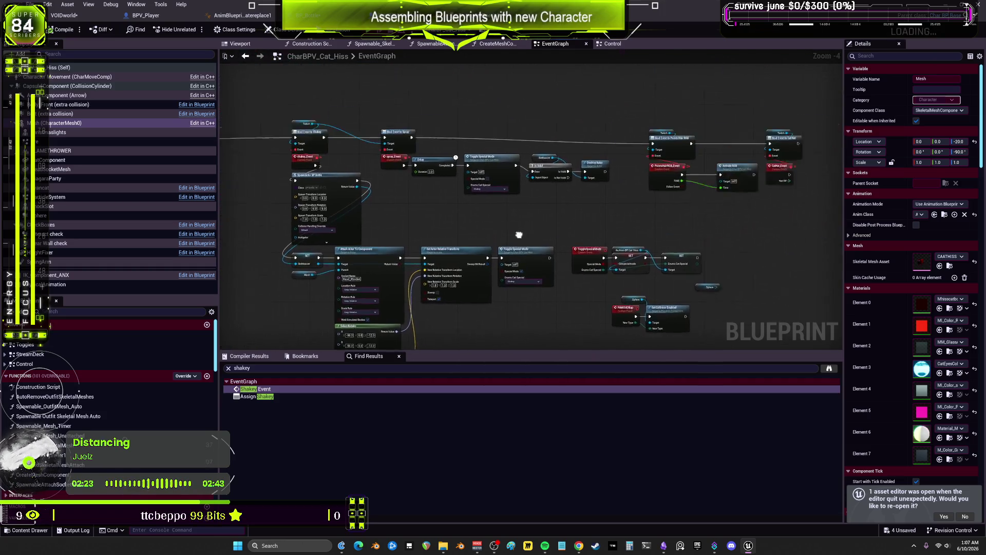
pyautogui.scroll(4, 553, 216)
pyautogui.click(426, 161)
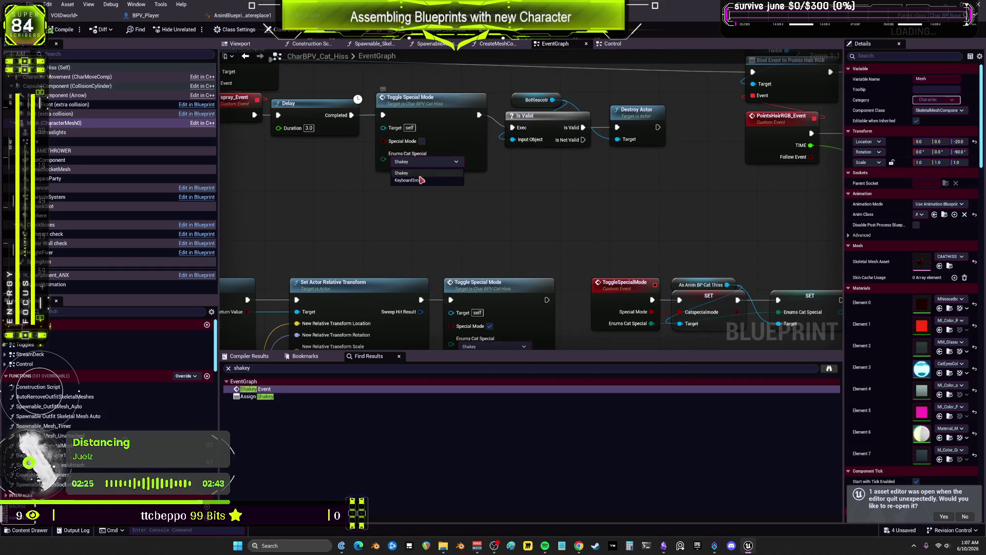
pyautogui.click(415, 212)
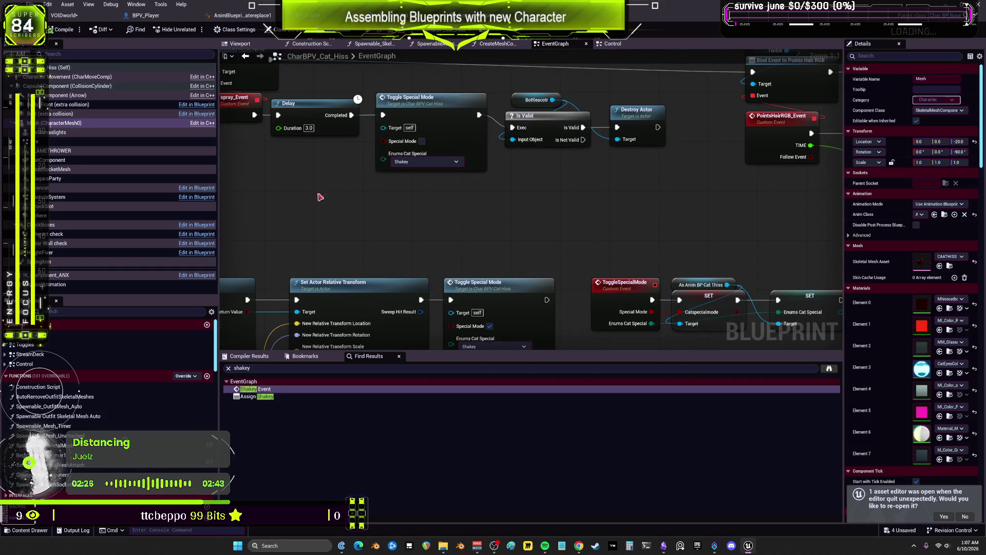
pyautogui.click(415, 162)
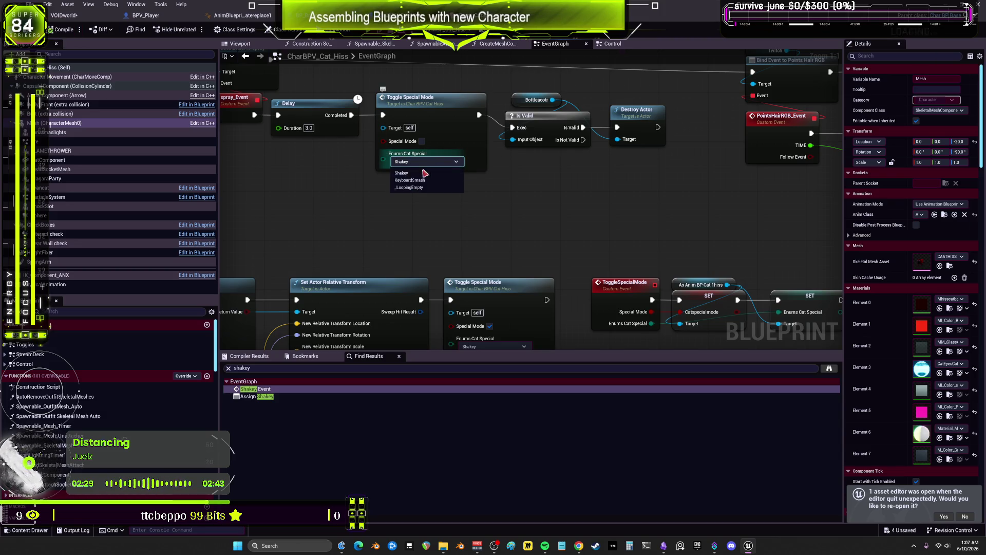
pyautogui.click(415, 191)
pyautogui.scroll(-2, 441, 259)
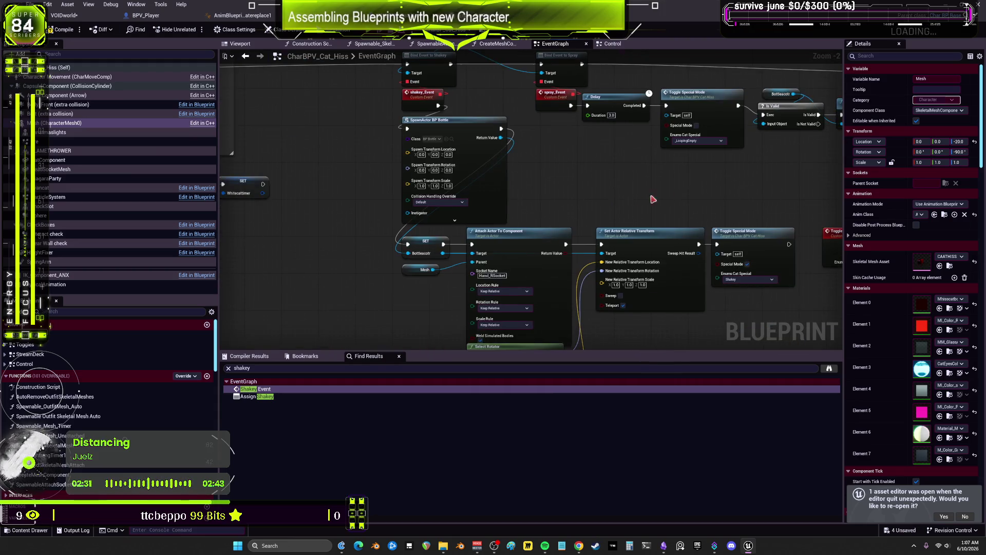
pyautogui.moveTo(683, 195); pyautogui.dragTo(444, 175)
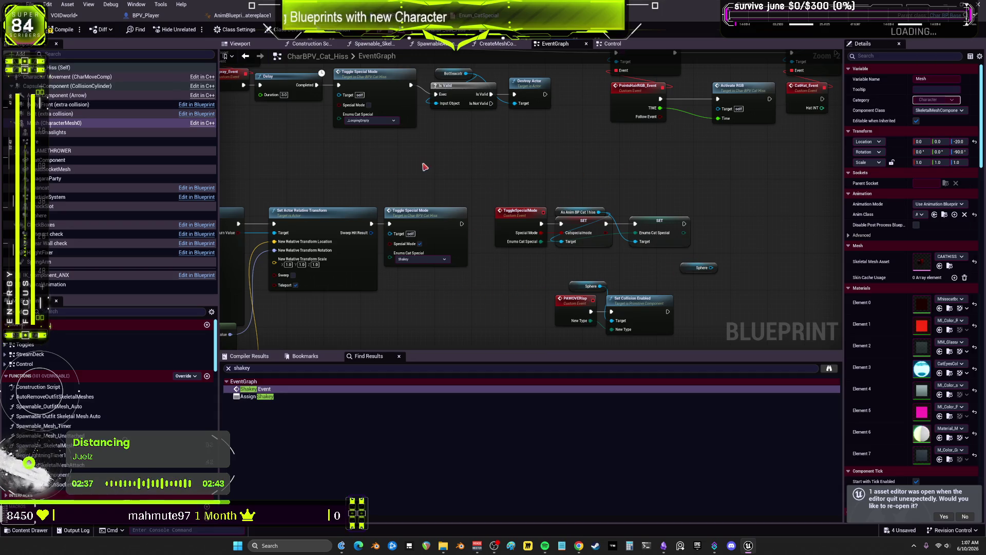
# - Duplicate the As Anim BP Cat 1hiss cast and pull a Get Enums Cat Special from it
pyautogui.click(585, 212)
pyautogui.hotkey('ctrl', 'c')
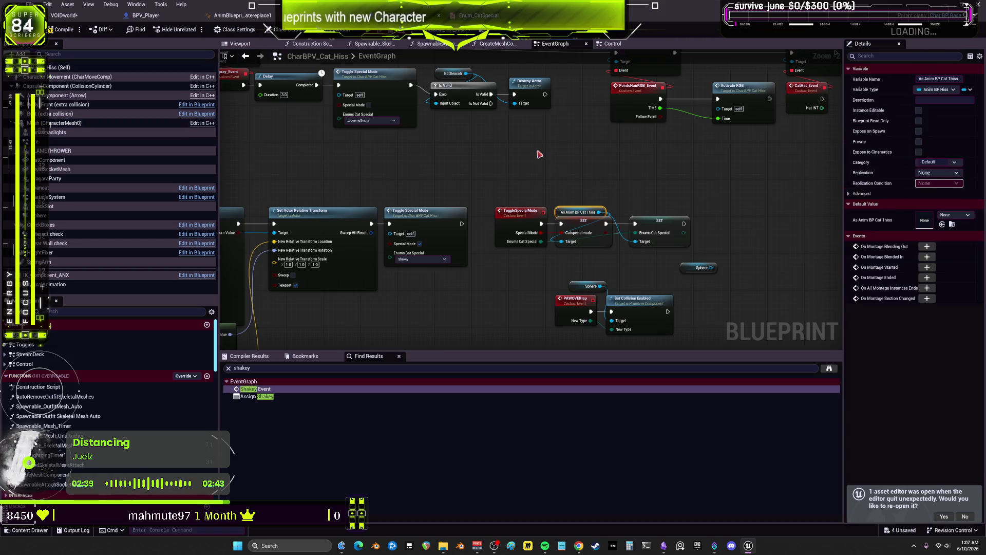
pyautogui.hotkey('ctrl', 'v')
pyautogui.moveTo(579, 153); pyautogui.dragTo(601, 173)
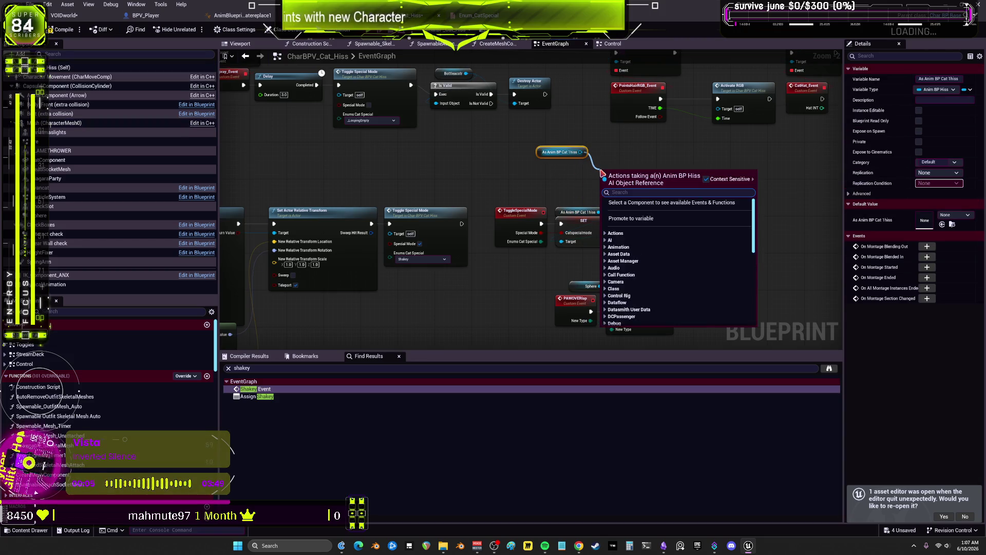
pyautogui.write('get enums sp')
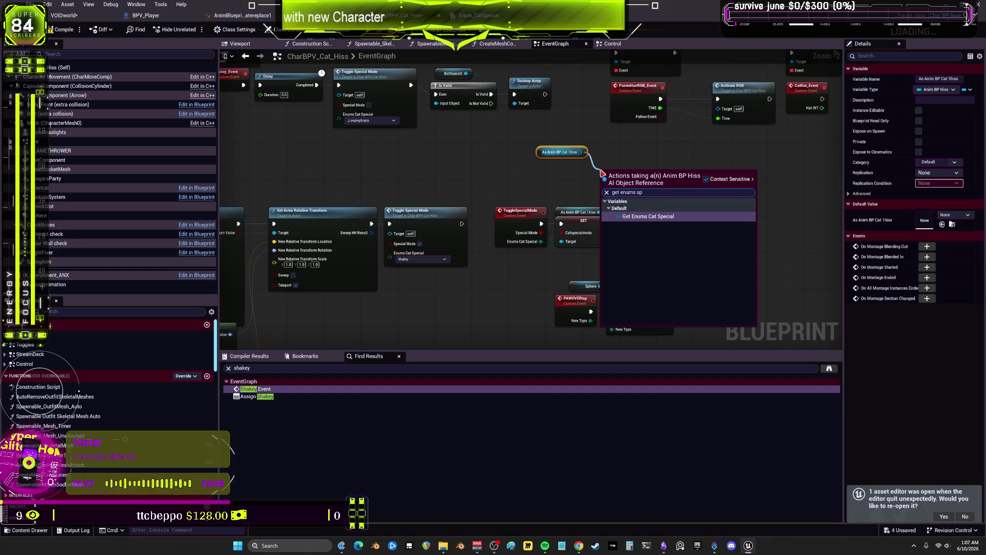
pyautogui.press('Return')
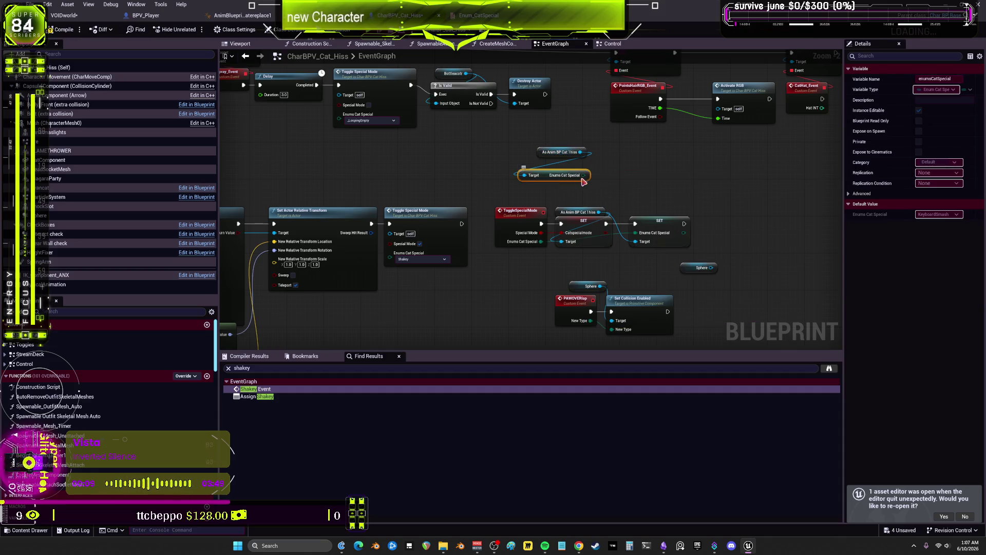
# - Add an Equal (Enum) node comparing Enums Cat Special against _LoopingEmpty
pyautogui.moveTo(606, 181)
pyautogui.mouseDown()
pyautogui.moveTo(660, 186)
pyautogui.moveTo(645, 180)
pyautogui.mouseUp()
pyautogui.write('==')
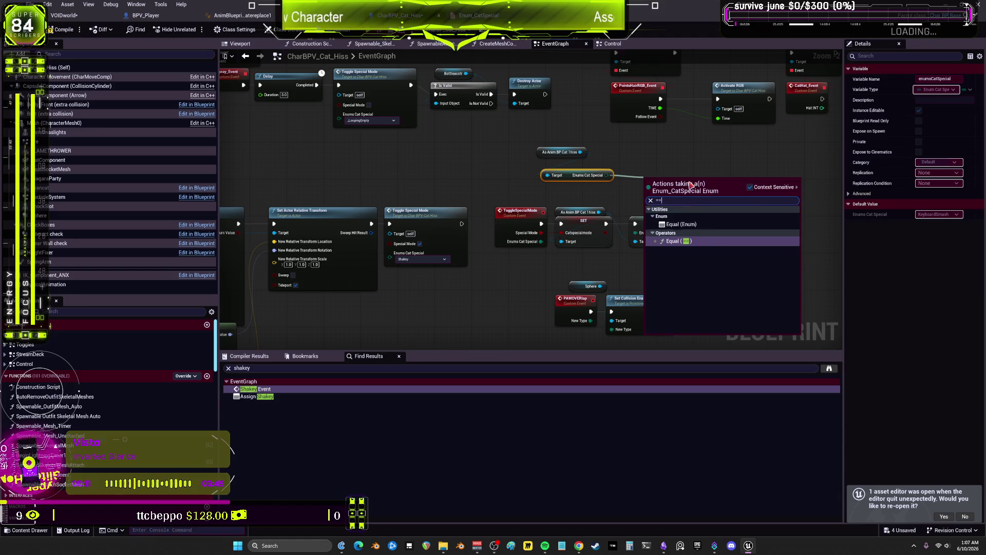
pyautogui.click(705, 226)
pyautogui.click(690, 189)
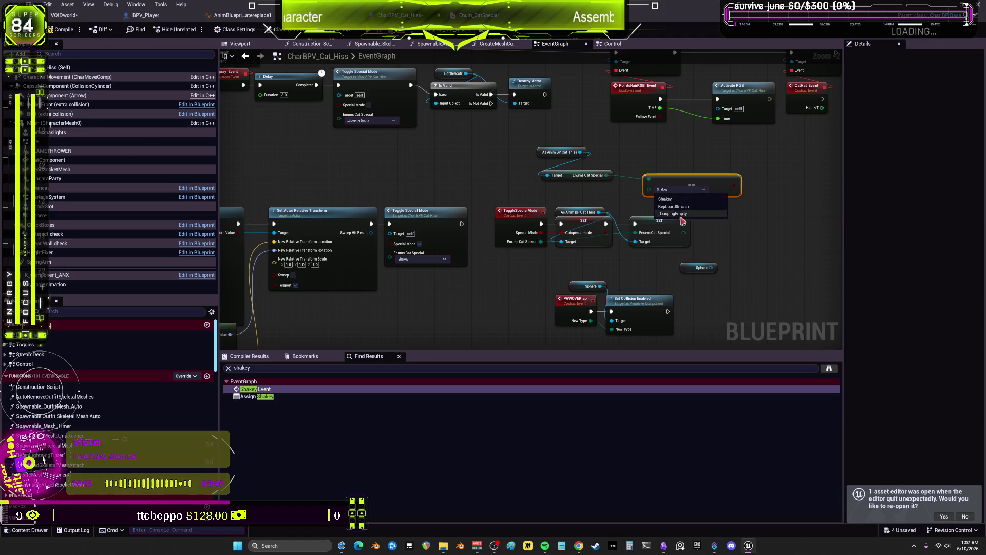
pyautogui.click(681, 214)
pyautogui.moveTo(690, 184); pyautogui.dragTo(534, 203)
# - Move the comparison beside shakey_Event and insert a Branch before the bottle spawn
pyautogui.moveTo(589, 190); pyautogui.dragTo(548, 180)
pyautogui.moveTo(340, 169)
pyautogui.mouseDown()
pyautogui.moveTo(302, 154)
pyautogui.moveTo(319, 128)
pyautogui.moveTo(361, 137)
pyautogui.mouseUp()
pyautogui.click(356, 135)
# - Pan across the hats comment to the row of chat event bindings
pyautogui.scroll(2, 380, 134)
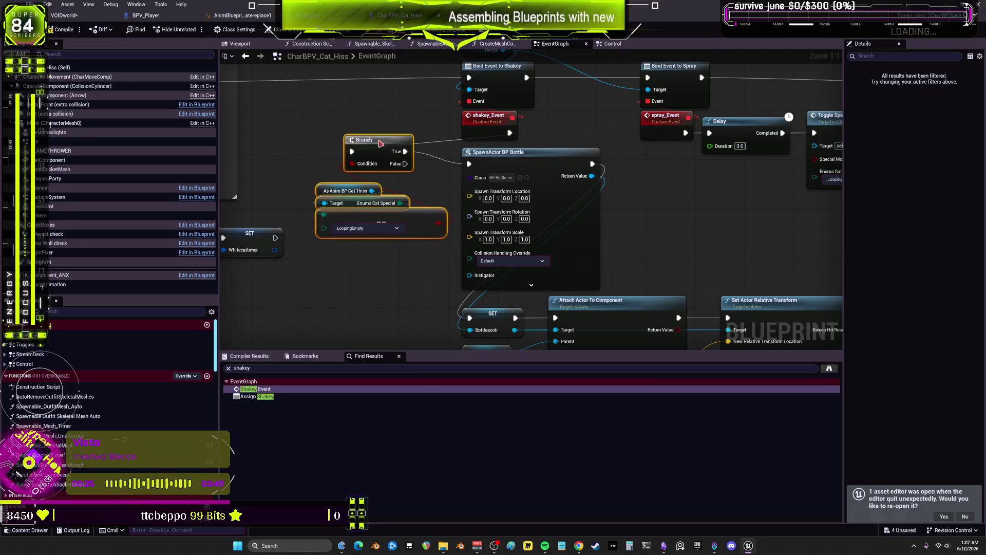
pyautogui.scroll(-2, 329, 276)
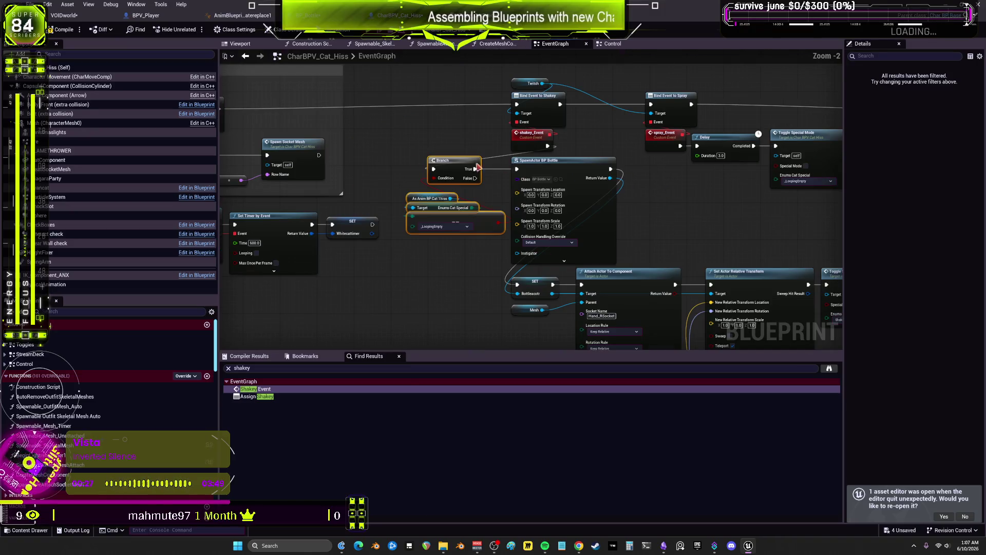
pyautogui.moveTo(275, 161); pyautogui.dragTo(563, 161)
pyautogui.scroll(-1, 463, 167)
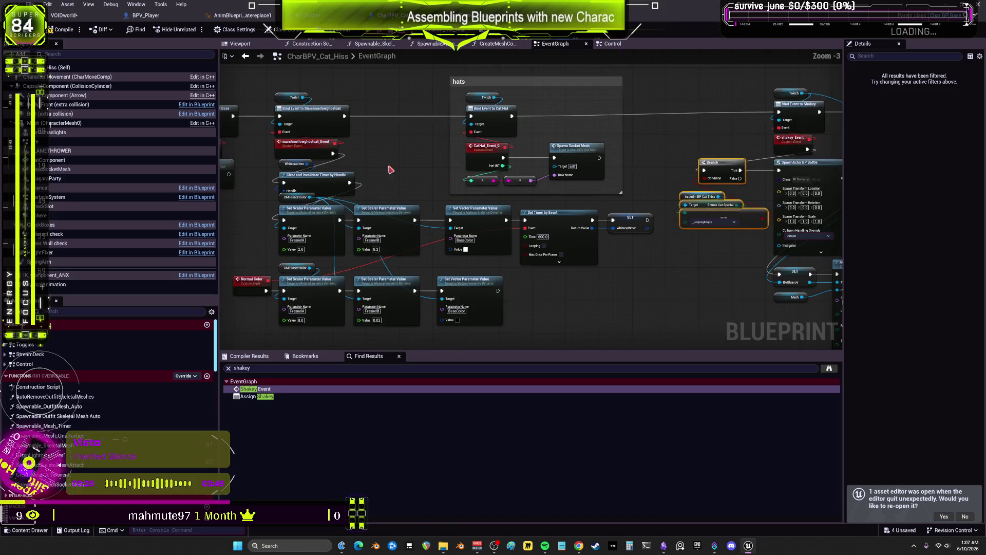
pyautogui.moveTo(463, 167); pyautogui.dragTo(499, 177)
pyautogui.moveTo(367, 178)
pyautogui.mouseDown()
pyautogui.moveTo(376, 189)
pyautogui.moveTo(431, 196)
pyautogui.mouseUp()
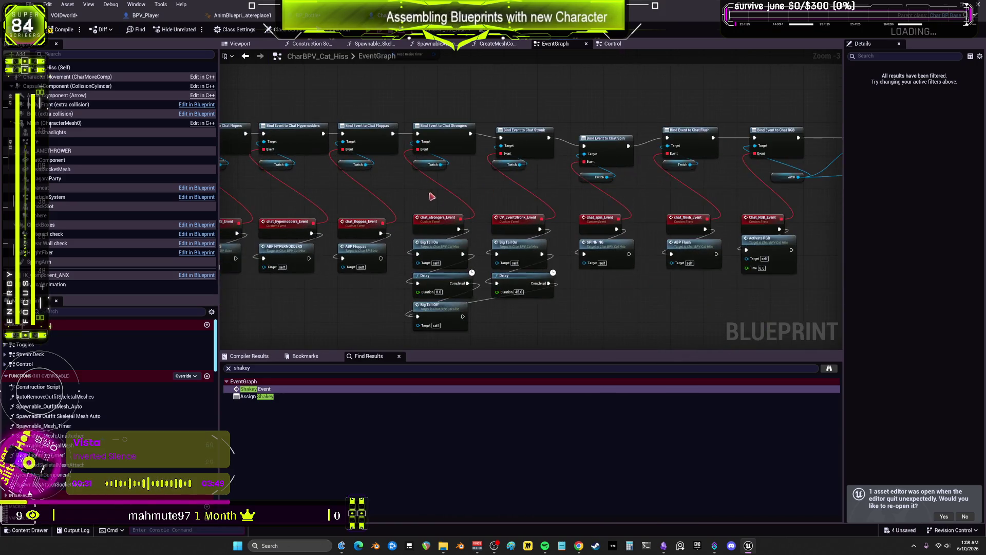
pyautogui.moveTo(533, 201)
pyautogui.mouseDown()
pyautogui.moveTo(468, 185)
pyautogui.moveTo(675, 189)
pyautogui.moveTo(649, 189)
pyautogui.mouseUp()
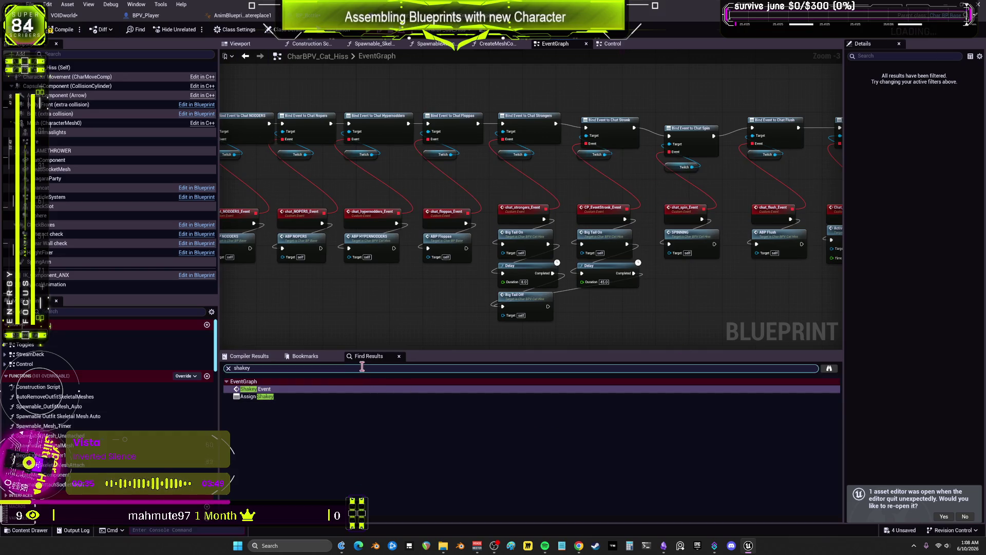
# - Search the blueprint for 'keyboard', then clear the search text
pyautogui.click(276, 367)
pyautogui.write('keyboard')
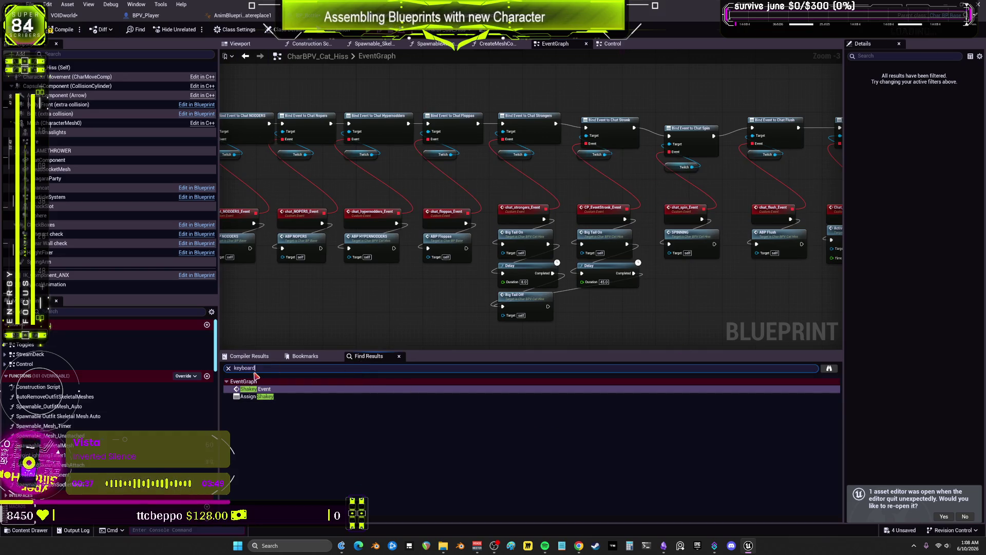
pyautogui.press('Return')
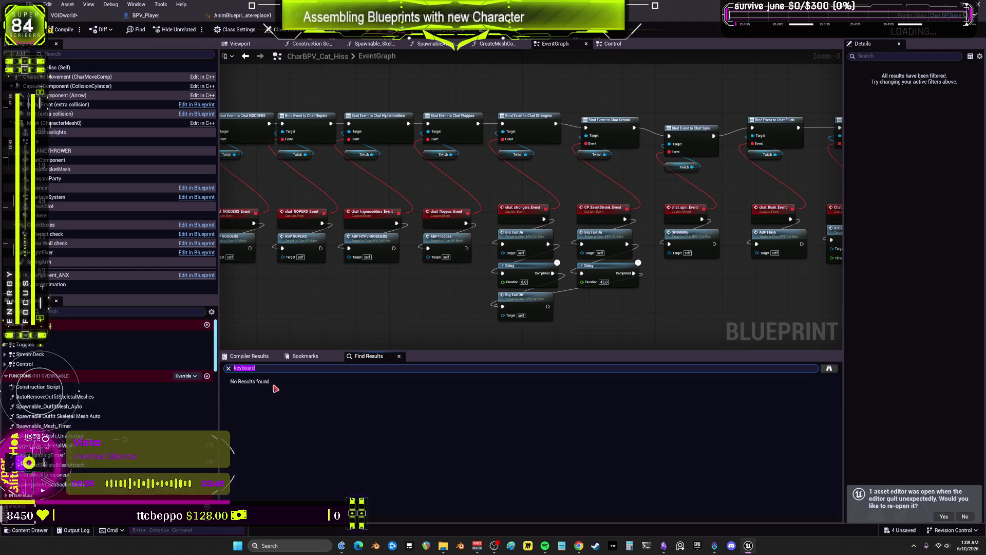
pyautogui.write('smash')
pyautogui.press('BackSpace')
pyautogui.press('BackSpace')
pyautogui.press('BackSpace')
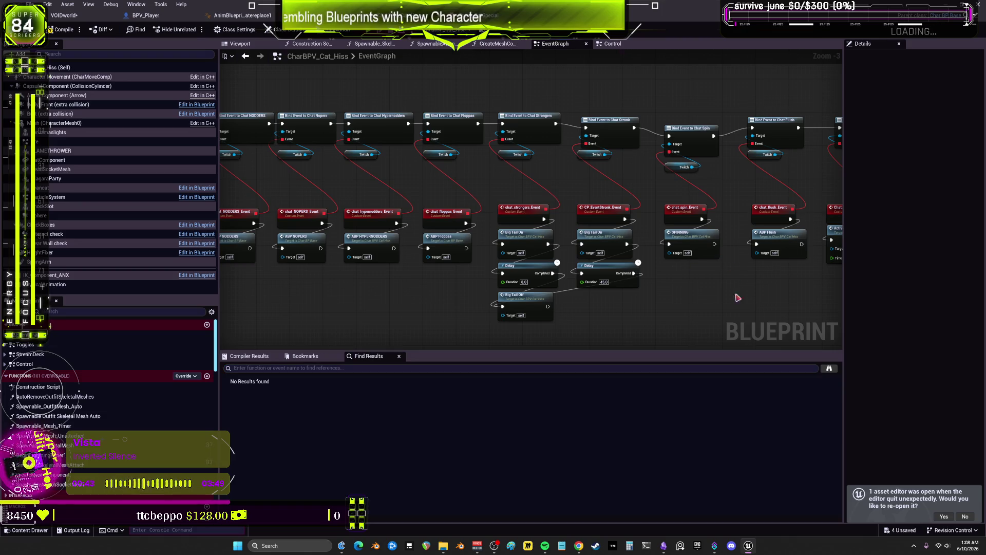
# - Pan through the Chat RGB, Chat Party and parameter nodes
pyautogui.moveTo(738, 297); pyautogui.dragTo(474, 237)
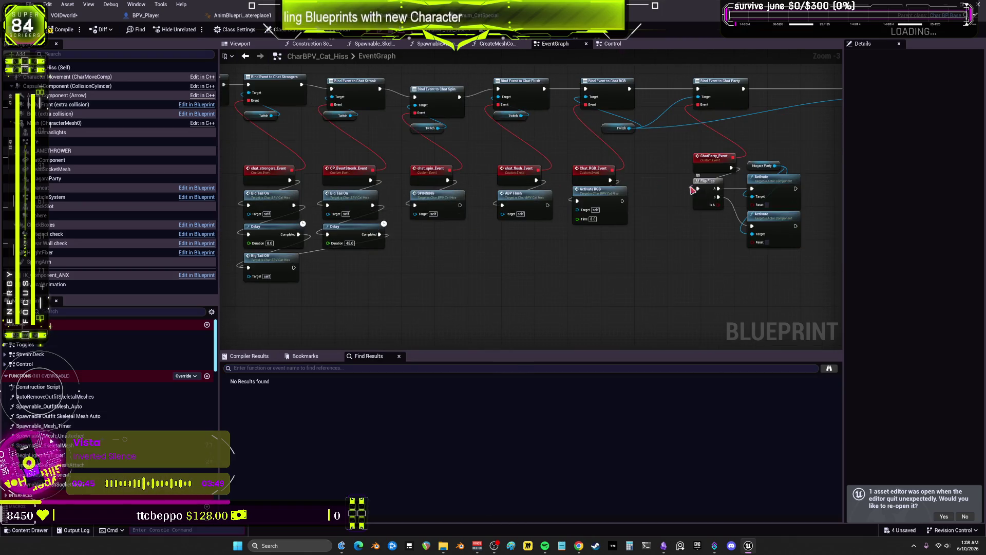
pyautogui.scroll(-3, 786, 116)
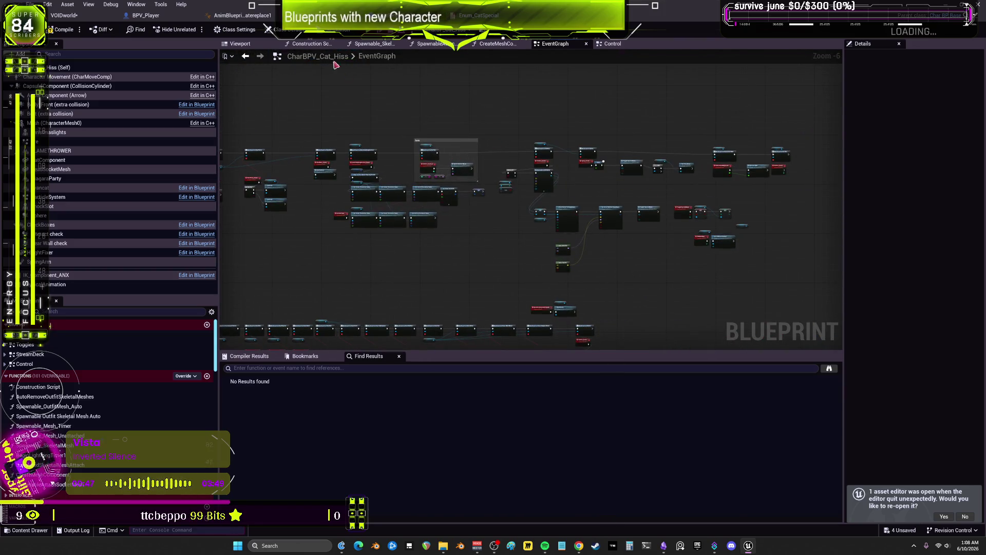
pyautogui.scroll(4, 574, 188)
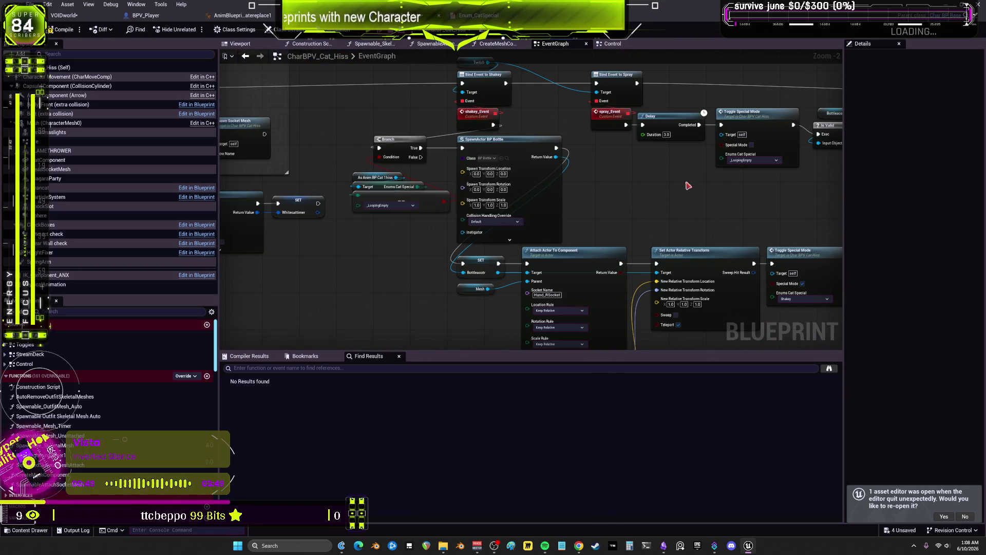
pyautogui.scroll(-1, 558, 203)
pyautogui.moveTo(390, 230); pyautogui.dragTo(562, 227)
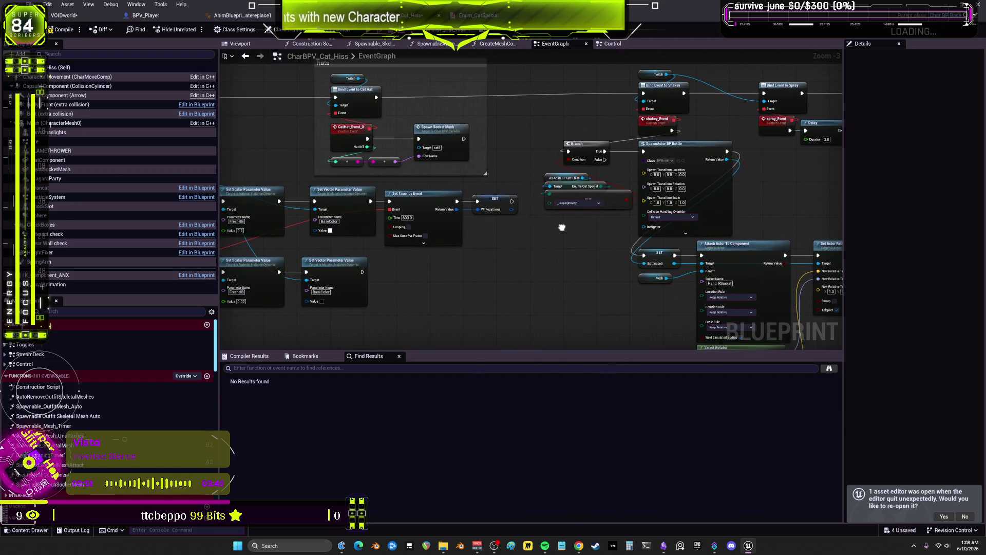
pyautogui.scroll(-3, 561, 227)
pyautogui.scroll(5, 520, 208)
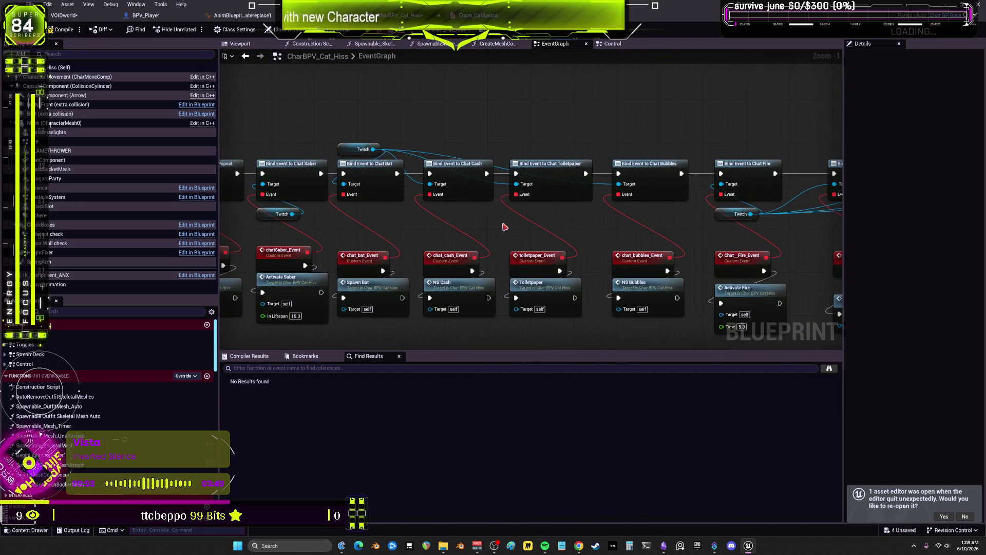
pyautogui.scroll(-2, 445, 134)
pyautogui.moveTo(537, 349); pyautogui.dragTo(475, 270)
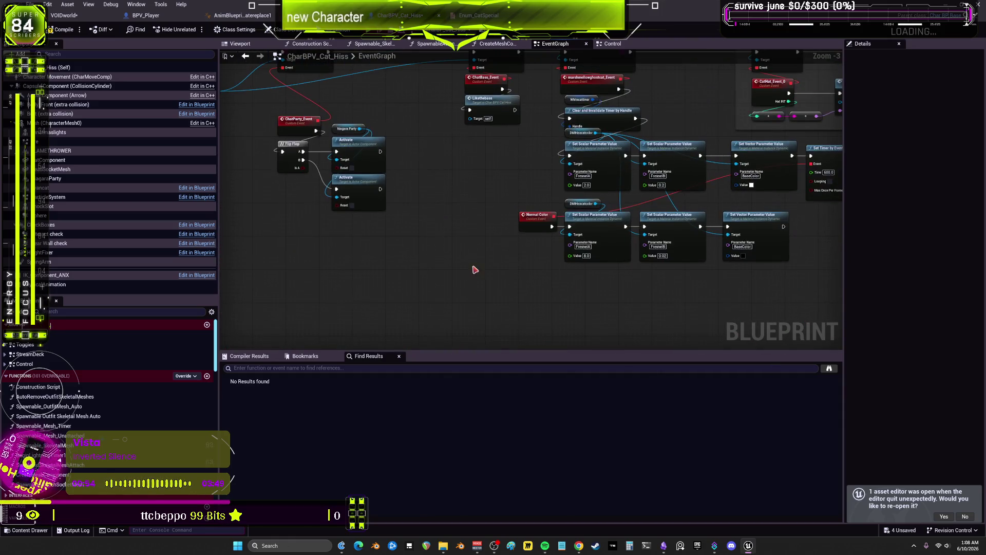
# - Search the blueprint for 'key' and scroll through the matches
pyautogui.click(336, 368)
pyautogui.write('keybo')
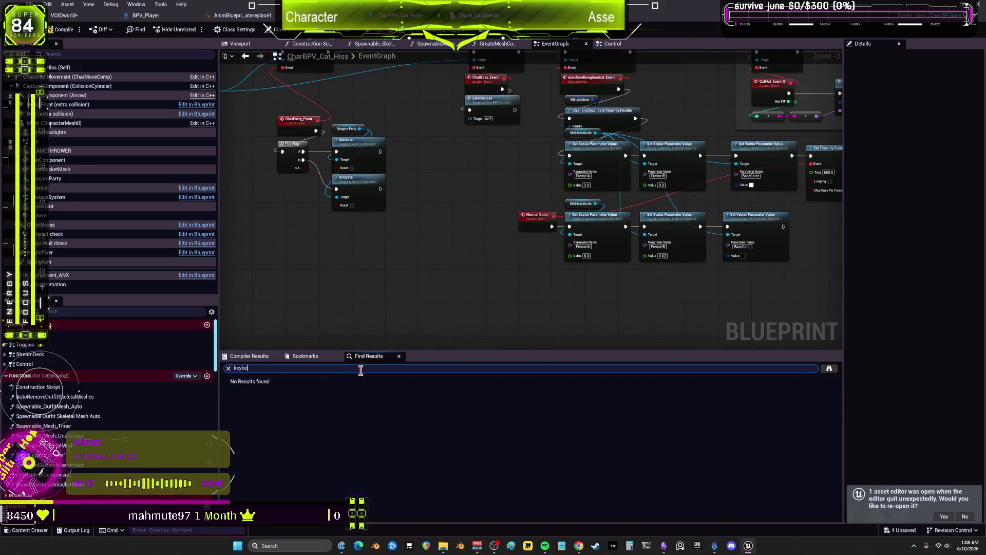
pyautogui.press('BackSpace')
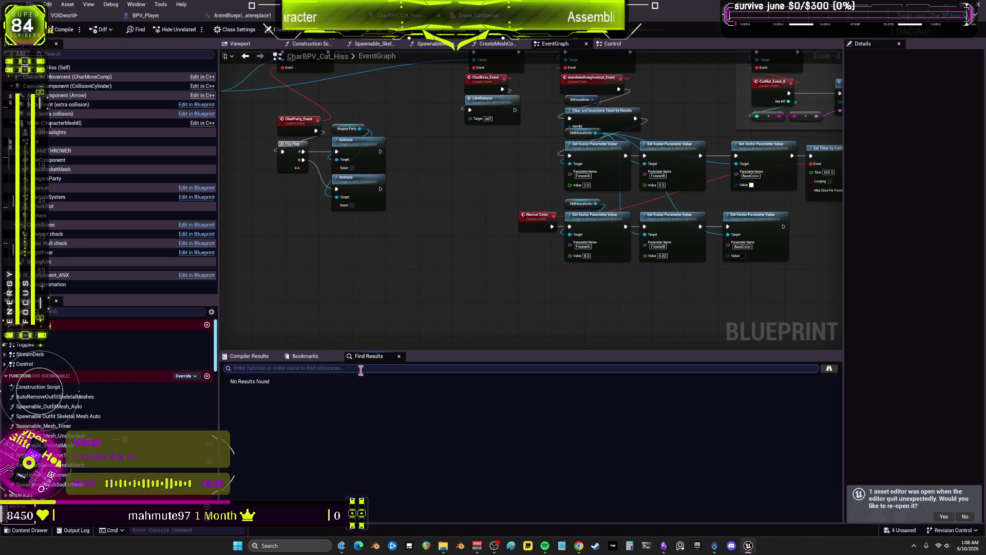
pyautogui.write('key')
pyautogui.press('Return')
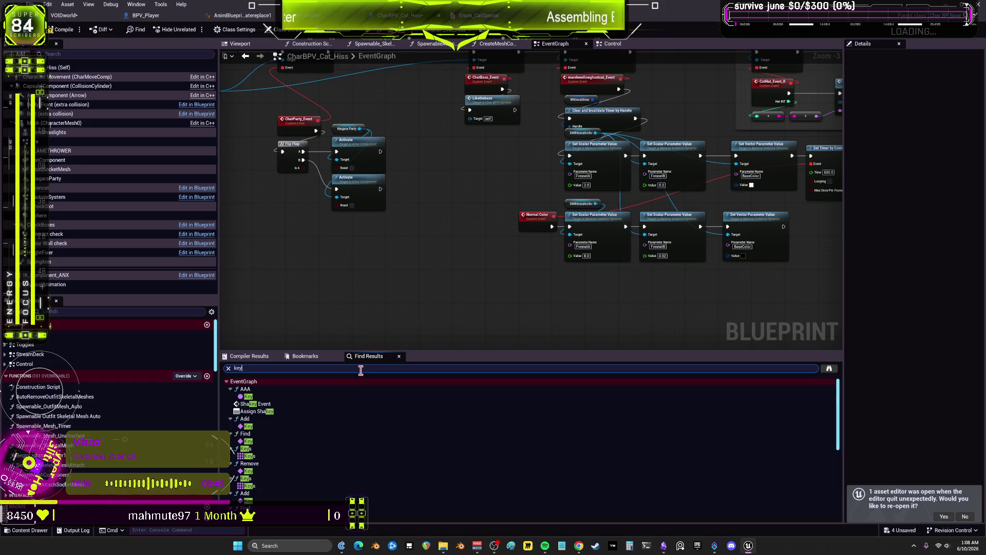
pyautogui.scroll(-5, 321, 419)
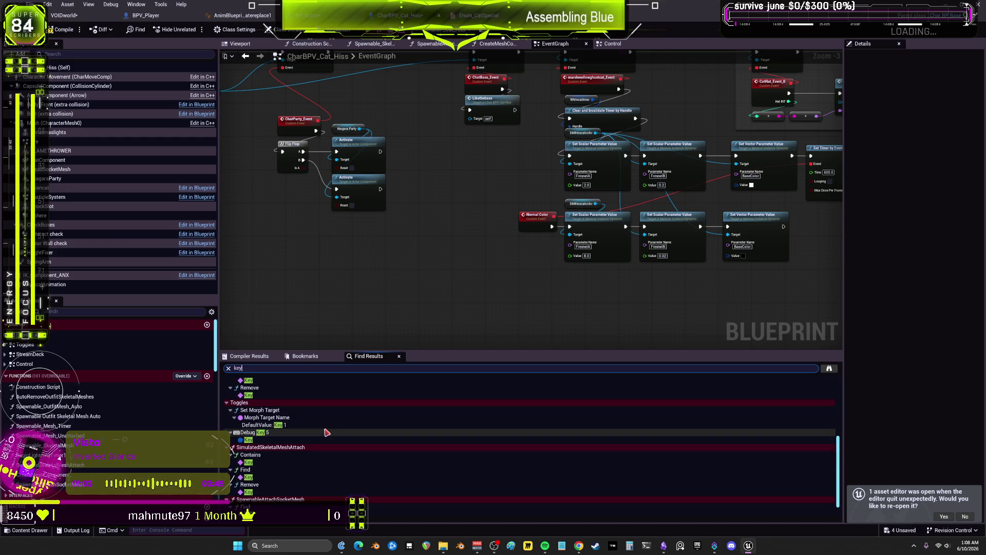
pyautogui.scroll(-1, 326, 432)
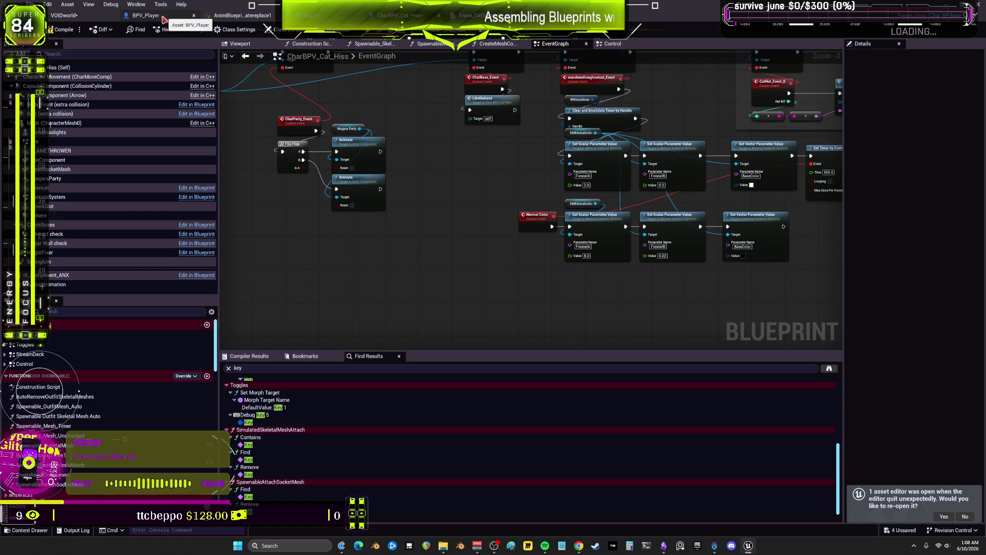
# - Bring up BPV_WorldITEMSpawner and browse through its Twitch graph
pyautogui.click(82, 20)
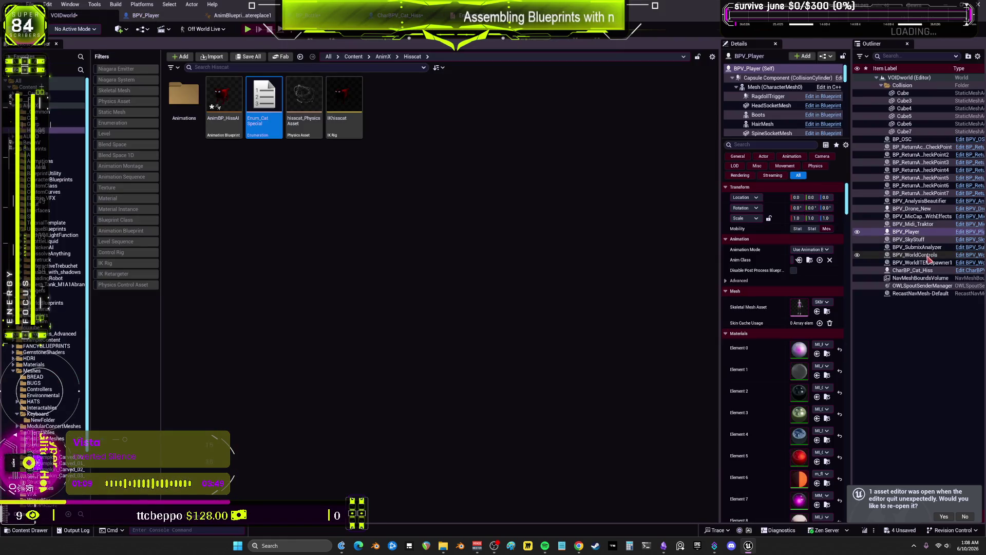
pyautogui.hotkey('alt', 'Tab')
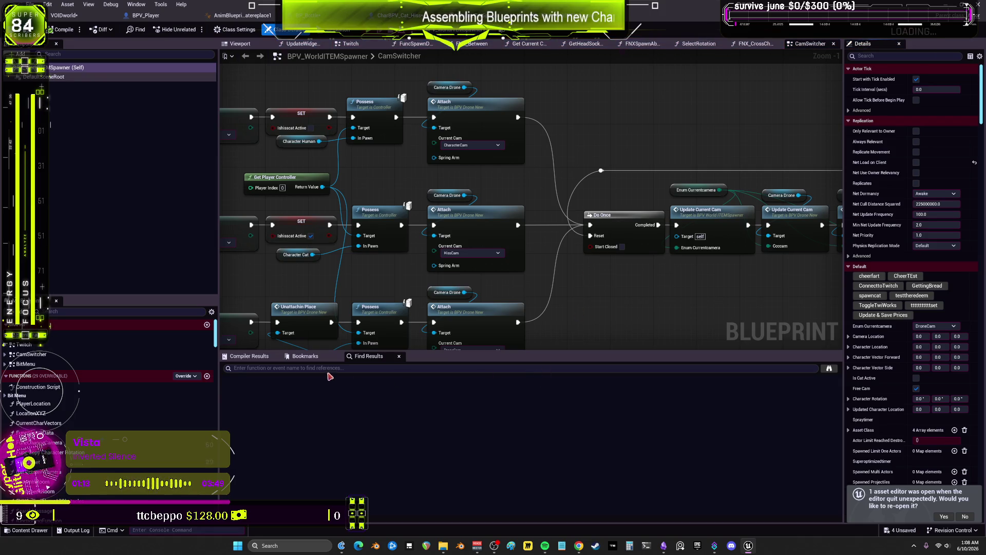
pyautogui.scroll(-4, 468, 167)
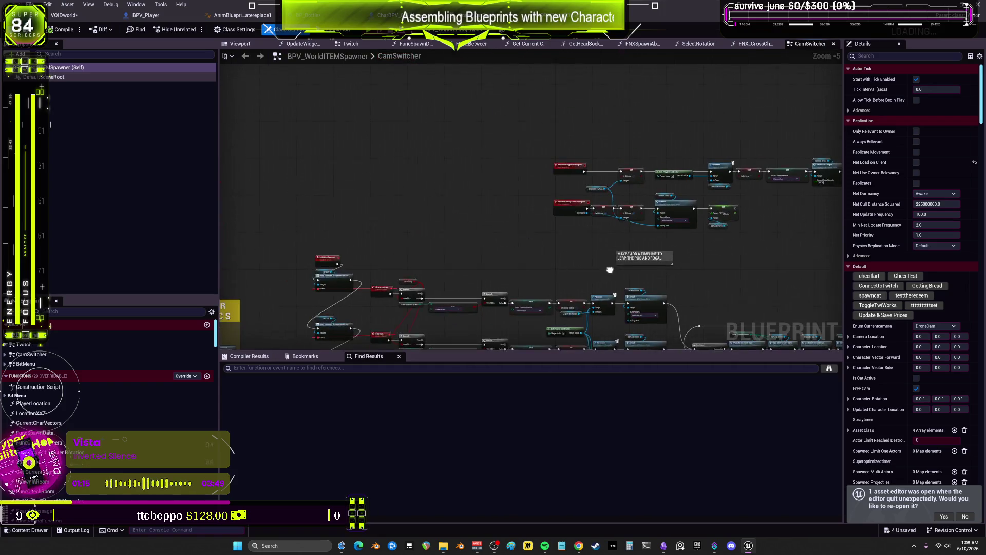
pyautogui.doubleClick(31, 346)
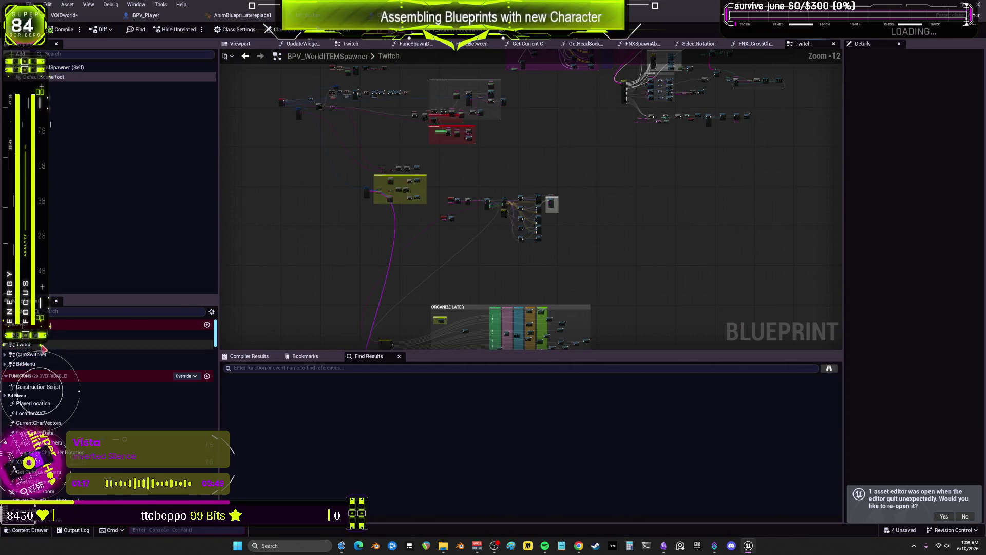
pyautogui.moveTo(582, 99)
pyautogui.mouseDown()
pyautogui.moveTo(529, 222)
pyautogui.moveTo(541, 170)
pyautogui.mouseUp()
pyautogui.scroll(11, 529, 222)
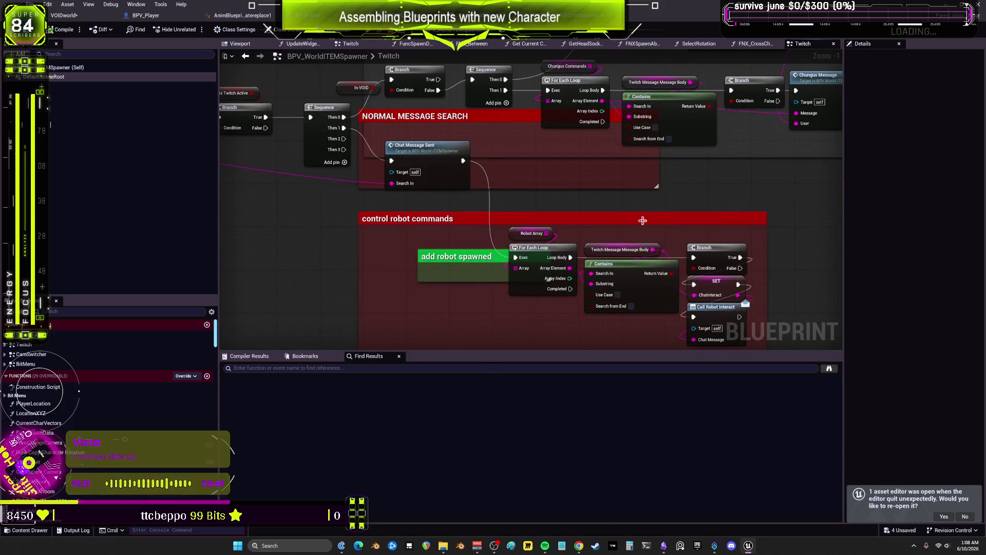
pyautogui.scroll(-1, 718, 185)
pyautogui.moveTo(718, 184)
pyautogui.mouseDown()
pyautogui.moveTo(661, 219)
pyautogui.moveTo(574, 95)
pyautogui.moveTo(517, 176)
pyautogui.mouseUp()
pyautogui.scroll(-3, 661, 221)
pyautogui.scroll(2, 495, 194)
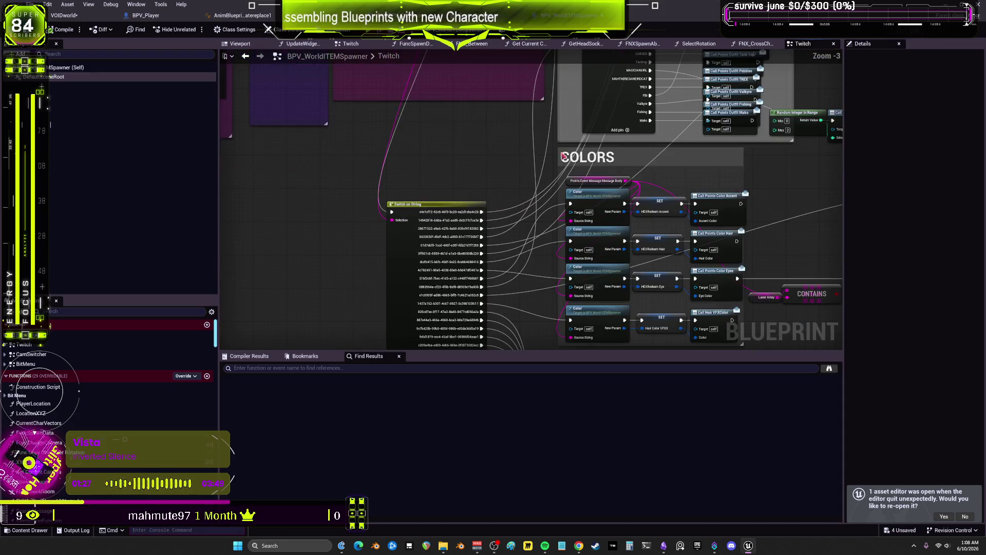
pyautogui.scroll(-2, 543, 218)
# - Look over the Outfit Changes and Cheer Redeems sections, then open the DT_SingleSpawn data table
pyautogui.moveTo(543, 217); pyautogui.dragTo(658, 302)
pyautogui.moveTo(491, 214)
pyautogui.mouseDown()
pyautogui.moveTo(517, 234)
pyautogui.moveTo(518, 52)
pyautogui.mouseUp()
pyautogui.scroll(2, 517, 235)
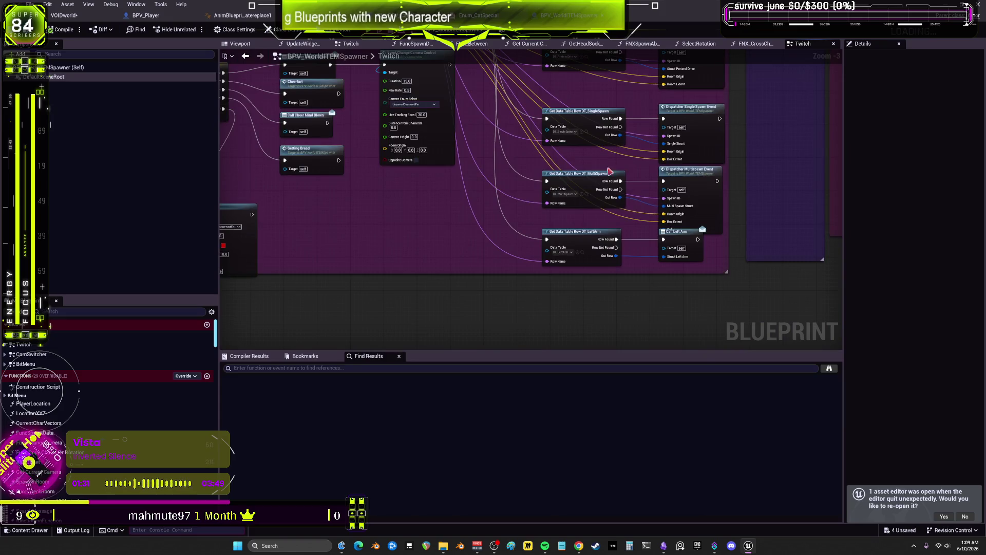
pyautogui.scroll(-2, 608, 130)
pyautogui.click(575, 209)
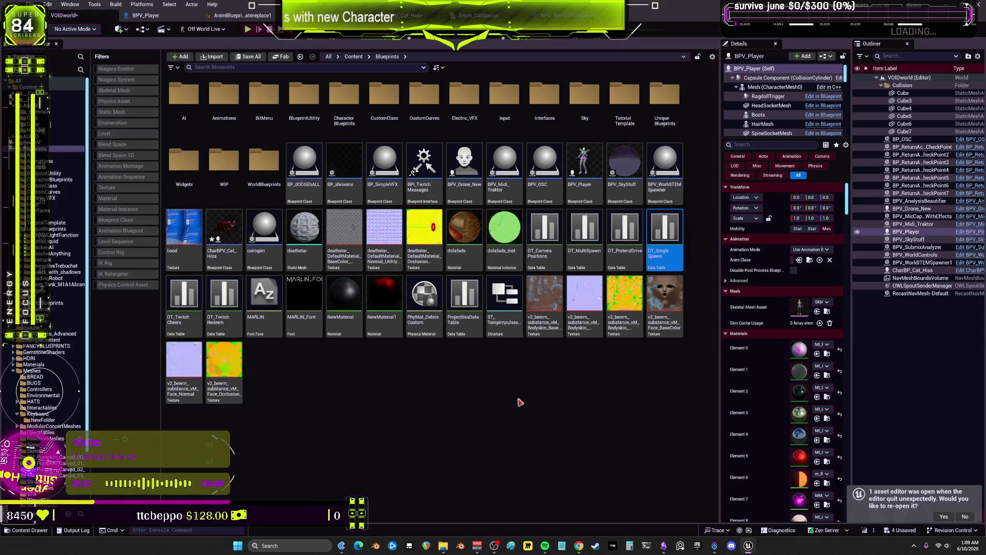
pyautogui.doubleClick(678, 211)
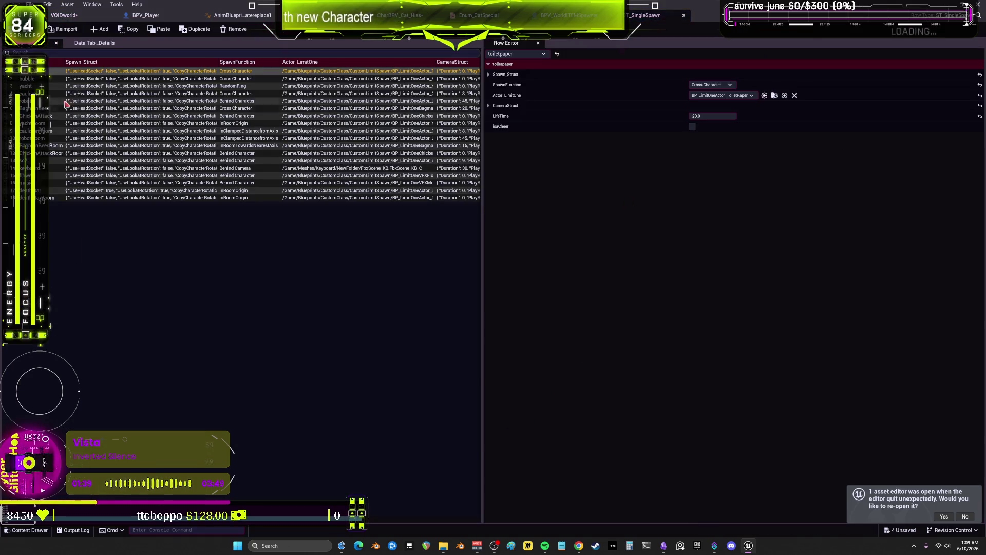
# - Sort the spawn table by row name and open FbxScene_KB, the keyboard row's spawned asset
pyautogui.click(36, 61)
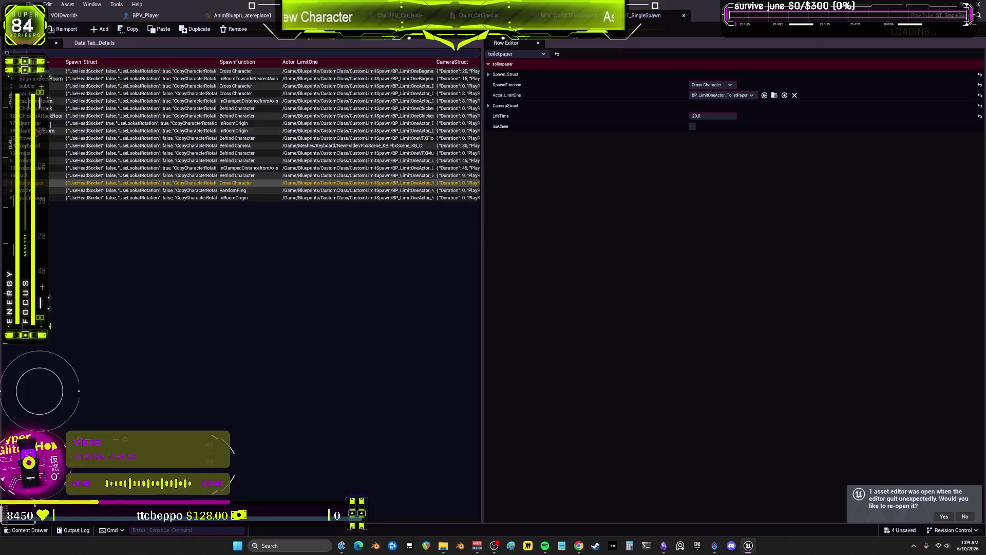
pyautogui.click(37, 146)
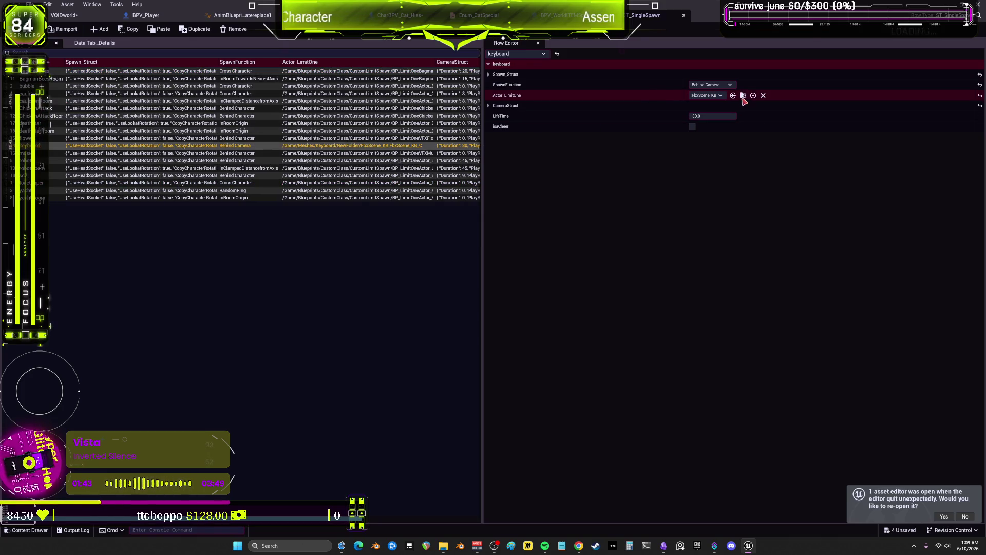
pyautogui.click(743, 95)
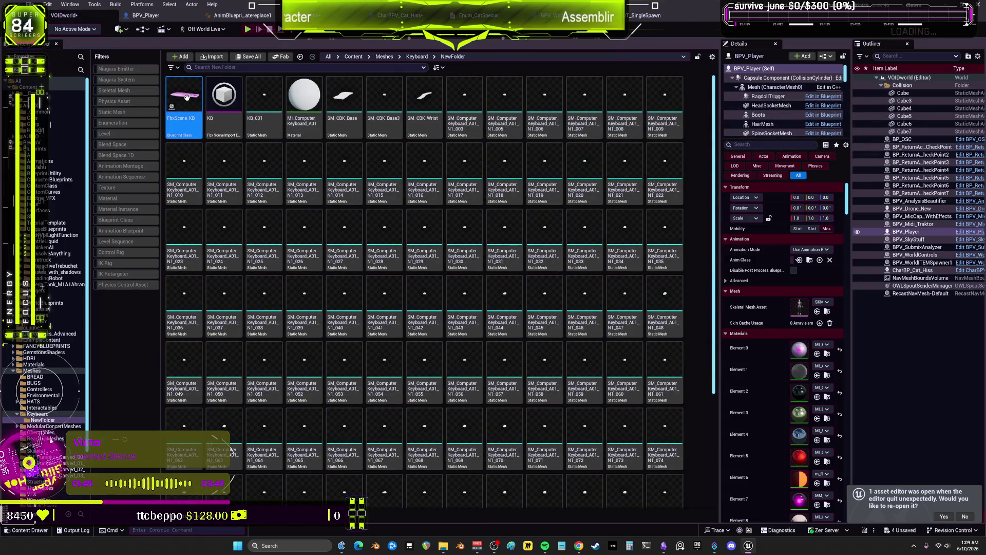
pyautogui.doubleClick(186, 96)
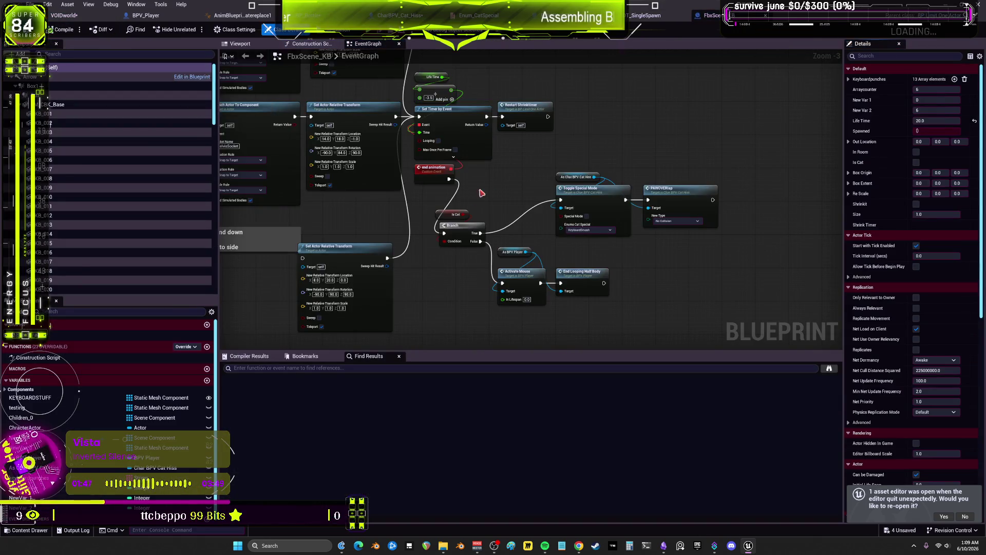
# - Change the Toggle Special Mode node's Enums Cat Special from KeyboardSmash to _LoopingEmpty
pyautogui.moveTo(734, 173); pyautogui.dragTo(639, 180)
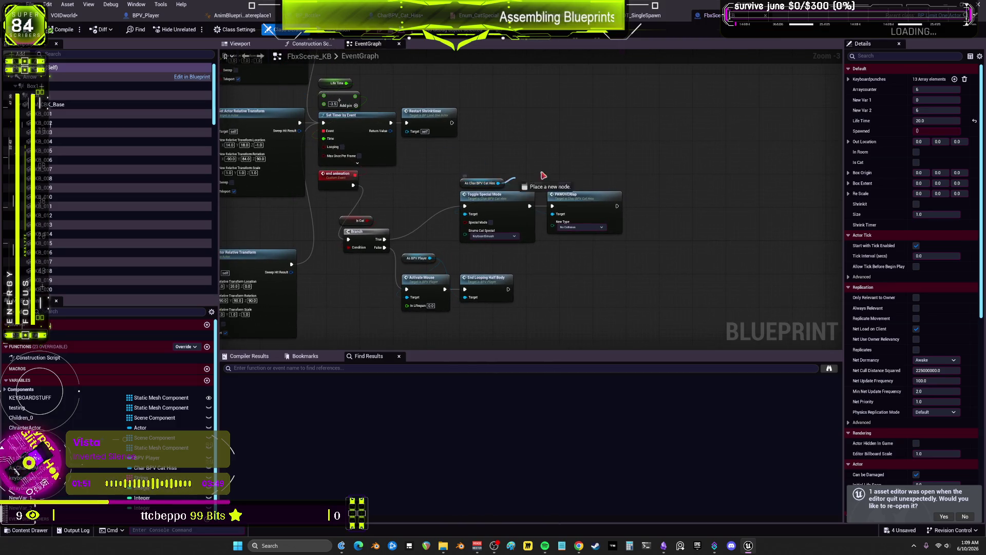
pyautogui.moveTo(498, 182); pyautogui.dragTo(638, 169)
pyautogui.press('Escape')
pyautogui.scroll(2, 495, 221)
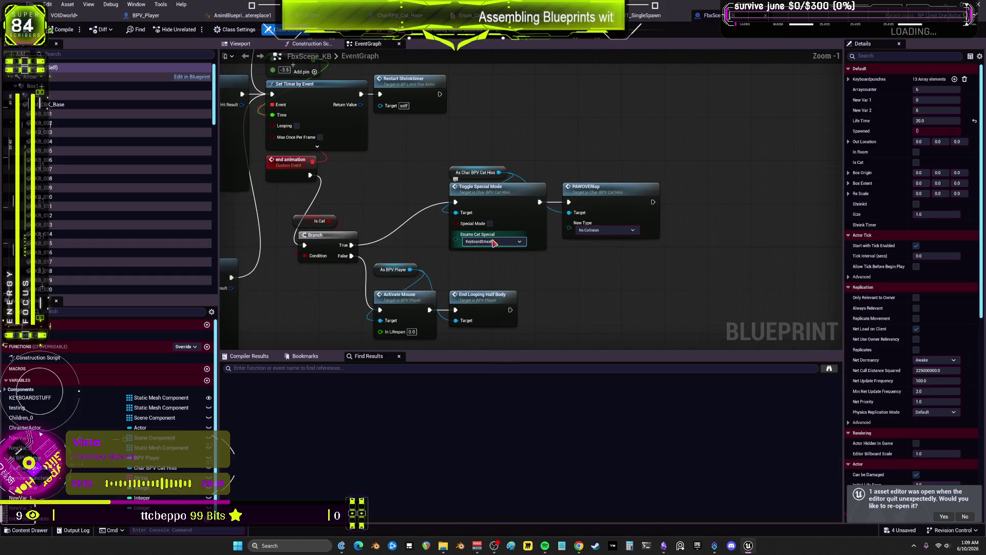
pyautogui.click(503, 241)
pyautogui.click(503, 254)
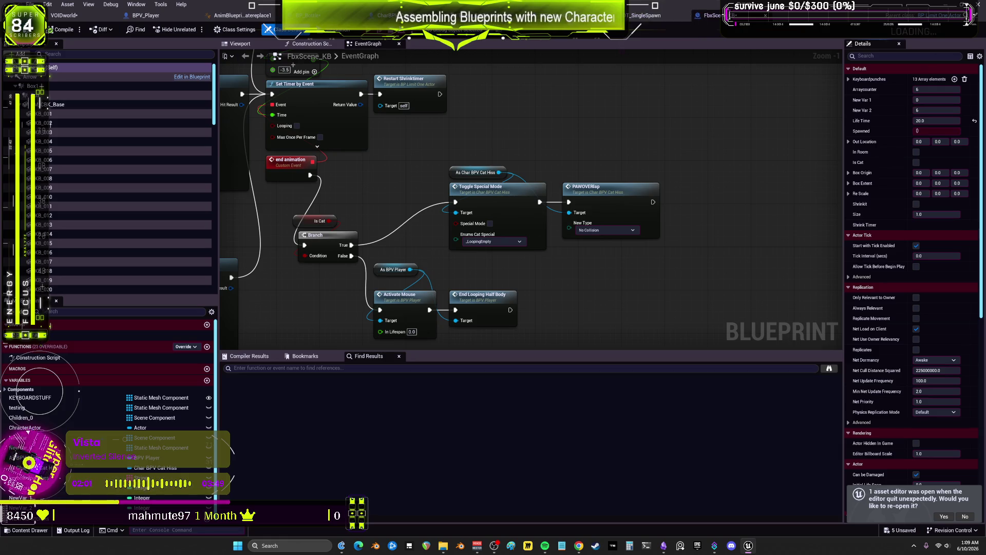
pyautogui.doubleClick(504, 188)
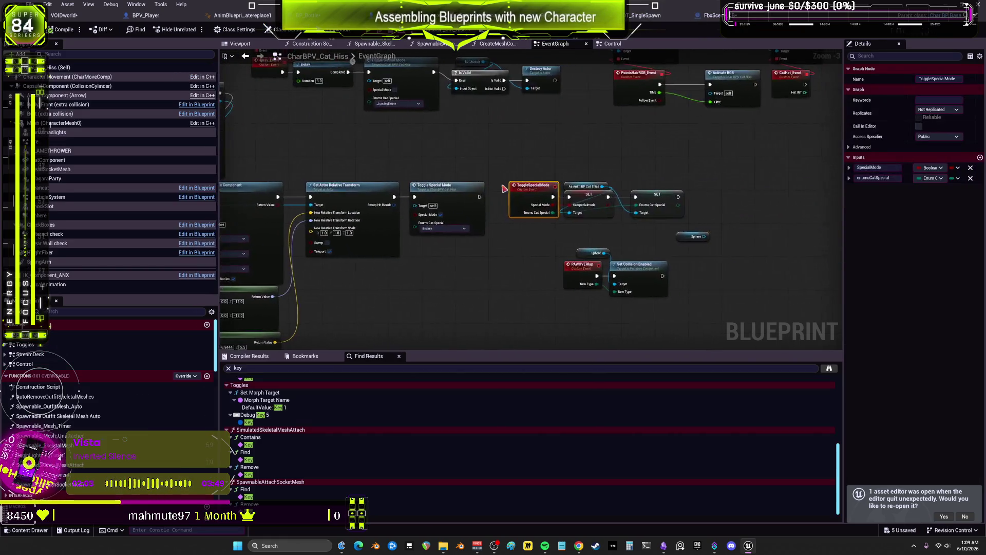
# - Inspect the catspecialmode SET node and pan through the Bind Event, Toggle Special Mode and hats sections
pyautogui.click(611, 214)
pyautogui.scroll(-1, 609, 205)
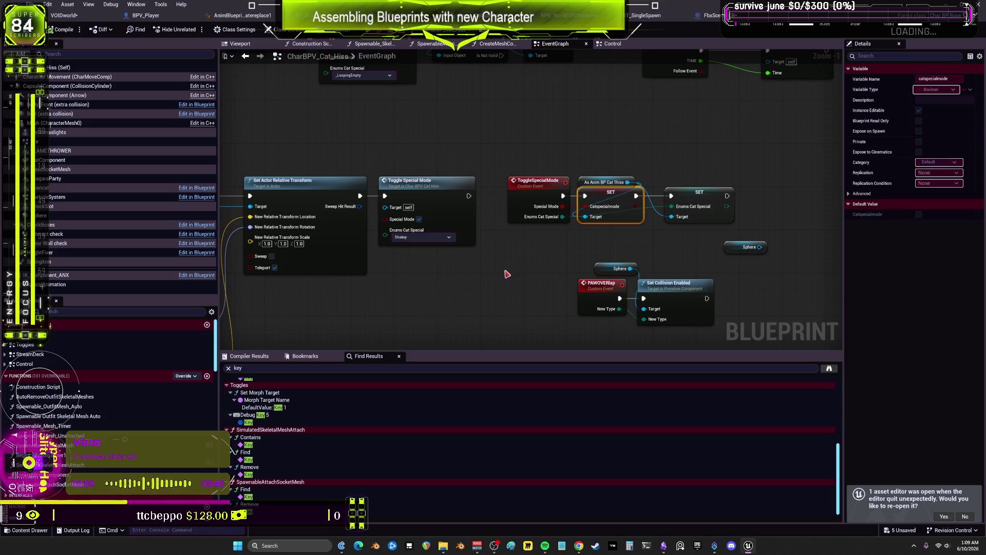
pyautogui.scroll(-2, 504, 268)
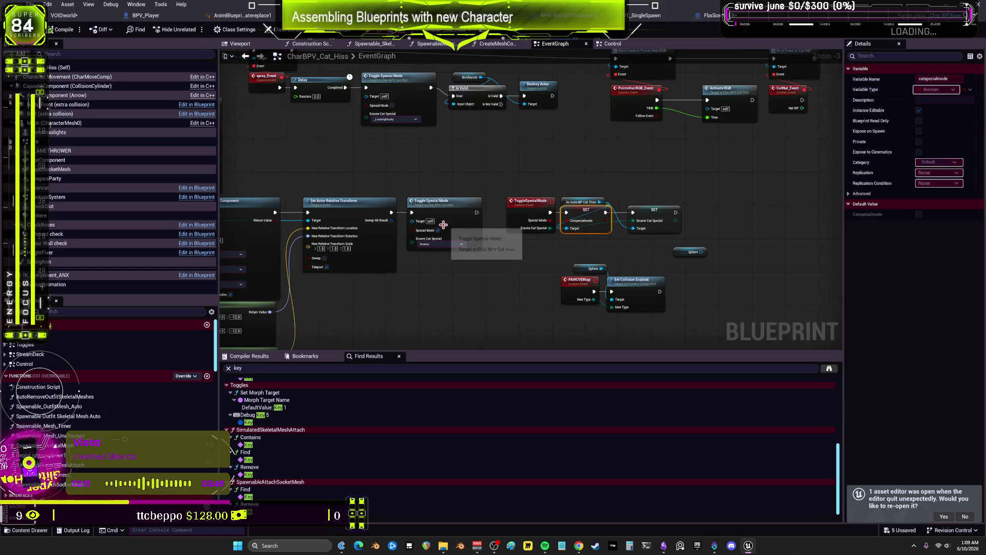
pyautogui.moveTo(416, 181); pyautogui.dragTo(443, 229)
pyautogui.moveTo(667, 192)
pyautogui.mouseDown()
pyautogui.moveTo(673, 233)
pyautogui.moveTo(590, 205)
pyautogui.moveTo(531, 249)
pyautogui.mouseUp()
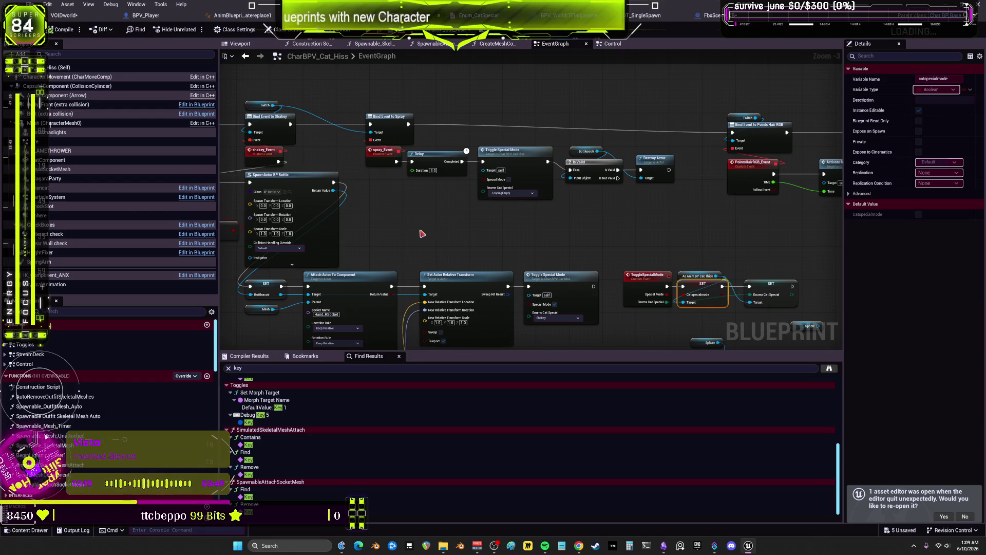
pyautogui.moveTo(422, 234); pyautogui.dragTo(674, 213)
pyautogui.moveTo(438, 198)
pyautogui.mouseDown()
pyautogui.moveTo(645, 194)
pyautogui.moveTo(225, 176)
pyautogui.mouseUp()
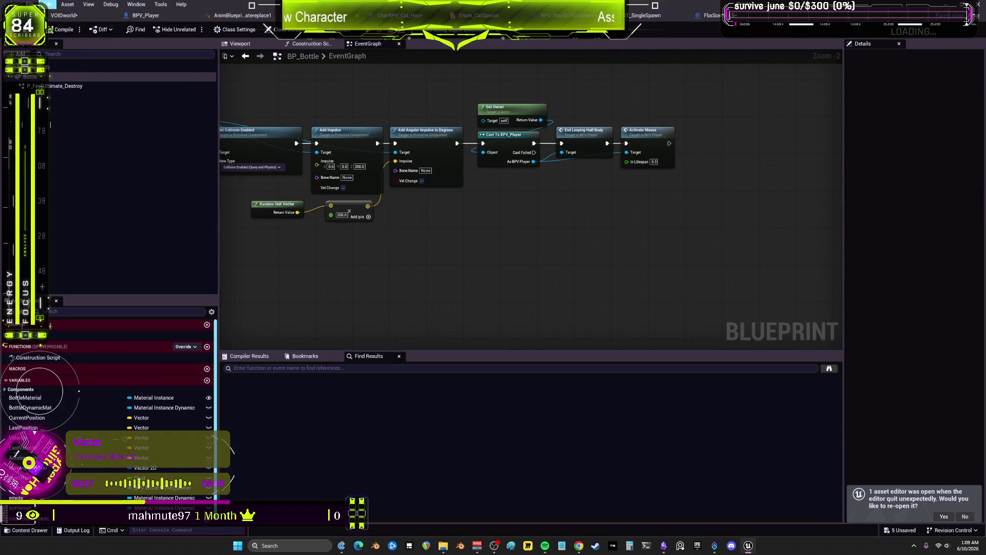
# - Save all modified assets with File > Save All
pyautogui.click(31, 4)
pyautogui.click(77, 71)
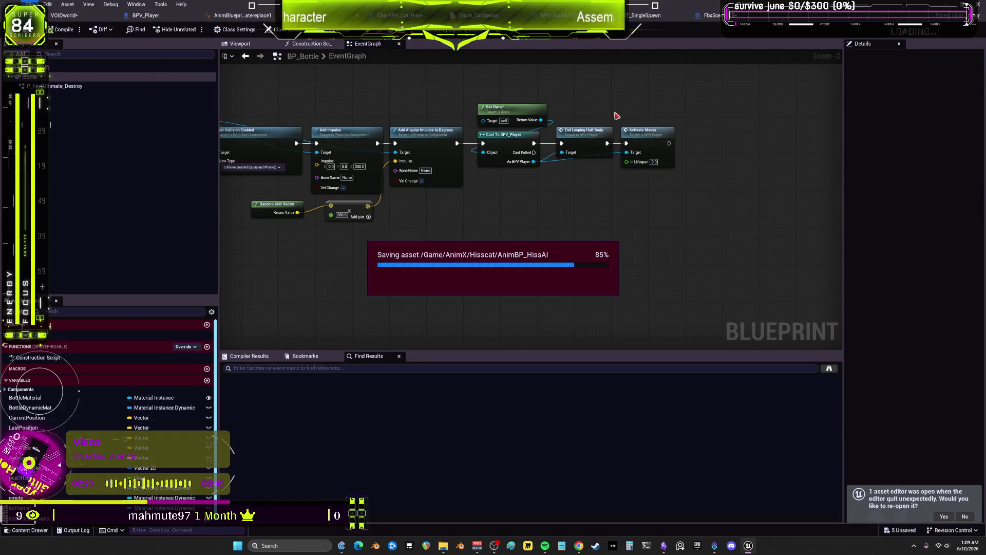
pyautogui.click(483, 15)
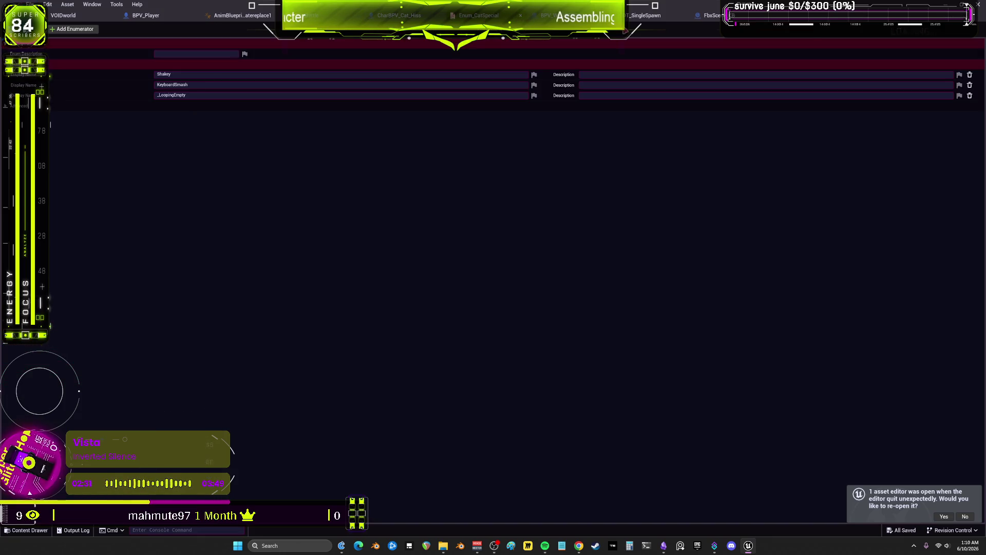
# - Open AnimBP_HissAI through the Mesh component's Anim Class setting
pyautogui.click(387, 18)
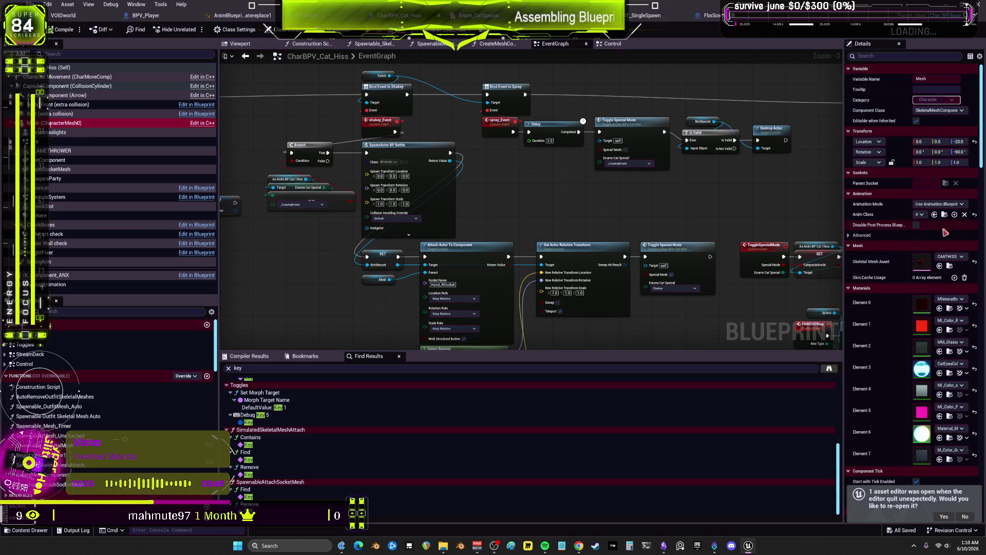
pyautogui.click(945, 215)
pyautogui.doubleClick(229, 91)
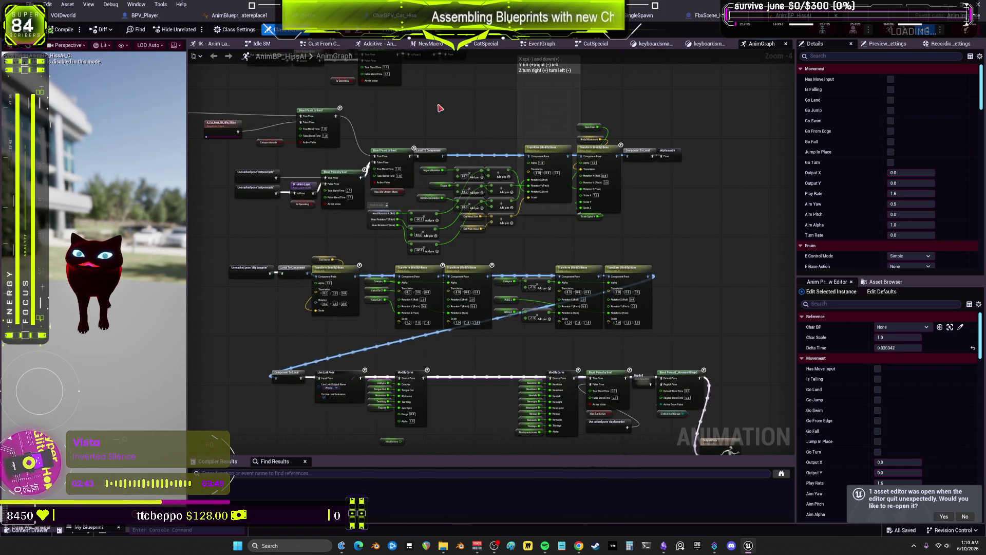
# - Inside CatSpecial, add a state named idle and link it with the Conduit
pyautogui.scroll(4, 440, 107)
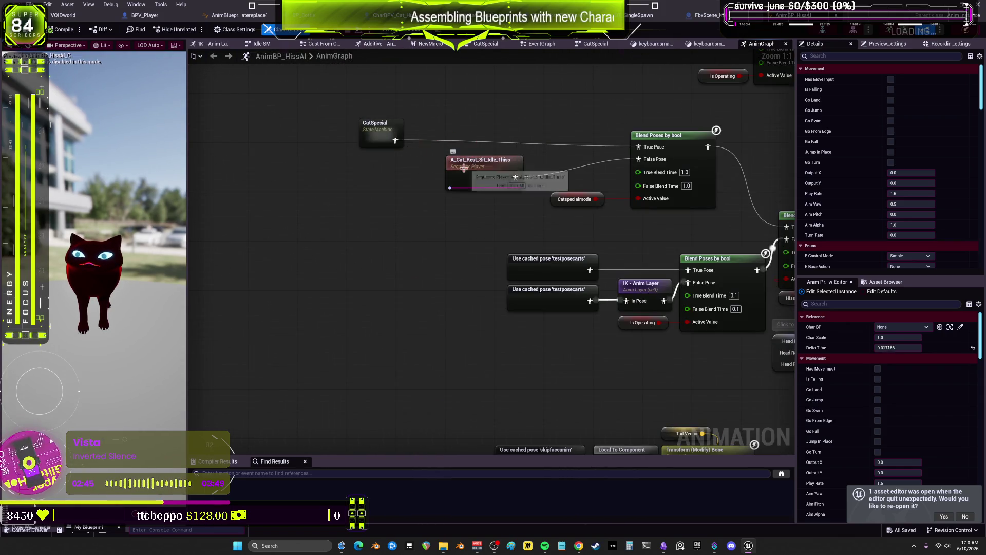
pyautogui.doubleClick(381, 136)
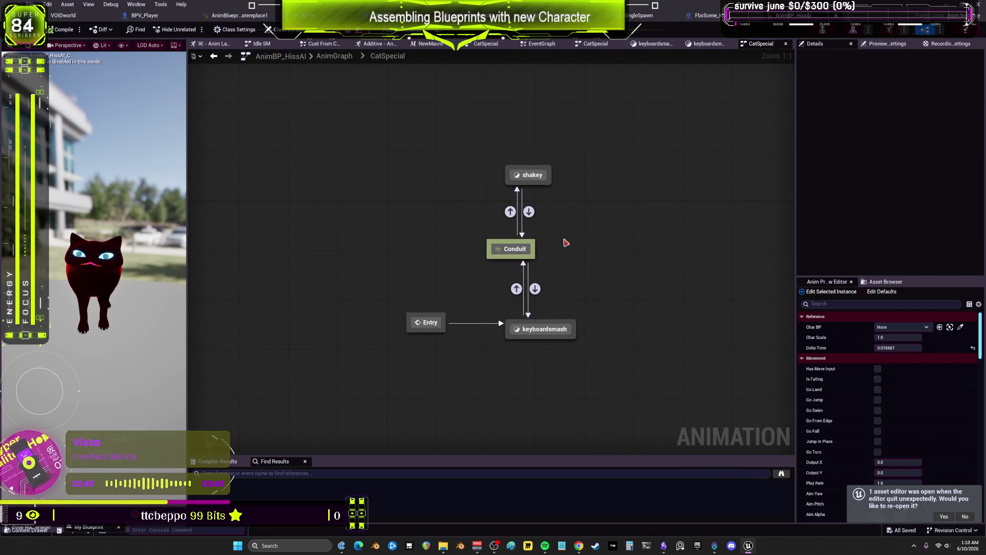
pyautogui.rightClick(596, 236)
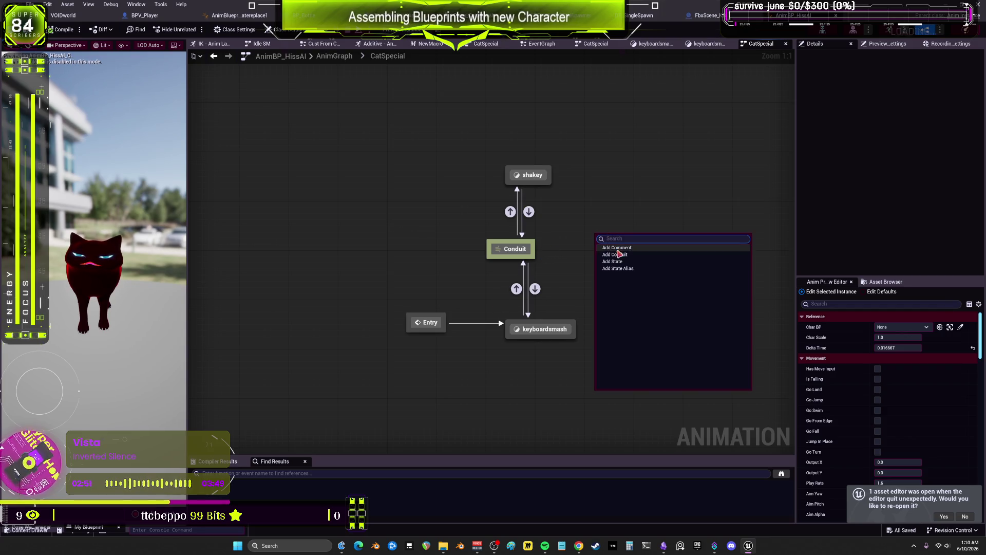
pyautogui.click(620, 265)
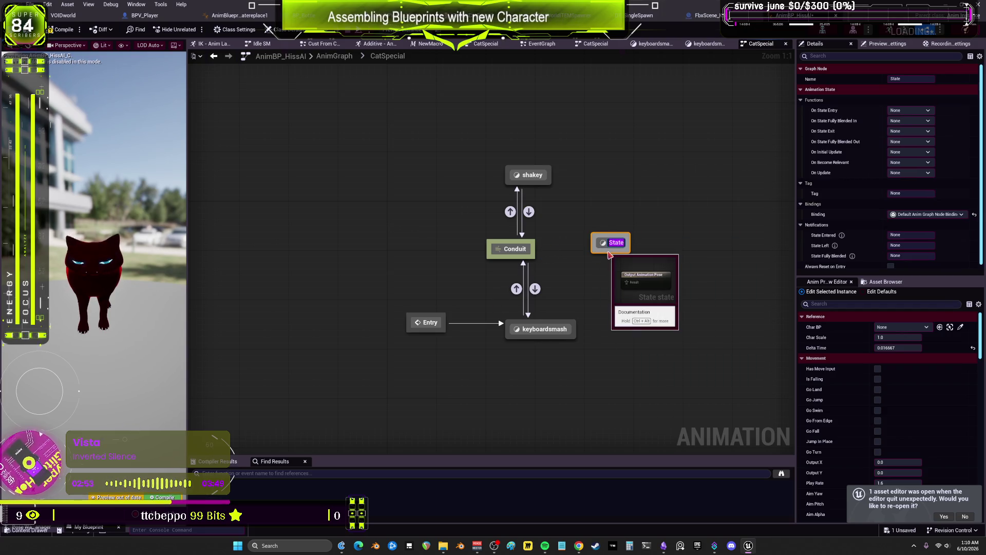
pyautogui.write('idle')
pyautogui.press('Return')
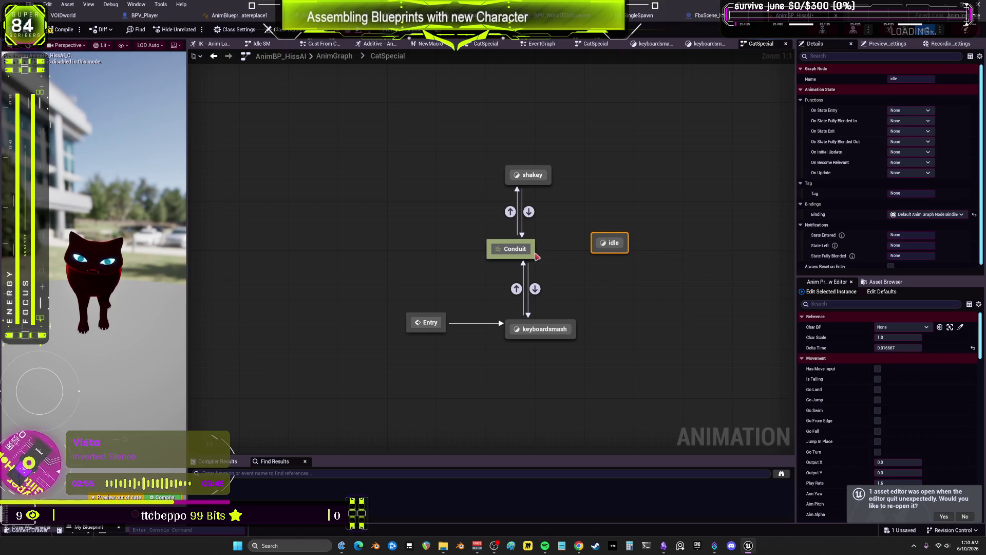
pyautogui.moveTo(534, 254)
pyautogui.mouseDown()
pyautogui.moveTo(593, 252)
pyautogui.moveTo(544, 254)
pyautogui.mouseUp()
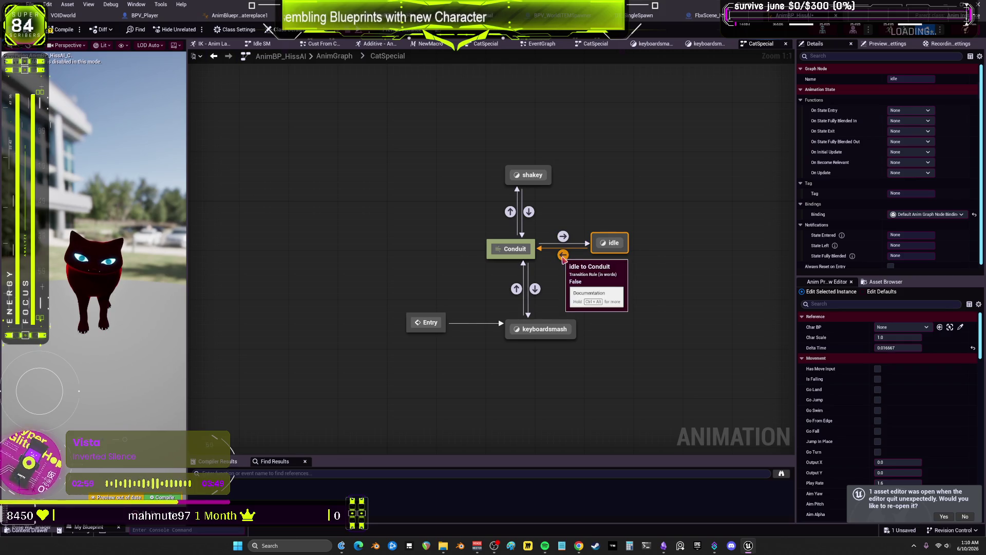
# - Check the idle-to-Conduit rule, then select the enum-to-Shakey comparison in the Conduit-to-shakey rule
pyautogui.doubleClick(563, 260)
pyautogui.moveTo(520, 256); pyautogui.dragTo(521, 259)
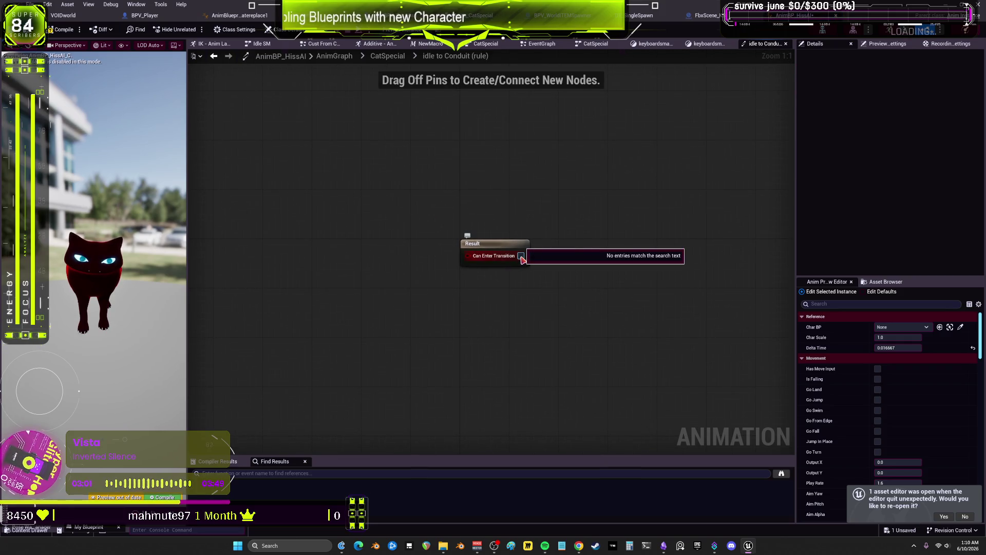
pyautogui.press('Escape')
pyautogui.hotkey('alt', 'Left')
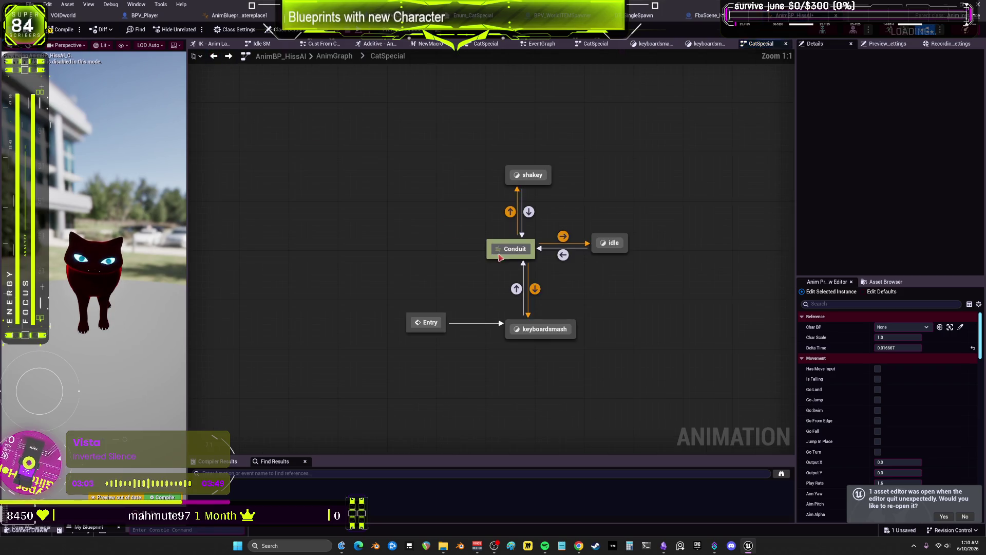
pyautogui.doubleClick(563, 259)
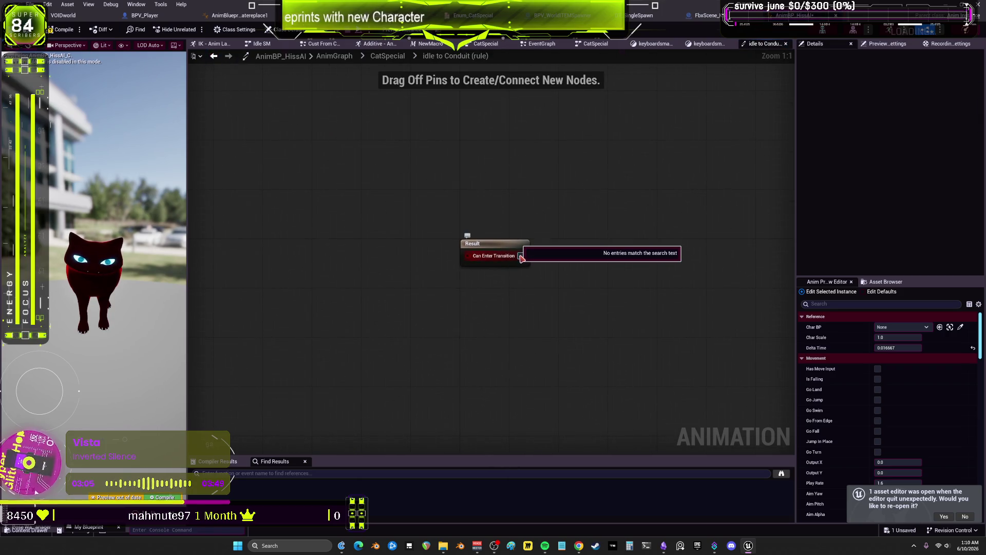
pyautogui.click(208, 56)
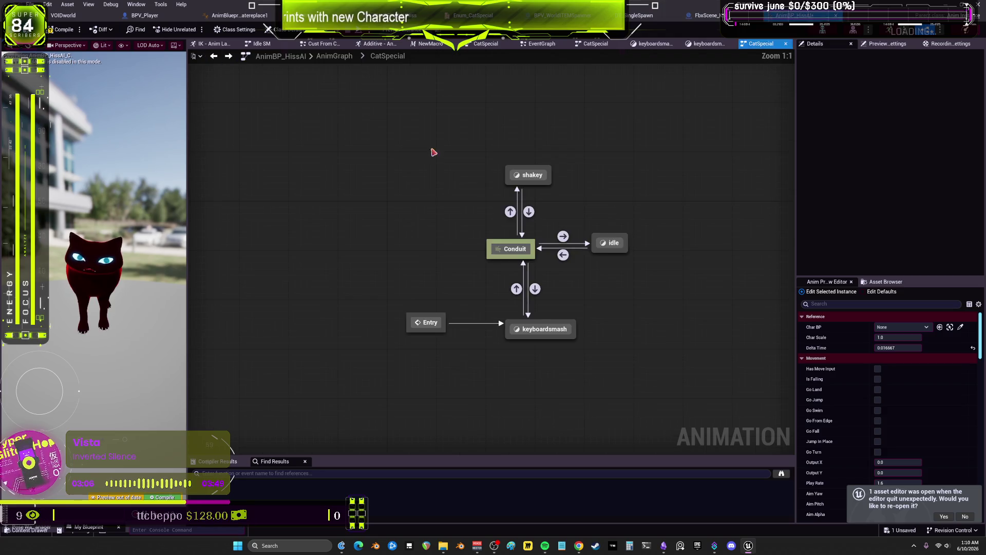
pyautogui.doubleClick(526, 208)
pyautogui.moveTo(370, 225); pyautogui.dragTo(437, 166)
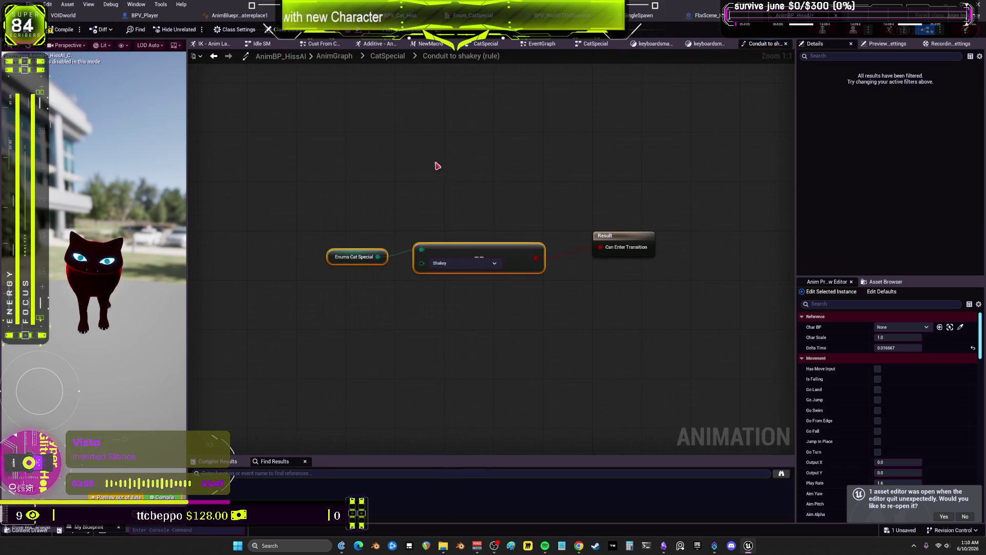
# - Paste the comparison into the Conduit-to-idle rule, wire it to Can Enter Transition, set _LoopingEmpty, and save
pyautogui.click(213, 56)
pyautogui.click(562, 233)
pyautogui.doubleClick(561, 233)
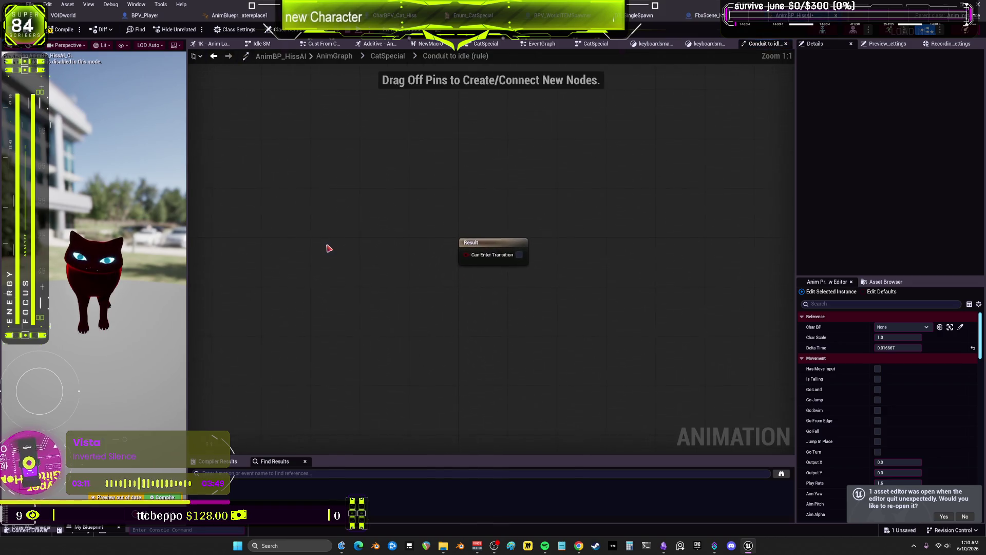
pyautogui.hotkey('ctrl', 'v')
pyautogui.moveTo(422, 248)
pyautogui.mouseDown()
pyautogui.moveTo(354, 247)
pyautogui.moveTo(467, 255)
pyautogui.mouseUp()
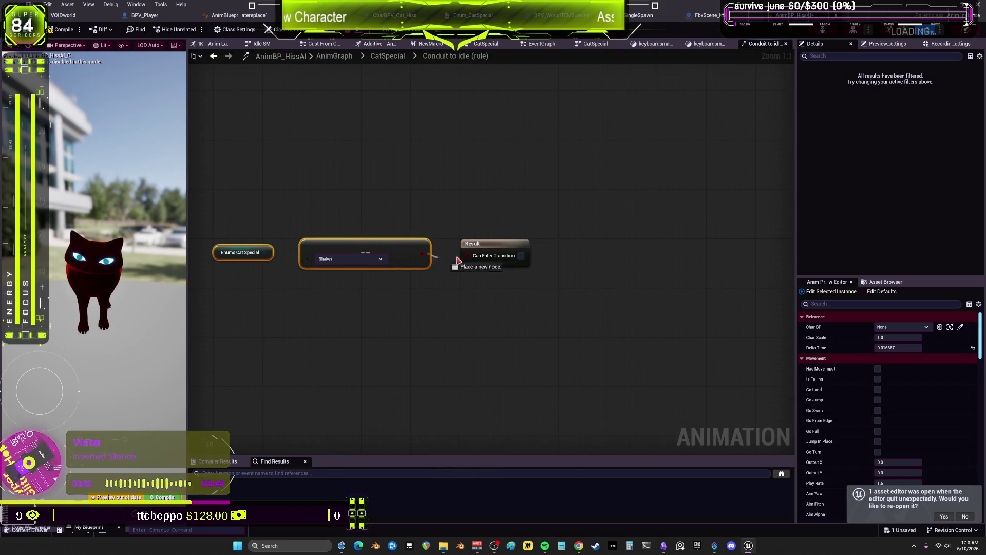
pyautogui.click(380, 258)
pyautogui.click(354, 284)
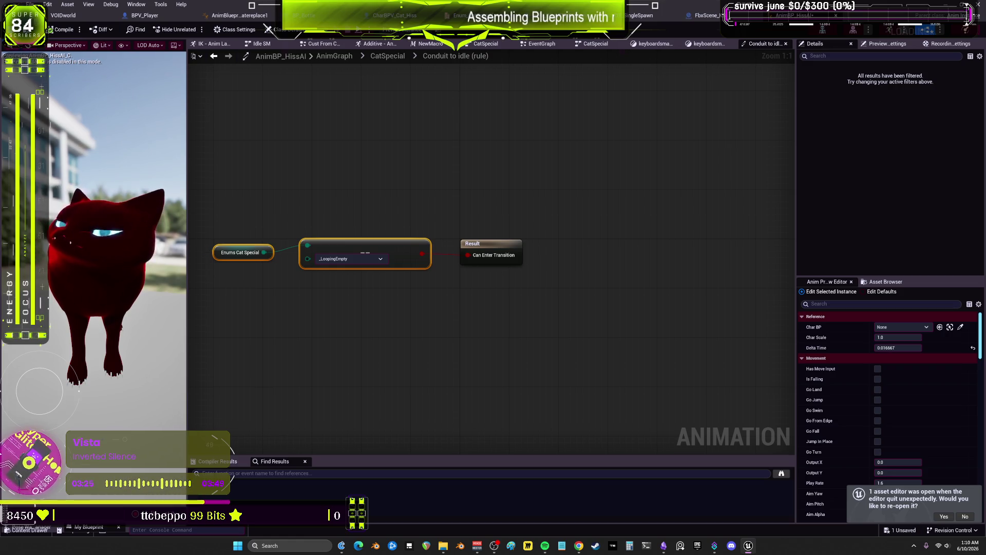
pyautogui.hotkey('ctrl', 's')
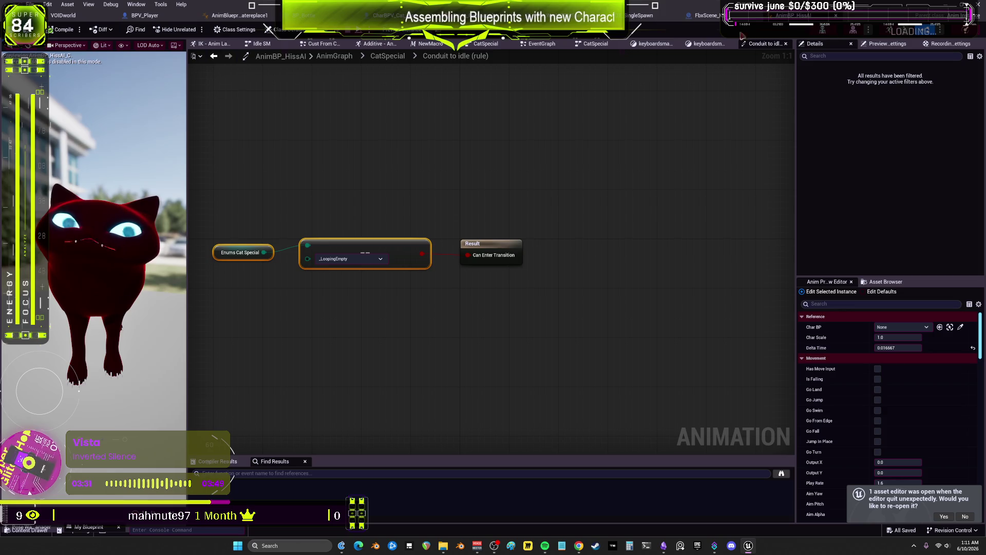
pyautogui.click(389, 56)
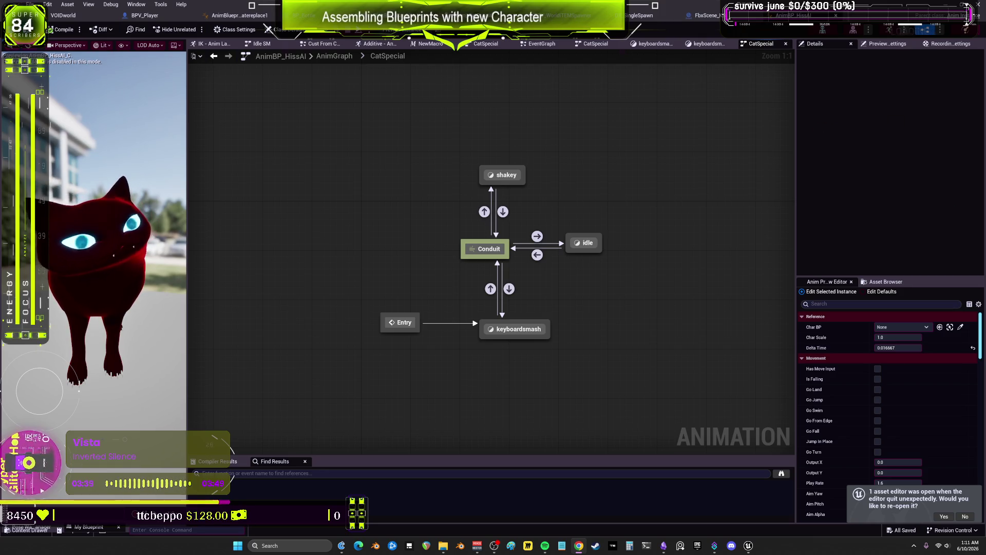
pyautogui.click(707, 15)
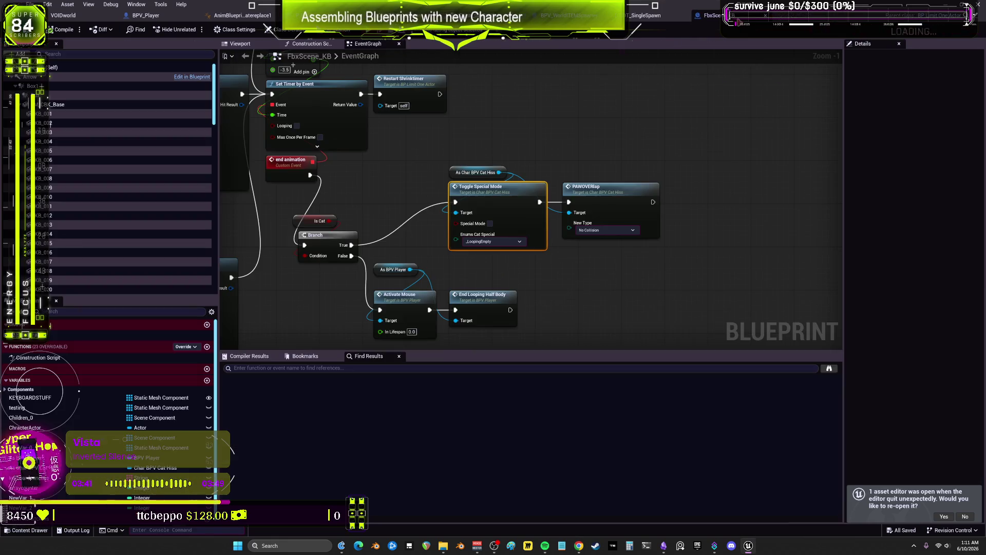
# - Close the FbxScene_KB, DT_SingleSpawn, spawner, Cat Special enum and one more blueprint tab, then return to the animation blueprint
pyautogui.middleClick(710, 19)
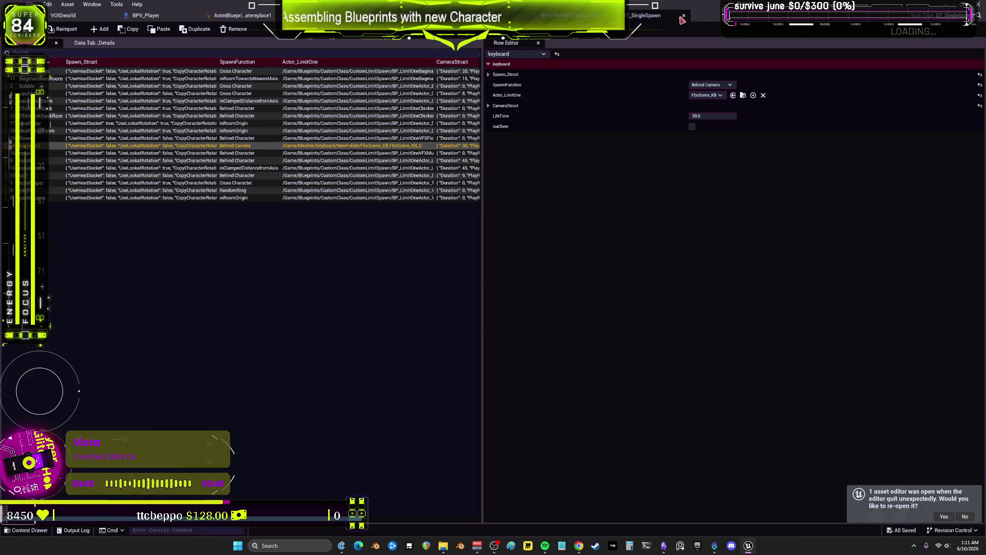
pyautogui.middleClick(682, 19)
pyautogui.middleClick(529, 20)
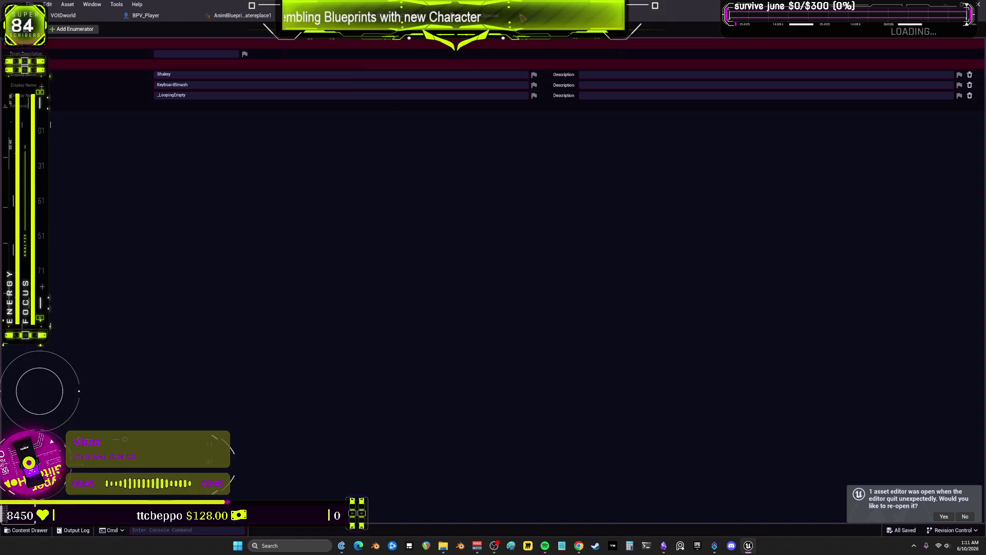
pyautogui.middleClick(514, 17)
pyautogui.middleClick(514, 16)
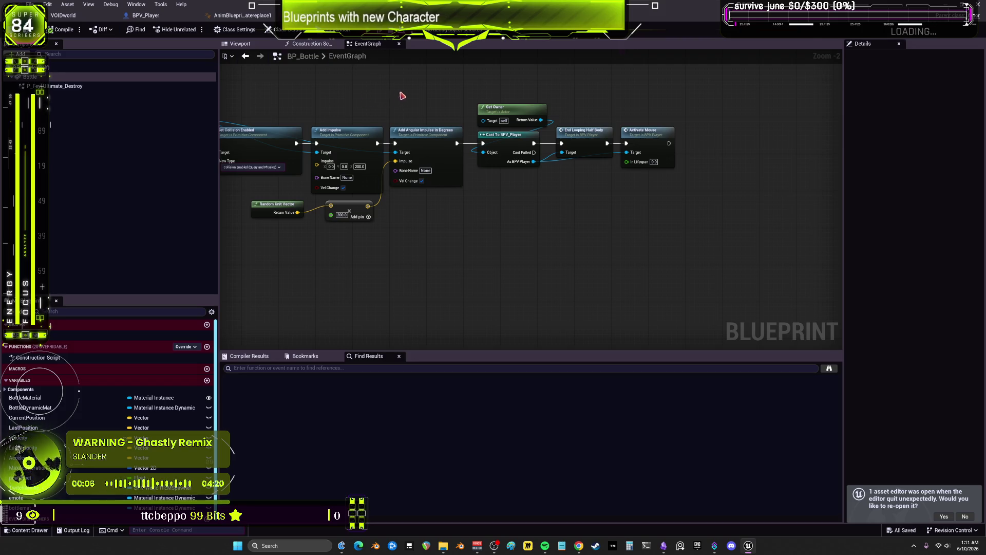
pyautogui.moveTo(346, 97); pyautogui.dragTo(503, 131)
pyautogui.click(242, 20)
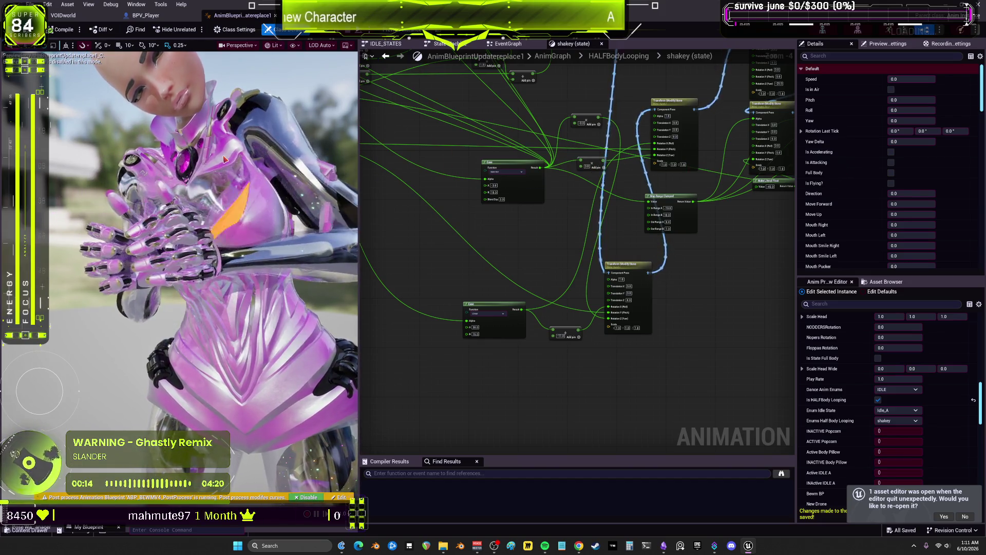
# - Close the BPV_Player, animation blueprint and BP_Bottle editor tabs
pyautogui.moveTo(611, 312)
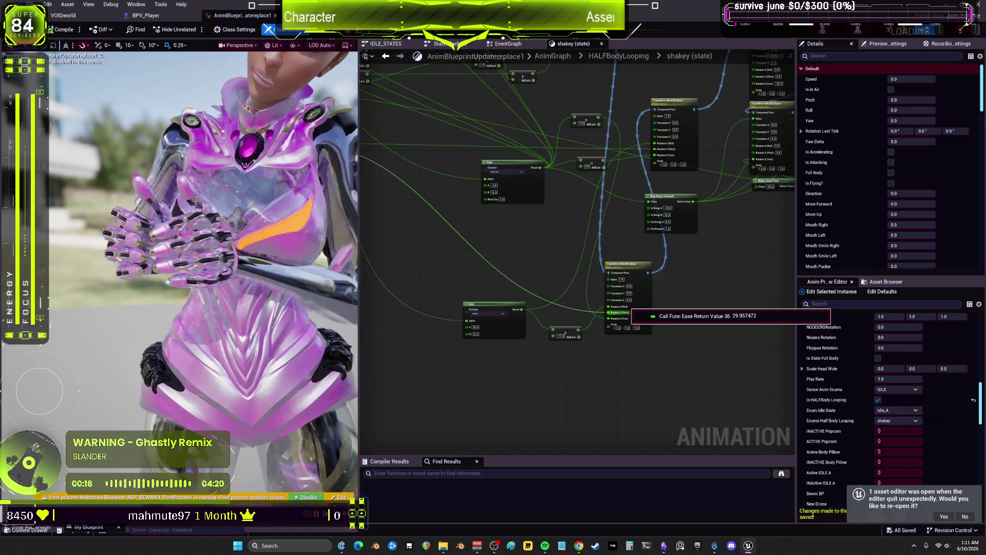
pyautogui.hotkey('alt', 'f')
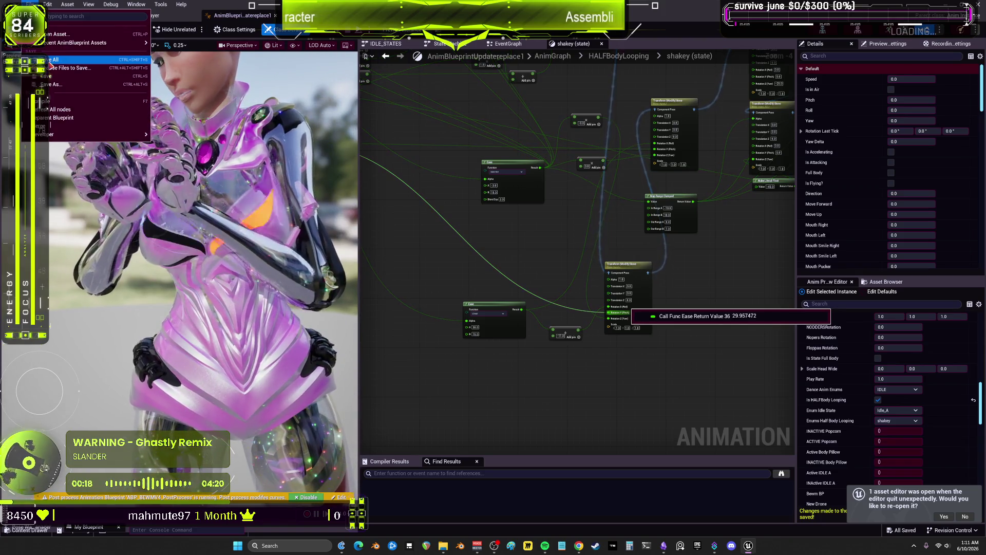
pyautogui.click(155, 21)
pyautogui.click(193, 19)
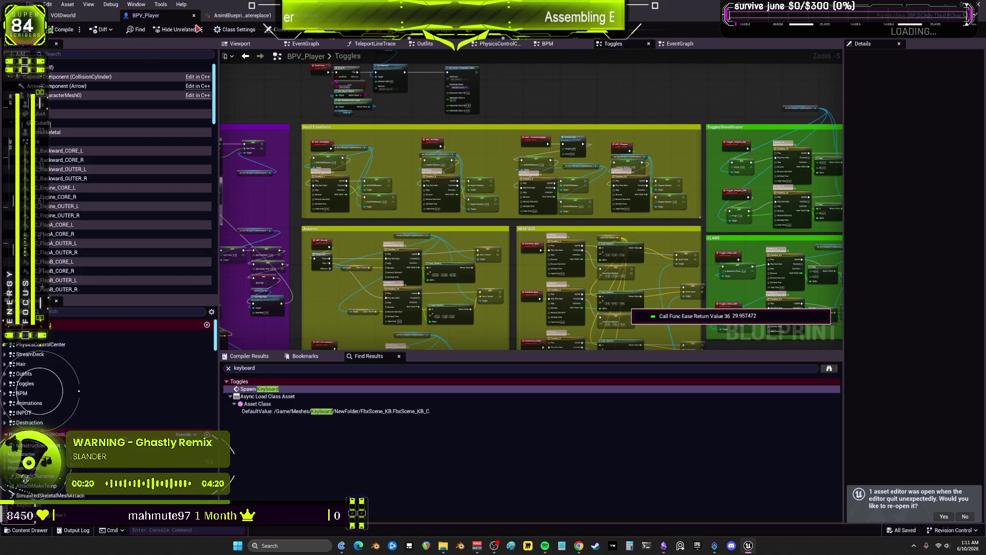
pyautogui.click(194, 16)
pyautogui.click(194, 16)
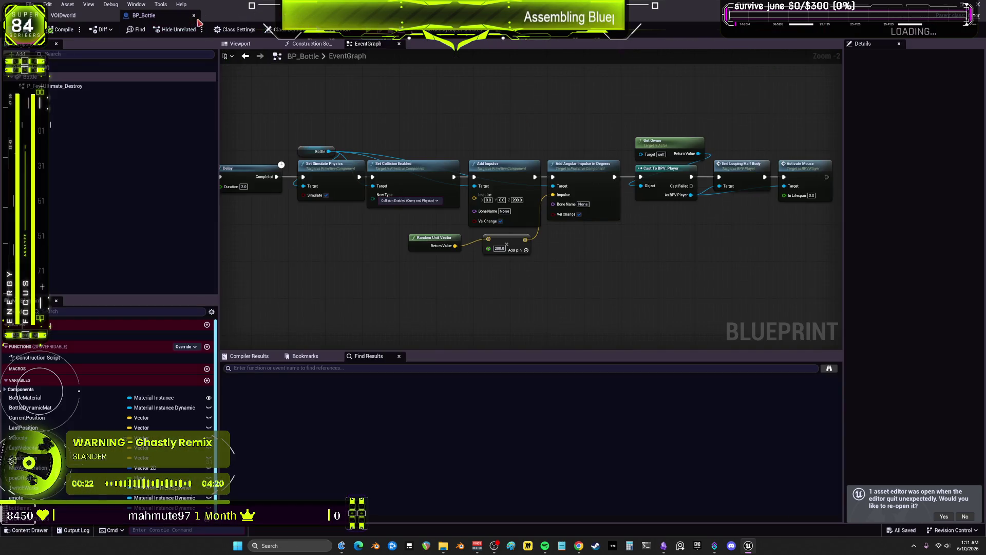
pyautogui.click(195, 16)
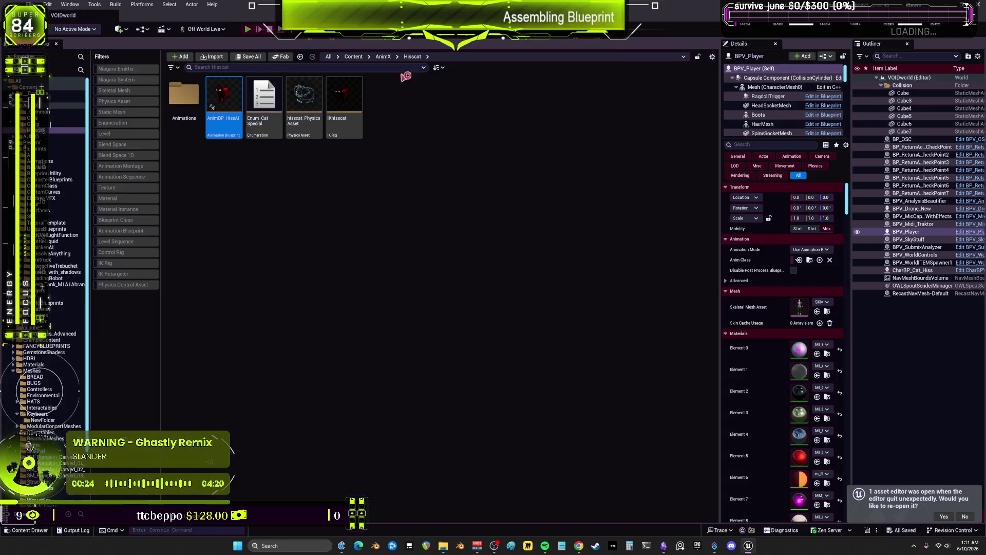
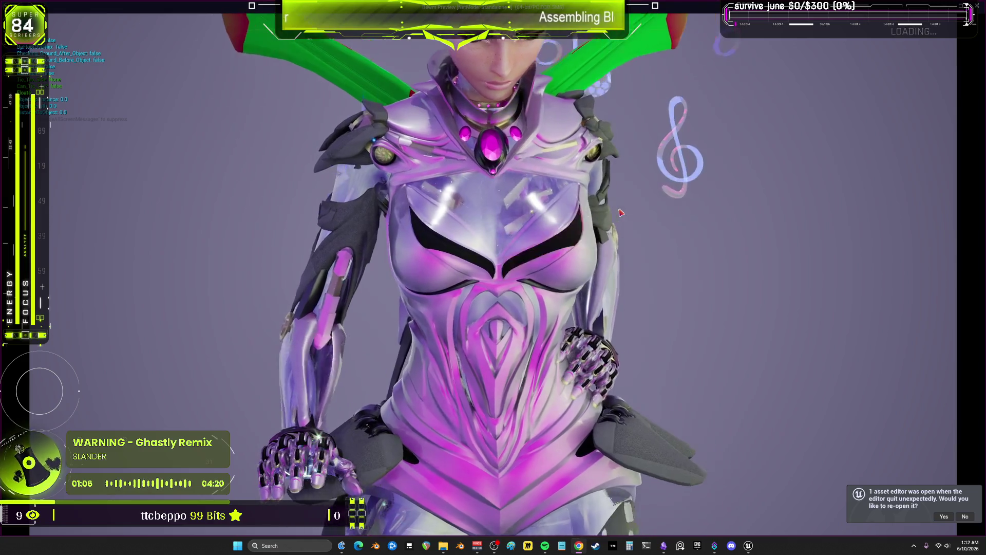
# - End Play In Editor with Esc, returning to BPV_Player's Toggles graph
pyautogui.press('Escape')
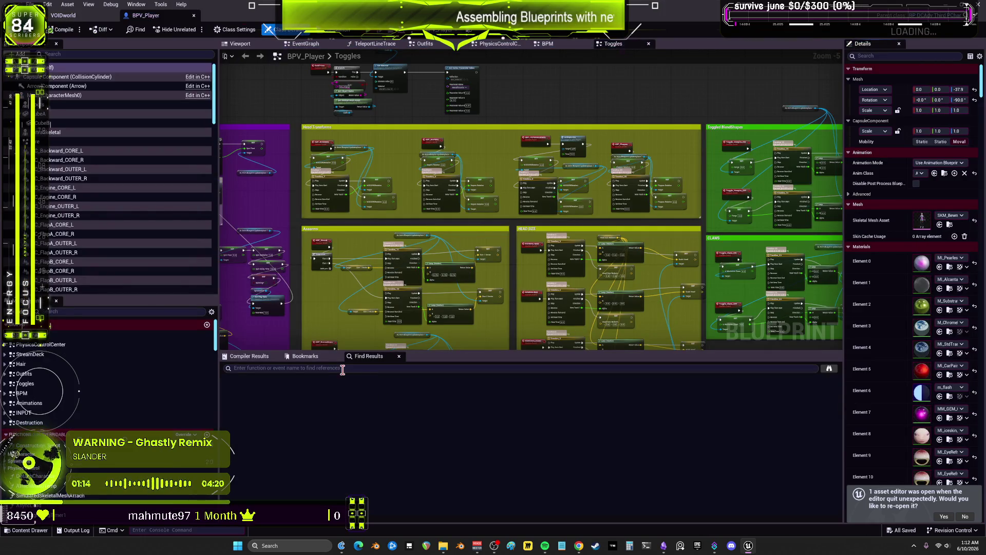
# - Search the blueprint for 'shakey' and jump to the Assign Shakey result
pyautogui.click(345, 370)
pyautogui.write('shakey')
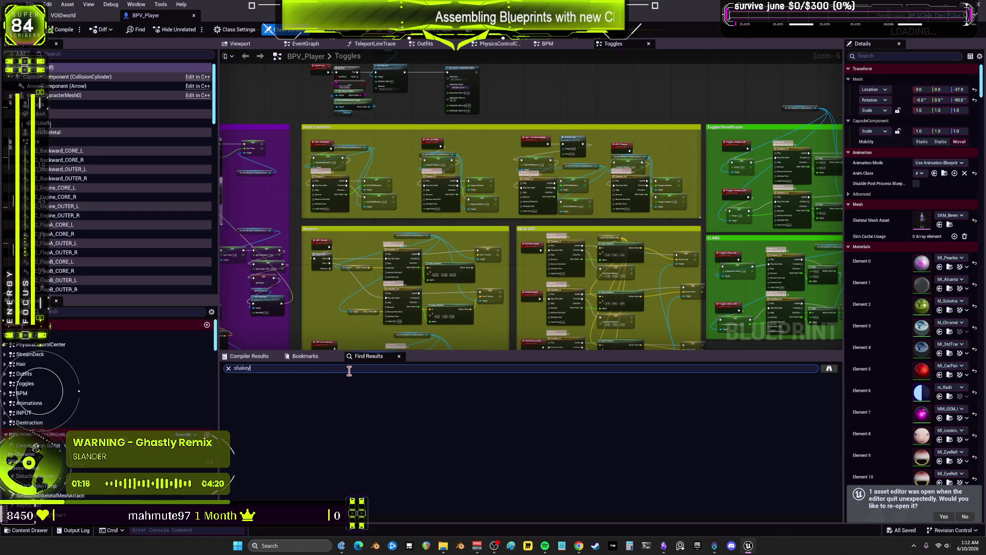
pyautogui.press('Return')
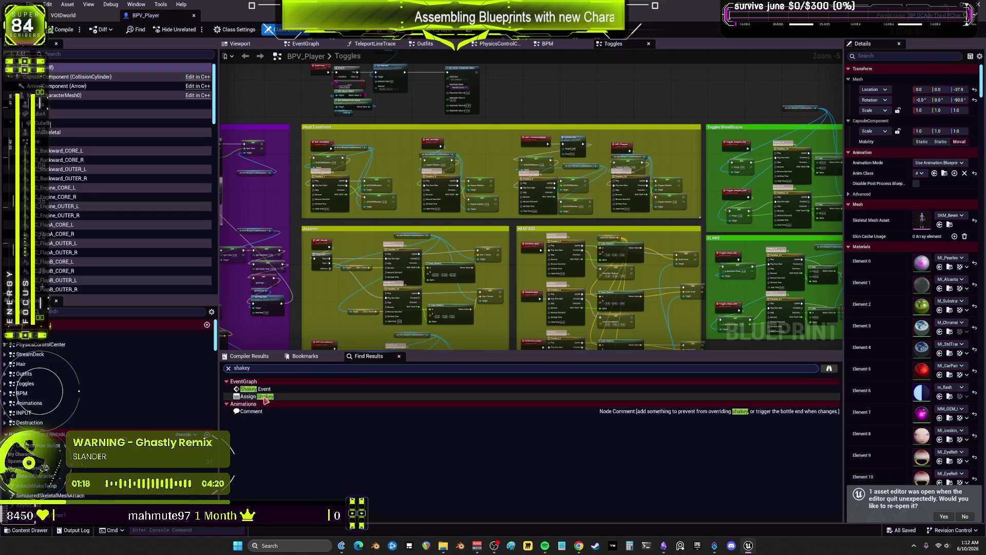
pyautogui.doubleClick(264, 397)
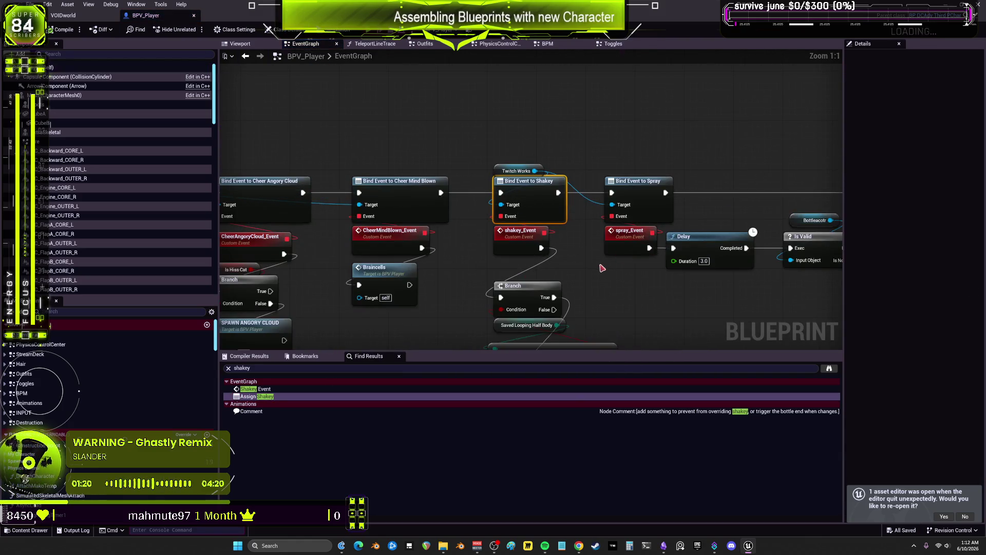
pyautogui.moveTo(602, 267); pyautogui.dragTo(576, 180)
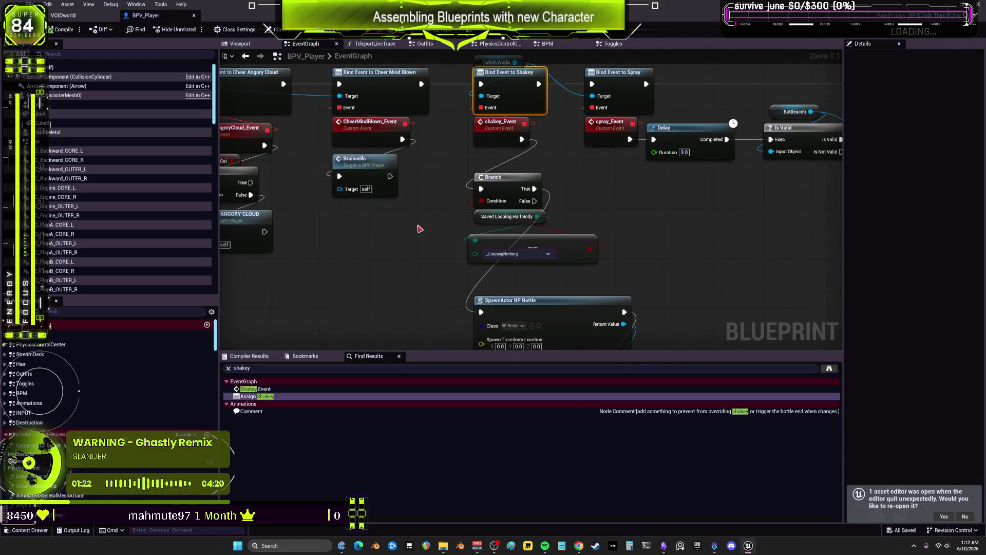
# - Move the Saved Looping Half Body getter below LoopingNothing, then show BP_Bottle in the content browser
pyautogui.moveTo(482, 220)
pyautogui.mouseDown()
pyautogui.moveTo(385, 267)
pyautogui.moveTo(484, 277)
pyautogui.moveTo(477, 272)
pyautogui.mouseUp()
pyautogui.keyDown('ctrl'); pyautogui.click(567, 240); pyautogui.keyUp('ctrl')
pyautogui.moveTo(567, 240); pyautogui.dragTo(567, 228)
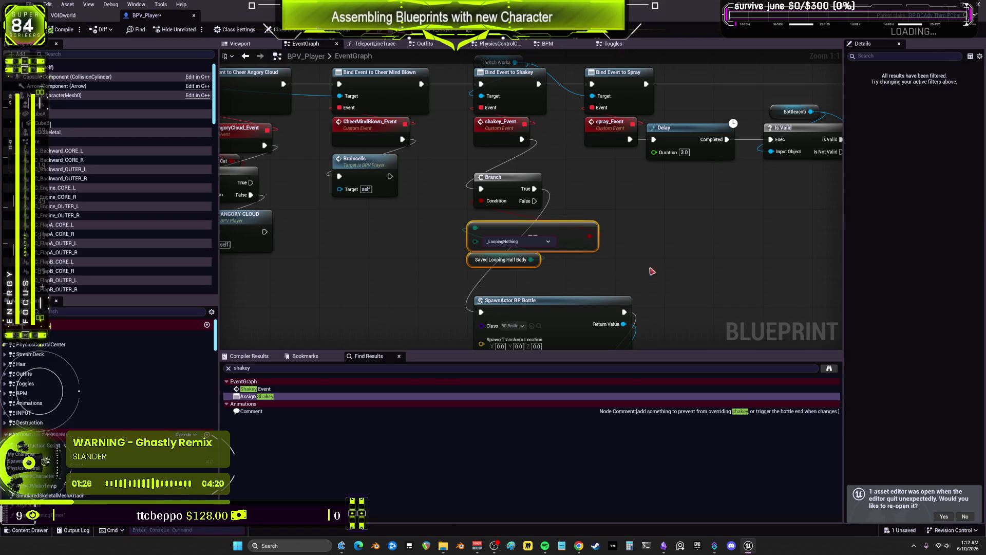
pyautogui.moveTo(652, 271)
pyautogui.mouseDown()
pyautogui.moveTo(651, 160)
pyautogui.moveTo(689, 143)
pyautogui.mouseUp()
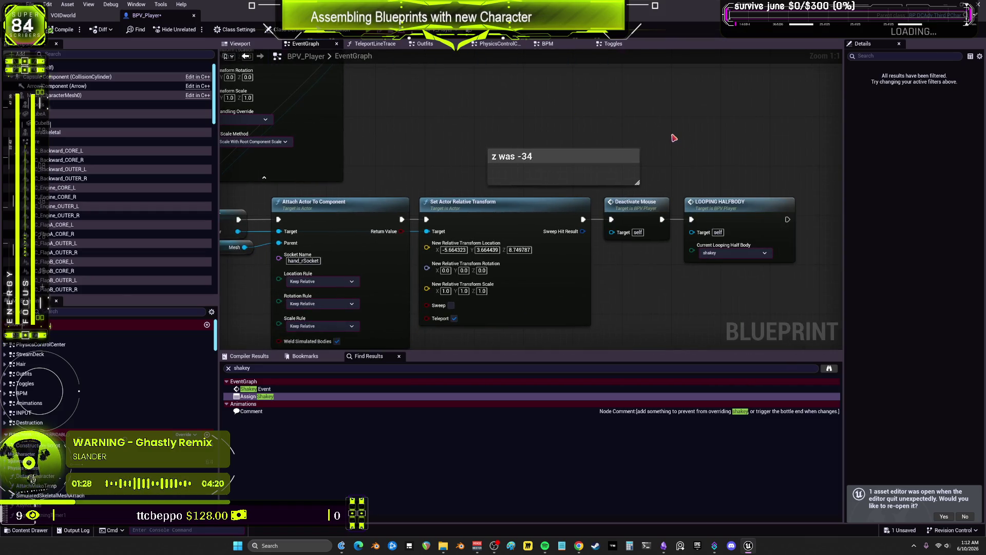
pyautogui.scroll(-2, 700, 137)
pyautogui.moveTo(577, 103)
pyautogui.mouseDown()
pyautogui.moveTo(577, 282)
pyautogui.moveTo(542, 159)
pyautogui.mouseUp()
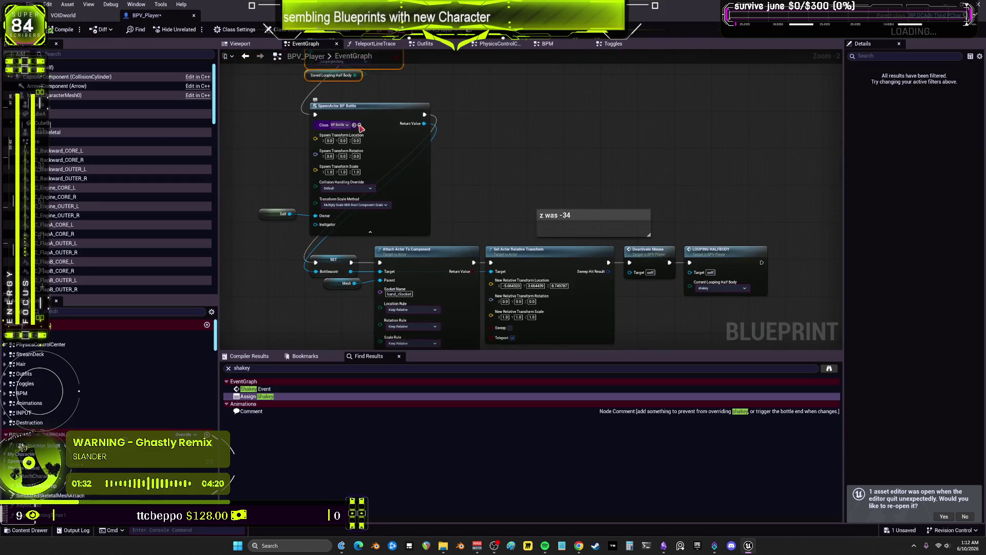
pyautogui.click(359, 125)
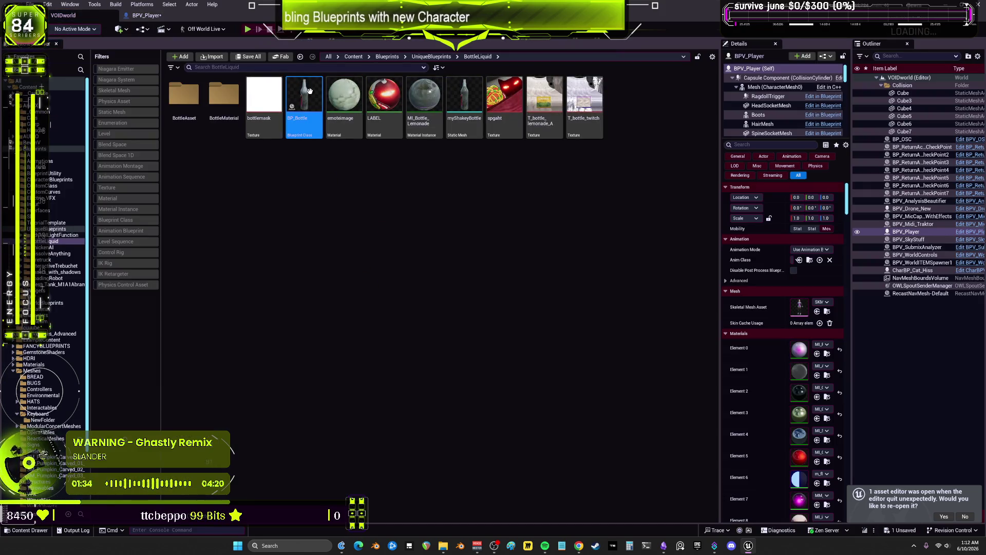
# - Open BP_Bottle and follow its End Looping Half Body call to the EndLoopingHalfBody event in Animations
pyautogui.doubleClick(309, 91)
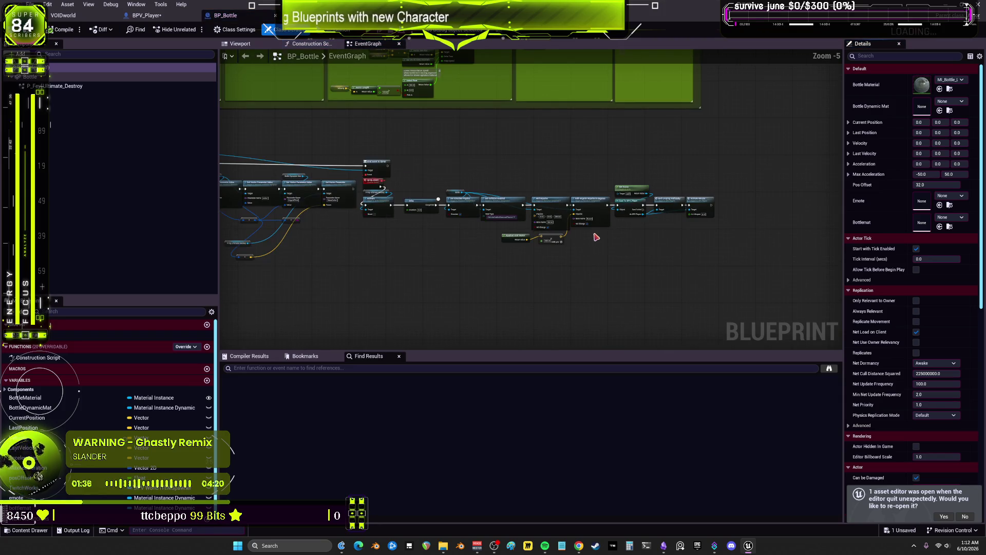
pyautogui.scroll(2, 483, 231)
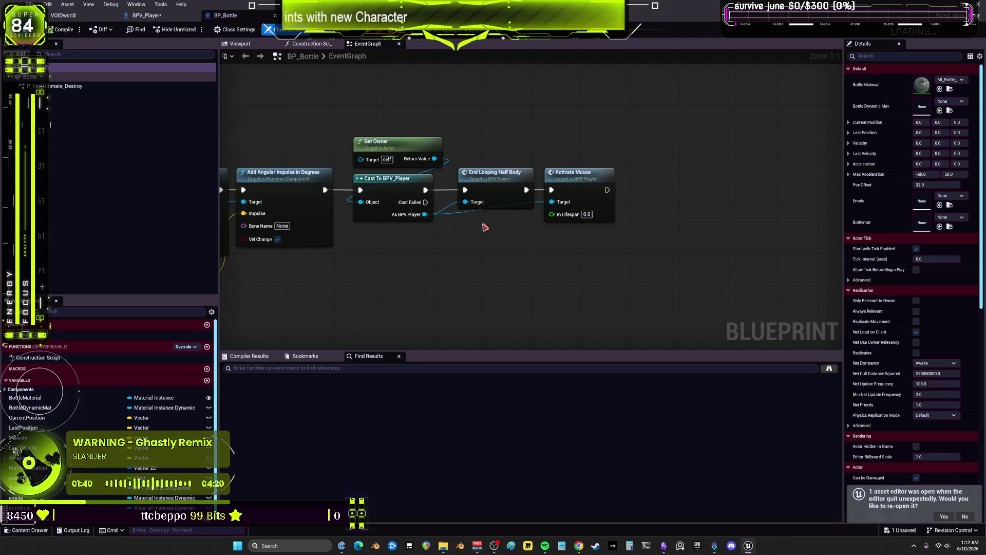
pyautogui.click(509, 170)
pyautogui.doubleClick(507, 171)
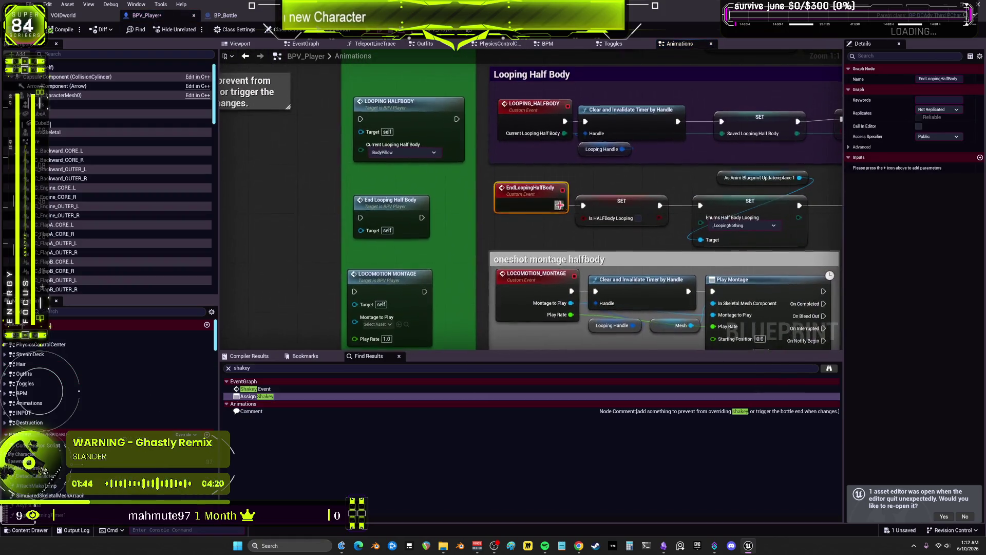
# - Add a SET Saved Looping Half Body node with the value _LoopingNothing
pyautogui.moveTo(535, 171); pyautogui.dragTo(516, 175)
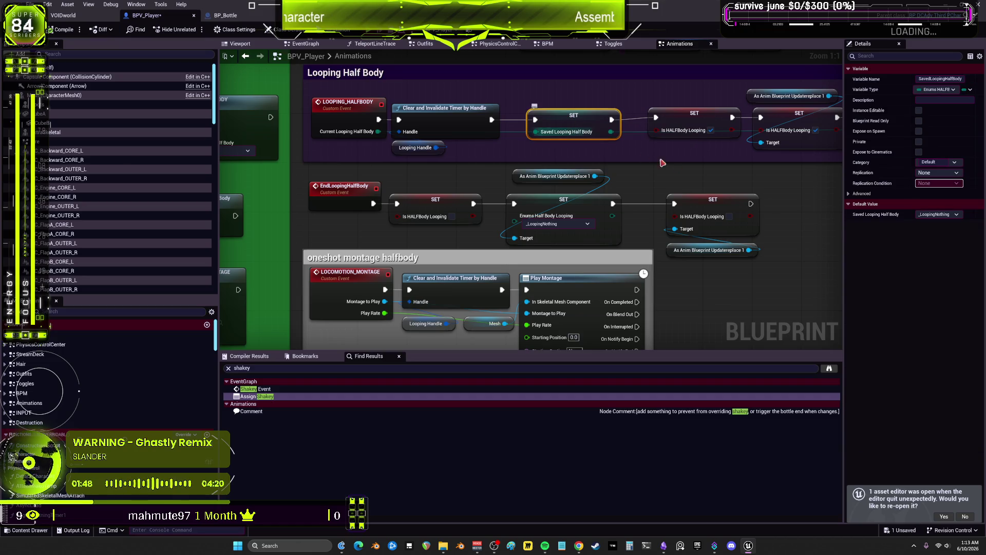
pyautogui.click(719, 184)
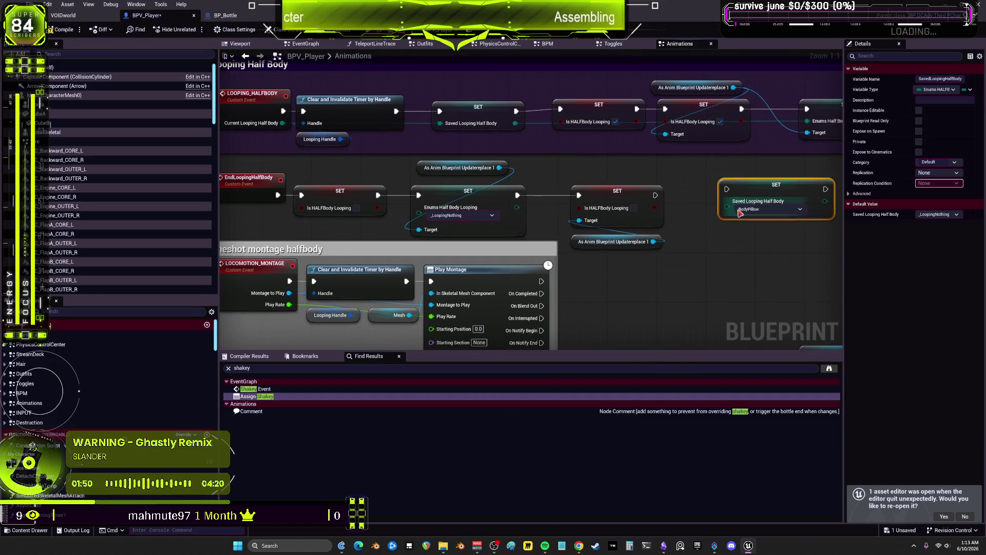
pyautogui.click(751, 209)
pyautogui.click(753, 221)
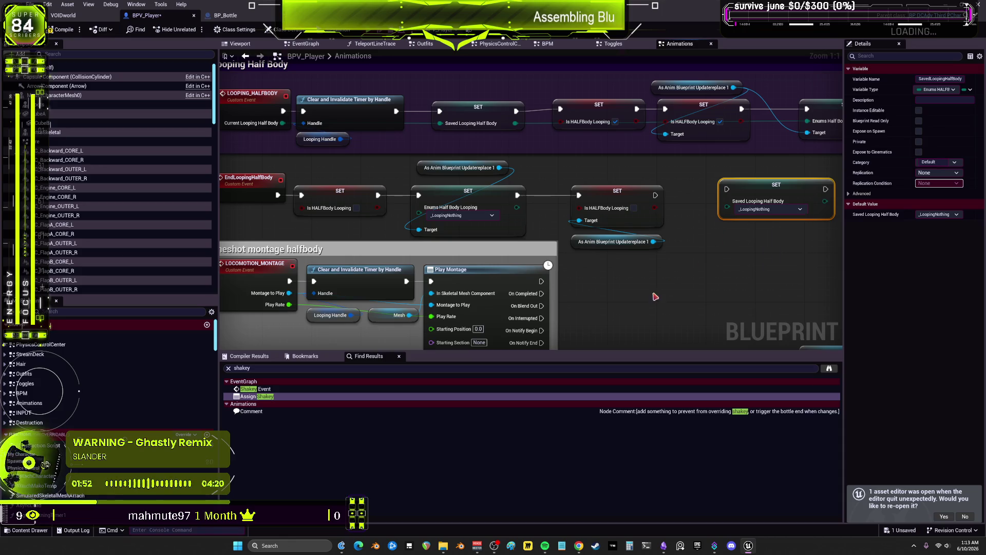
# - Wire the new SET node between the Enums SET and the Is HALFBody Looping SET
pyautogui.moveTo(776, 185)
pyautogui.mouseDown()
pyautogui.moveTo(740, 247)
pyautogui.moveTo(690, 266)
pyautogui.mouseUp()
pyautogui.moveTo(617, 190); pyautogui.dragTo(796, 191)
pyautogui.moveTo(689, 264); pyautogui.dragTo(616, 197)
pyautogui.moveTo(522, 196); pyautogui.dragTo(566, 200)
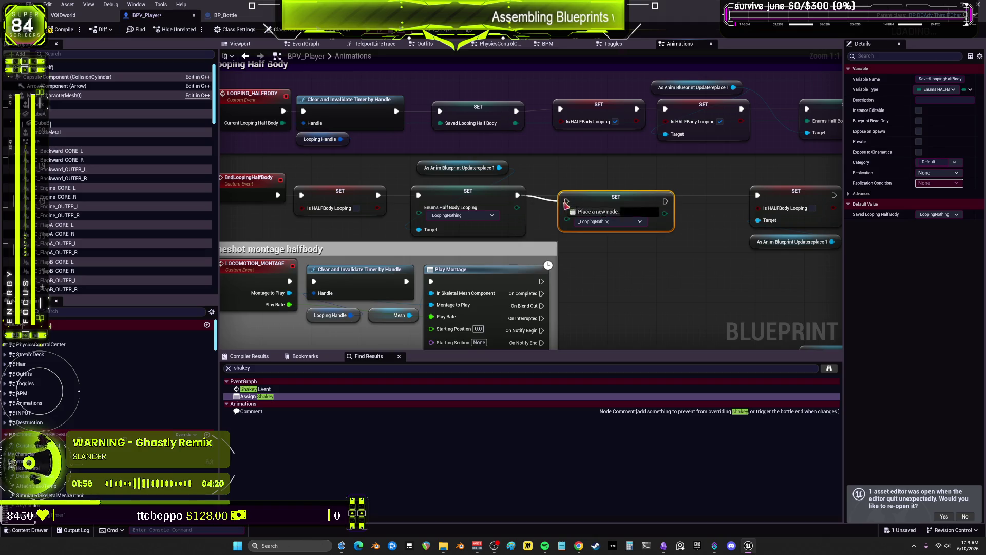
pyautogui.moveTo(665, 201); pyautogui.dragTo(758, 196)
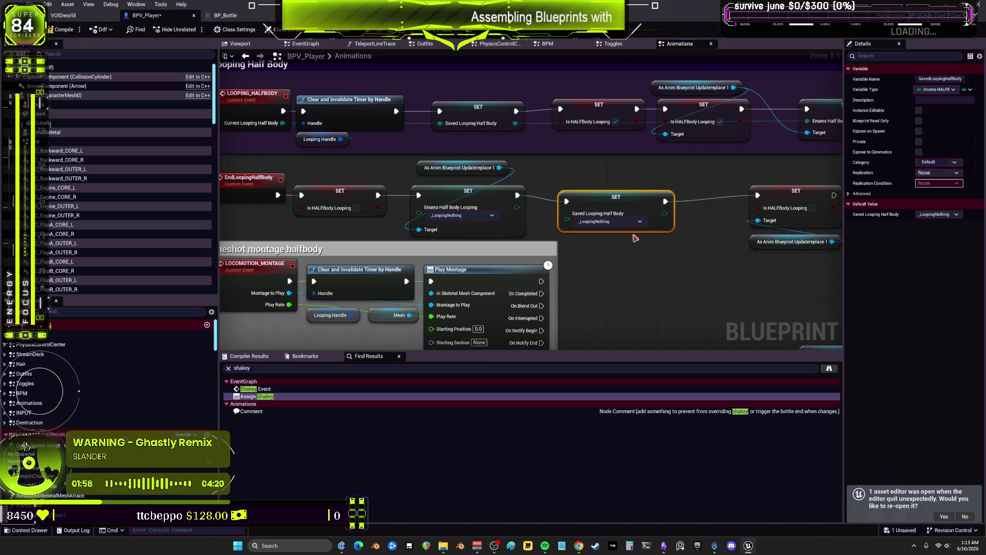
pyautogui.press('q')
pyautogui.moveTo(779, 286)
pyautogui.mouseDown()
pyautogui.moveTo(770, 193)
pyautogui.moveTo(691, 194)
pyautogui.mouseUp()
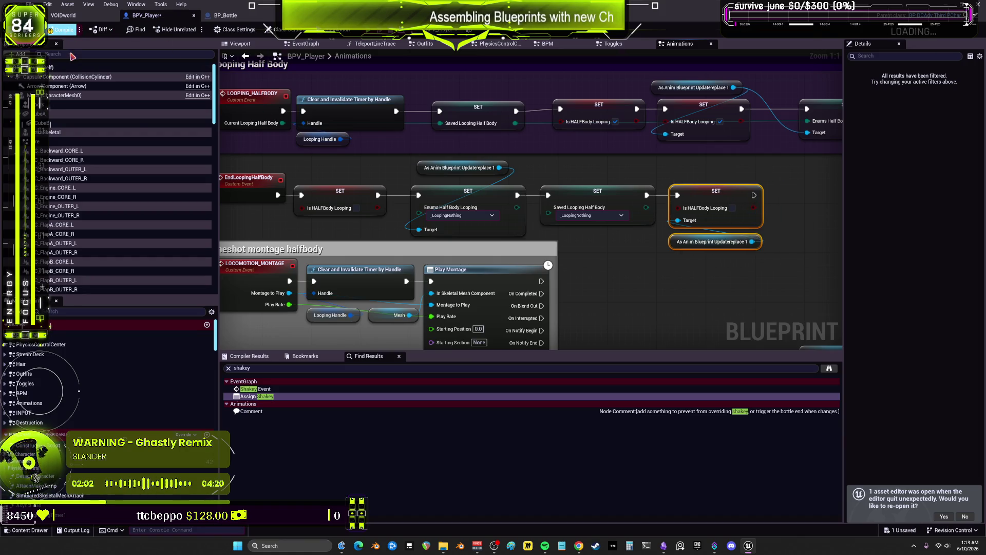
# - Compile BPV_Player and Save All, then go back to BP_Bottle
pyautogui.click(70, 30)
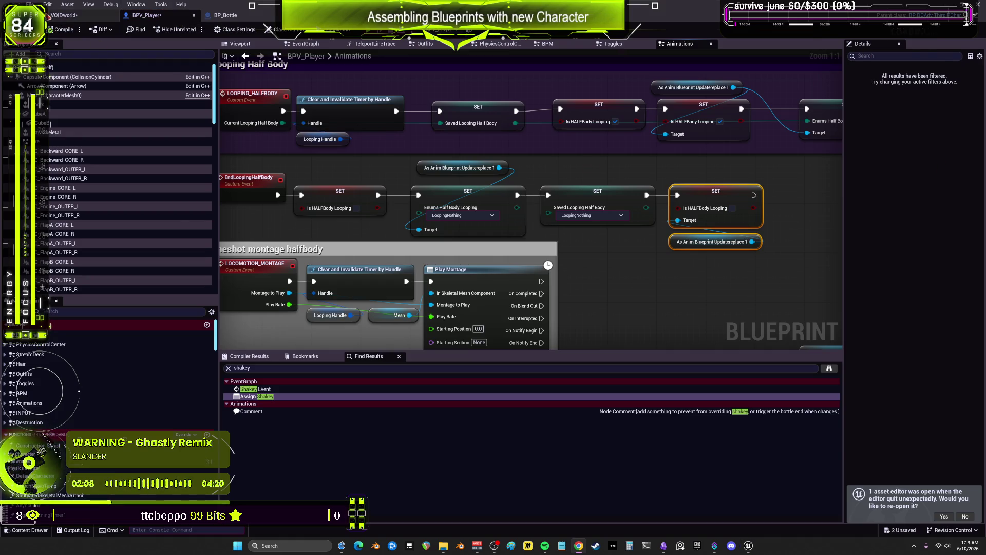
pyautogui.click(30, 4)
pyautogui.click(56, 76)
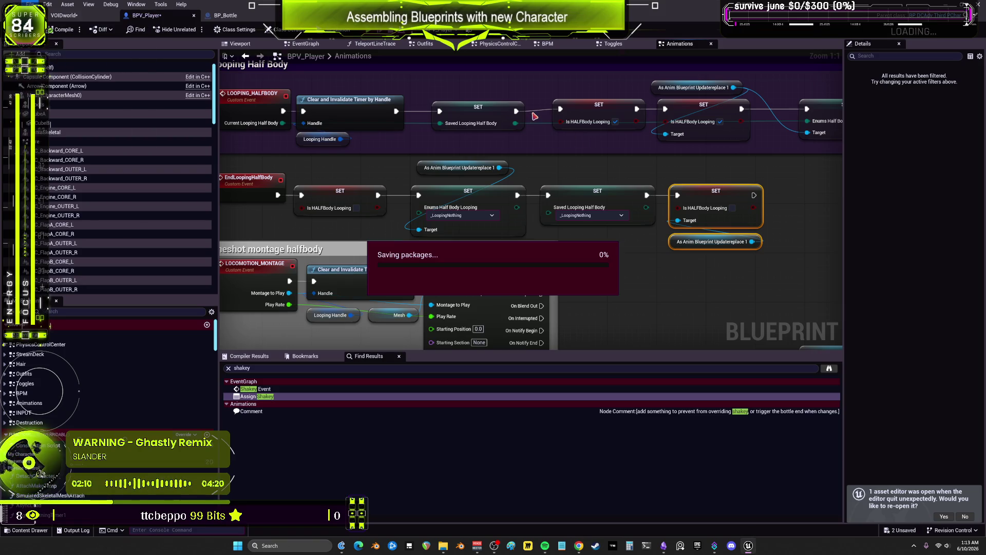
pyautogui.click(228, 15)
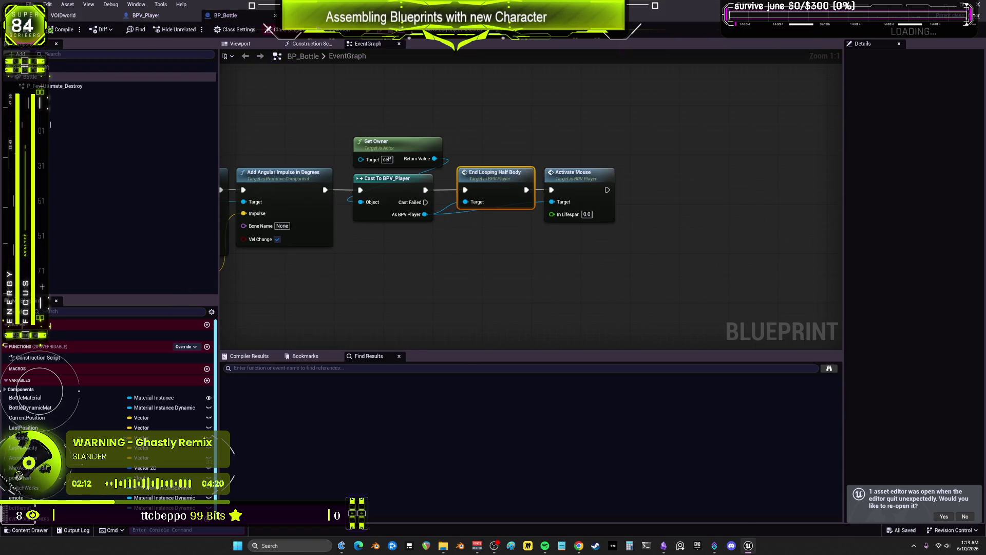
# - Review BP_Bottle's spray event, physics and End Looping nodes, then return to the VOIDworld level editor
pyautogui.scroll(-4, 620, 157)
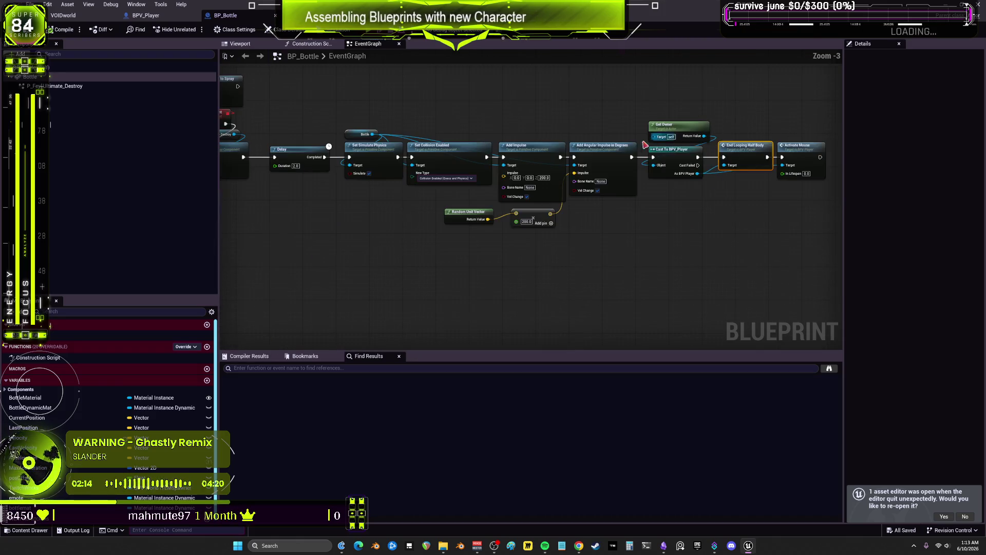
pyautogui.moveTo(619, 156)
pyautogui.mouseDown()
pyautogui.moveTo(722, 161)
pyautogui.moveTo(459, 170)
pyautogui.mouseUp()
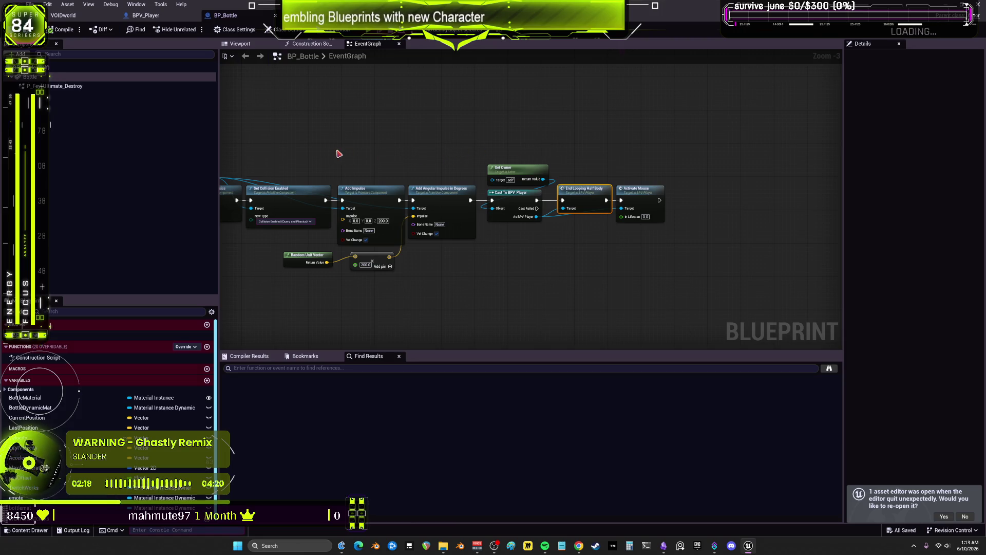
pyautogui.moveTo(339, 154); pyautogui.dragTo(515, 164)
pyautogui.moveTo(412, 161)
pyautogui.mouseDown()
pyautogui.moveTo(529, 193)
pyautogui.moveTo(485, 176)
pyautogui.mouseUp()
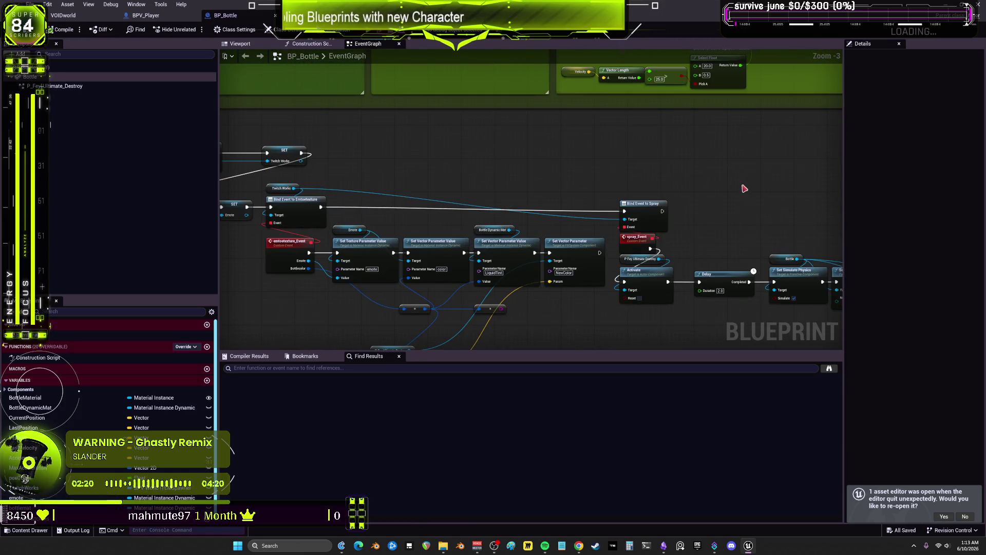
pyautogui.moveTo(745, 190); pyautogui.dragTo(364, 167)
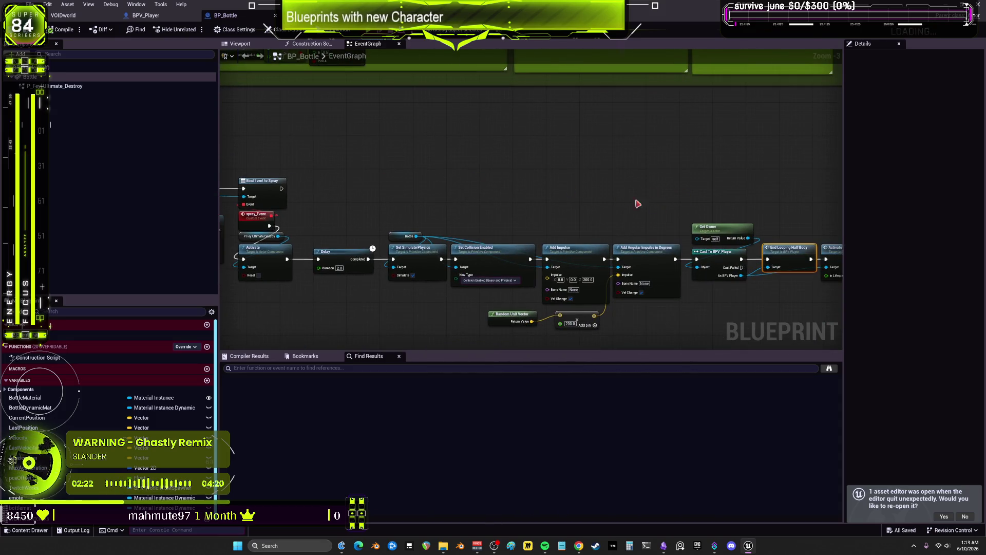
pyautogui.moveTo(447, 200)
pyautogui.mouseDown()
pyautogui.moveTo(645, 171)
pyautogui.moveTo(515, 151)
pyautogui.mouseUp()
pyautogui.click(439, 149)
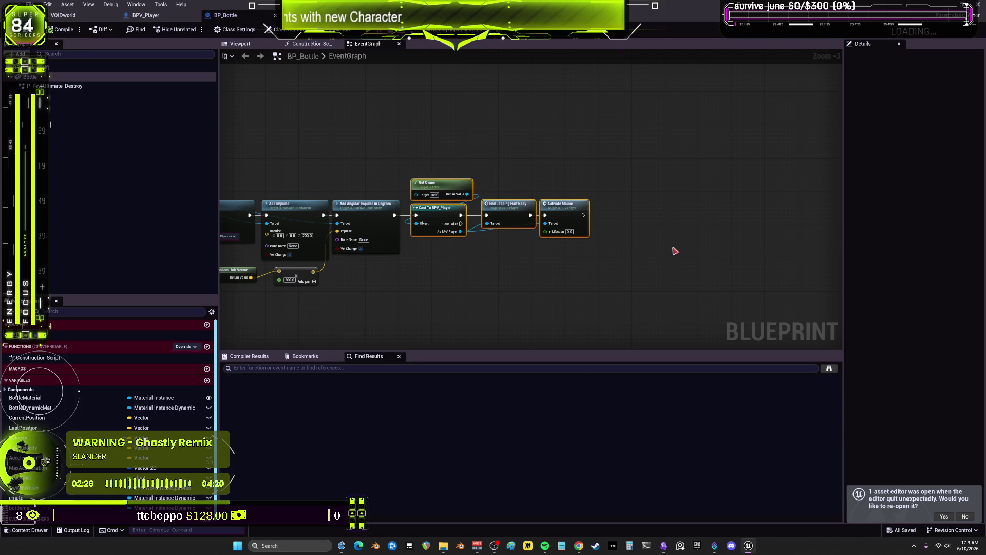
pyautogui.click(77, 17)
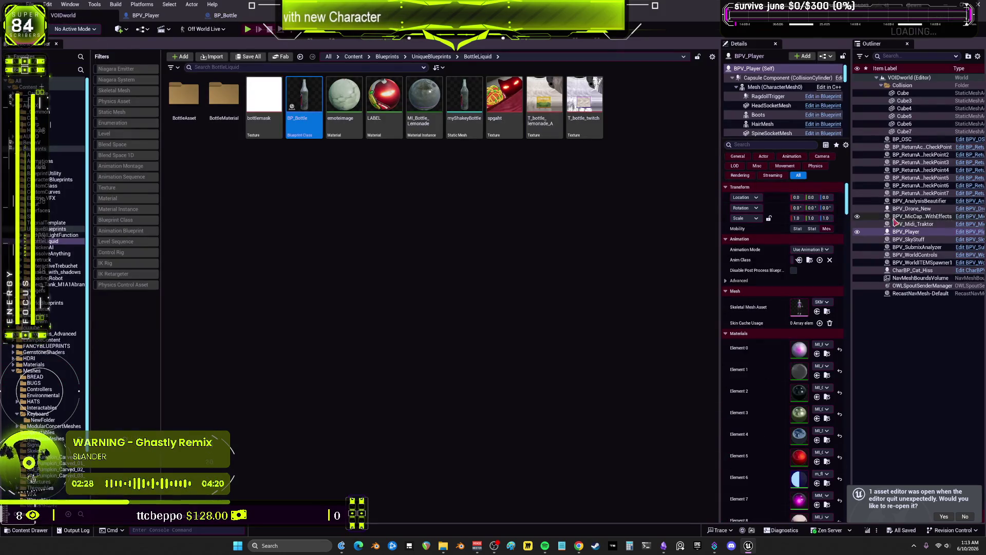
# - Open CharBP_Cat_Hiss and shift its Is Valid and Destroy Actor nodes up slightly
pyautogui.click(967, 273)
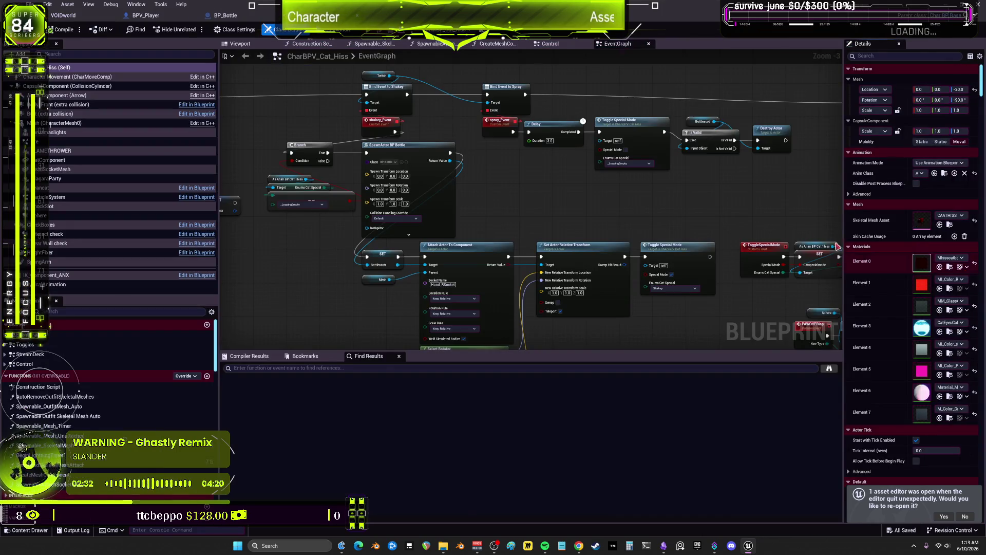
pyautogui.moveTo(568, 180)
pyautogui.mouseDown()
pyautogui.moveTo(522, 158)
pyautogui.moveTo(670, 249)
pyautogui.moveTo(522, 236)
pyautogui.moveTo(491, 214)
pyautogui.mouseUp()
pyautogui.moveTo(573, 136); pyautogui.dragTo(634, 177)
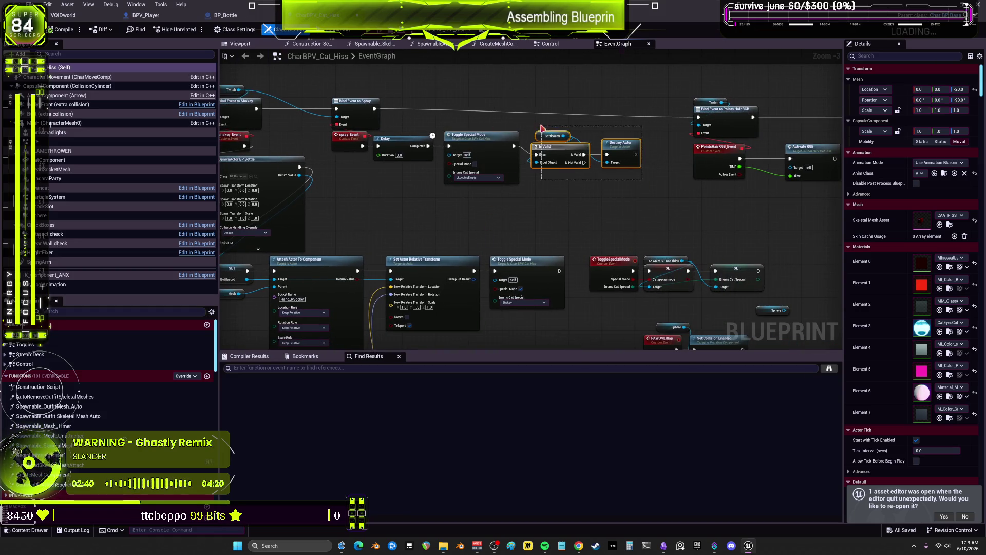
pyautogui.moveTo(557, 154); pyautogui.dragTo(557, 146)
pyautogui.click(562, 181)
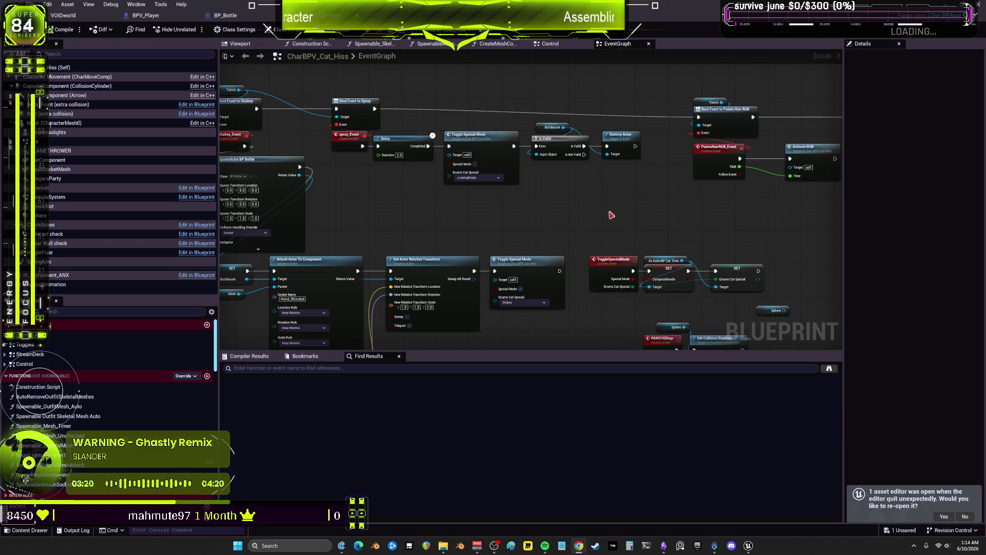
pyautogui.moveTo(635, 209)
pyautogui.mouseDown()
pyautogui.moveTo(576, 205)
pyautogui.moveTo(669, 202)
pyautogui.moveTo(645, 167)
pyautogui.moveTo(659, 158)
pyautogui.moveTo(645, 161)
pyautogui.moveTo(651, 146)
pyautogui.moveTo(557, 161)
pyautogui.moveTo(679, 139)
pyautogui.moveTo(681, 165)
pyautogui.moveTo(555, 180)
pyautogui.moveTo(717, 180)
pyautogui.moveTo(545, 189)
pyautogui.moveTo(729, 199)
pyautogui.moveTo(554, 194)
pyautogui.moveTo(638, 213)
pyautogui.moveTo(528, 149)
pyautogui.moveTo(671, 100)
pyautogui.moveTo(553, 62)
pyautogui.moveTo(697, 61)
pyautogui.moveTo(791, 200)
pyautogui.moveTo(609, 269)
pyautogui.moveTo(504, 204)
pyautogui.moveTo(528, 127)
pyautogui.mouseUp()
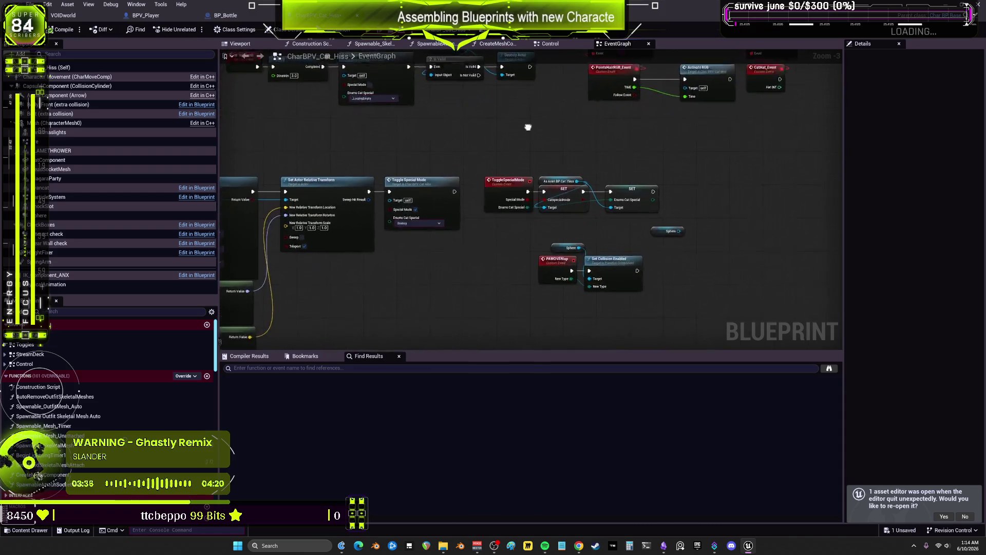
# - Pan CharBP_Cat_Hiss's EventGraph to view its lower nodes
pyautogui.moveTo(616, 145)
pyautogui.mouseDown()
pyautogui.moveTo(577, 158)
pyautogui.moveTo(509, 240)
pyautogui.moveTo(607, 176)
pyautogui.moveTo(720, 180)
pyautogui.moveTo(688, 156)
pyautogui.moveTo(698, 158)
pyautogui.moveTo(570, 156)
pyautogui.moveTo(689, 156)
pyautogui.moveTo(621, 176)
pyautogui.moveTo(524, 148)
pyautogui.moveTo(537, 162)
pyautogui.mouseUp()
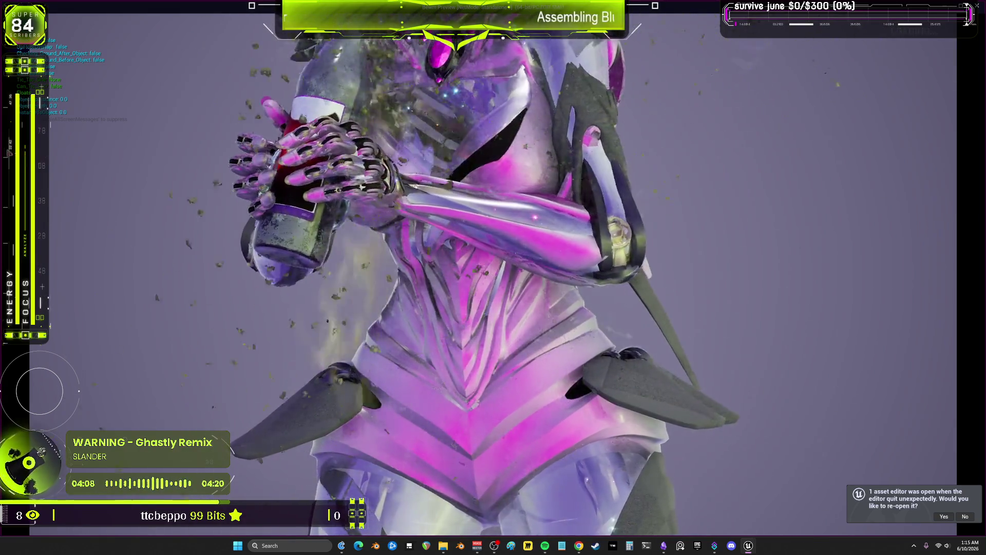
# - Stop the preview, survey BP_Bottle's BeginPlay, spray_Event and Delay nodes, and return to BPV_Player
pyautogui.press('Escape')
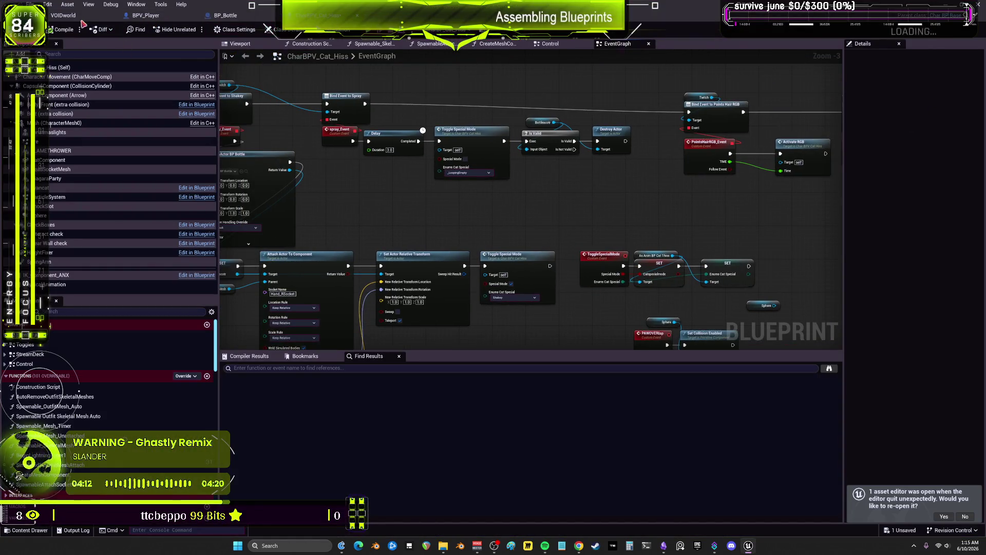
pyautogui.click(223, 15)
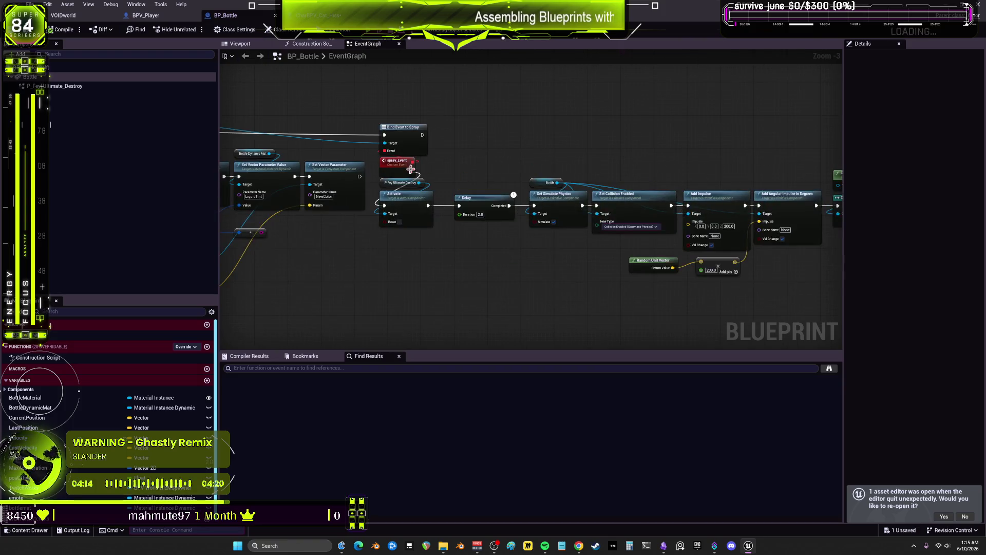
pyautogui.moveTo(411, 169); pyautogui.dragTo(536, 168)
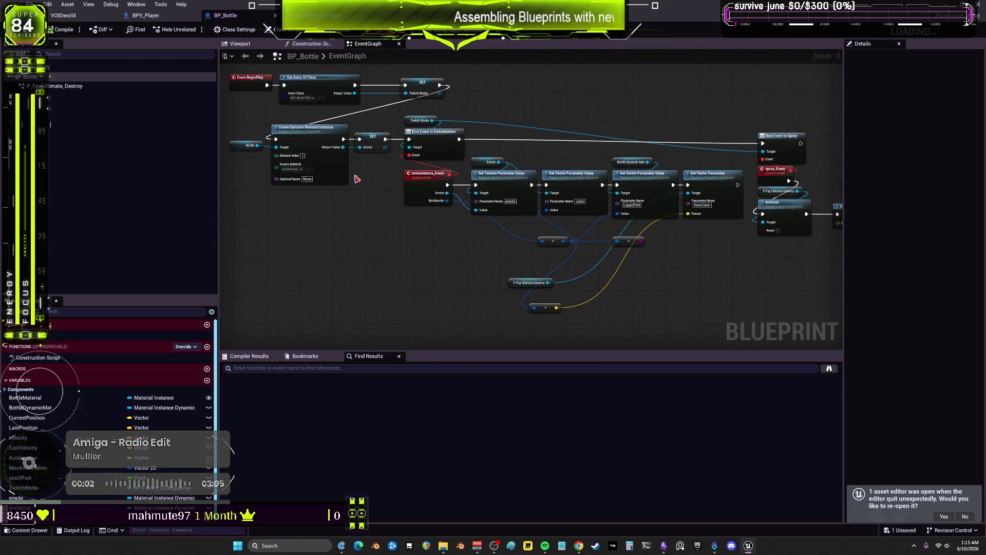
pyautogui.moveTo(699, 123)
pyautogui.mouseDown()
pyautogui.moveTo(668, 143)
pyautogui.moveTo(590, 257)
pyautogui.moveTo(564, 192)
pyautogui.mouseUp()
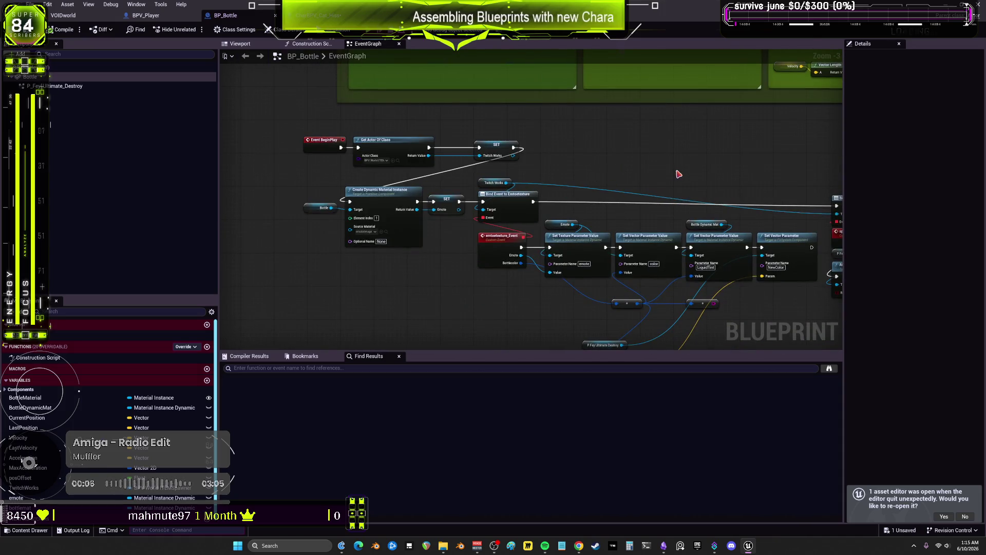
pyautogui.moveTo(730, 162); pyautogui.dragTo(666, 161)
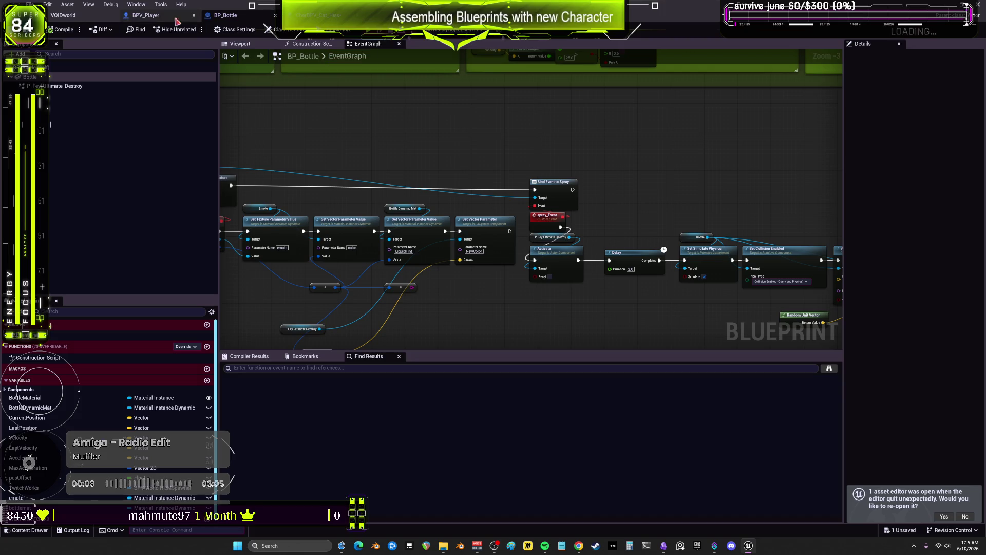
pyautogui.click(154, 16)
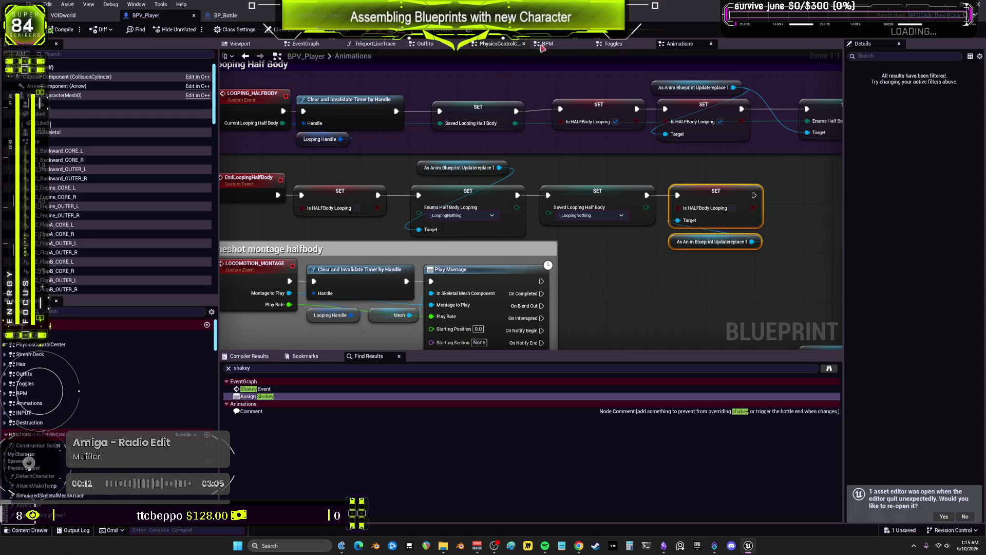
# - Locate the Shakey Event node in the Toggles graph and check its hand_rSocket socket
pyautogui.click(617, 45)
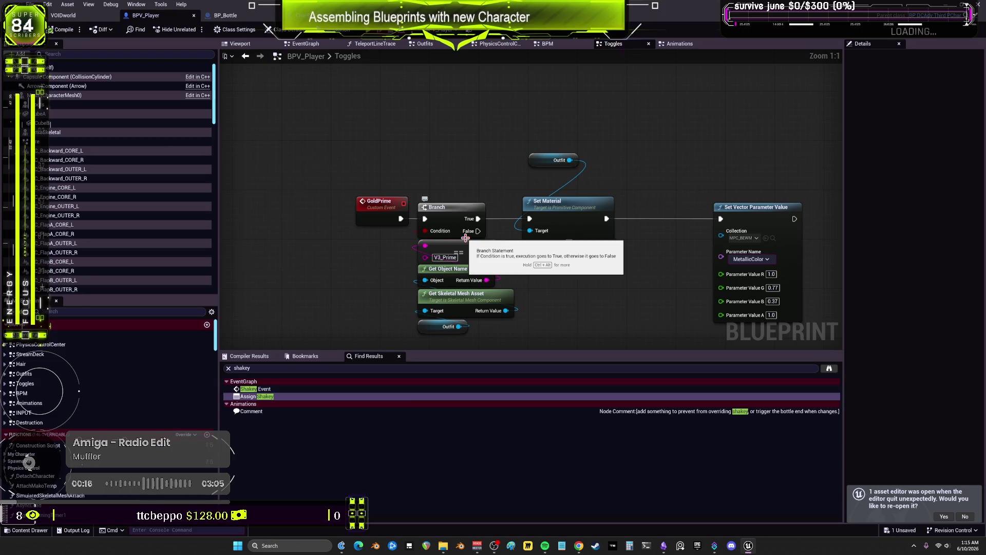
pyautogui.click(260, 390)
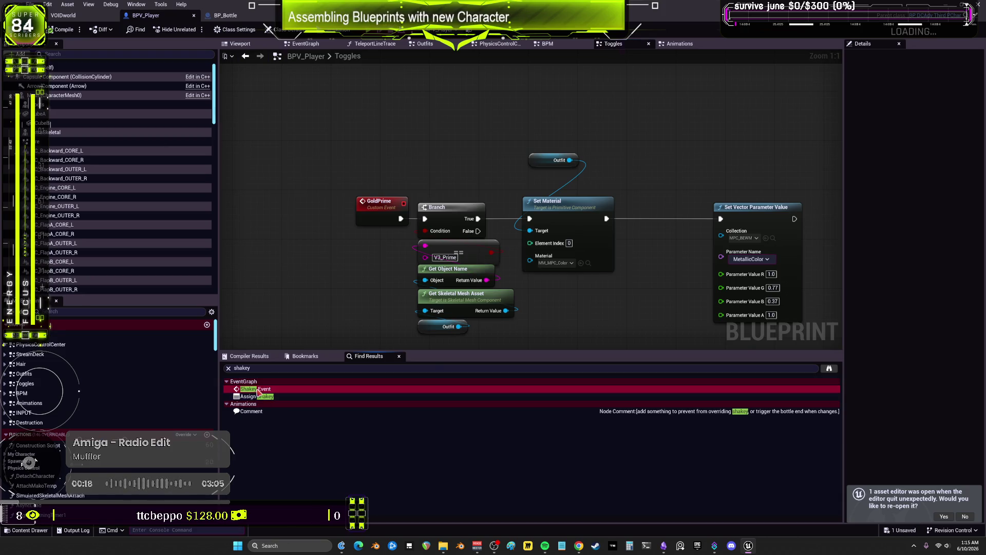
pyautogui.doubleClick(259, 390)
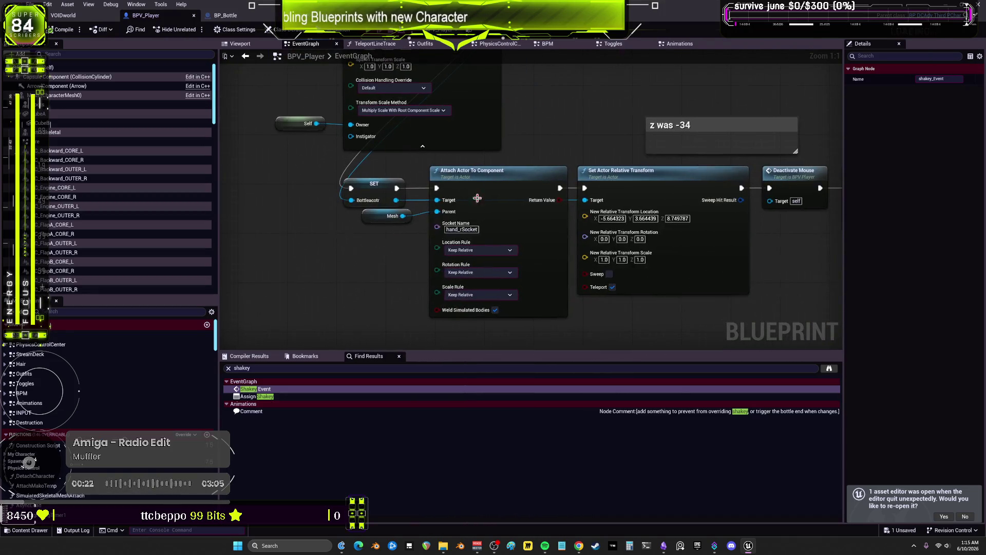
pyautogui.click(460, 230)
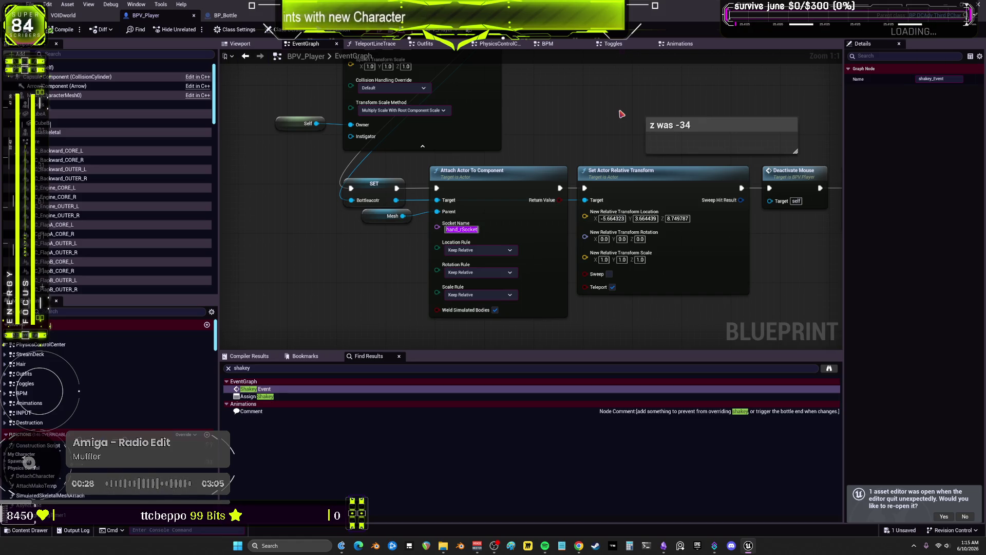
# - Set Location and Rotation rules to Snap to Target and Scale rule to Keep World
pyautogui.click(475, 250)
pyautogui.click(462, 276)
pyautogui.click(475, 272)
pyautogui.click(465, 298)
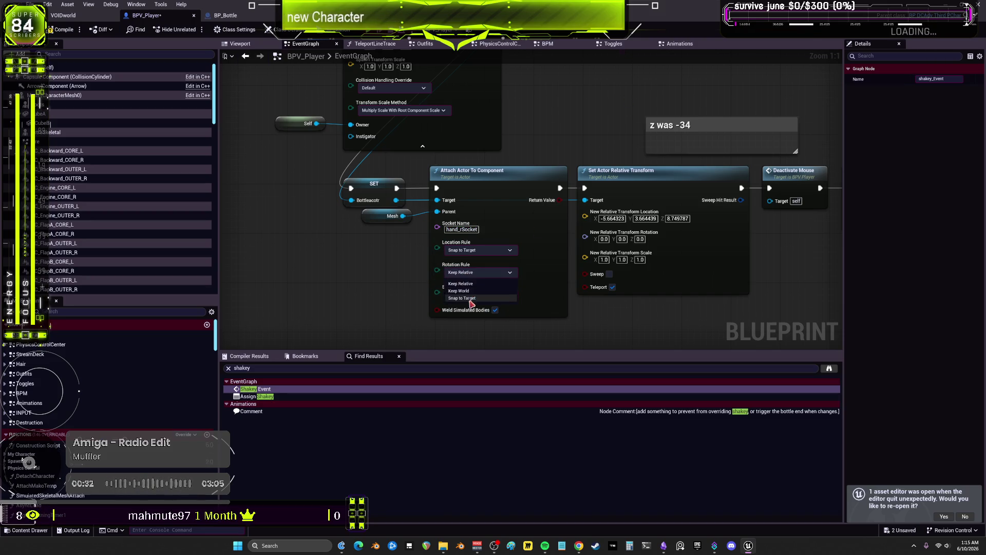
pyautogui.click(469, 296)
pyautogui.click(462, 313)
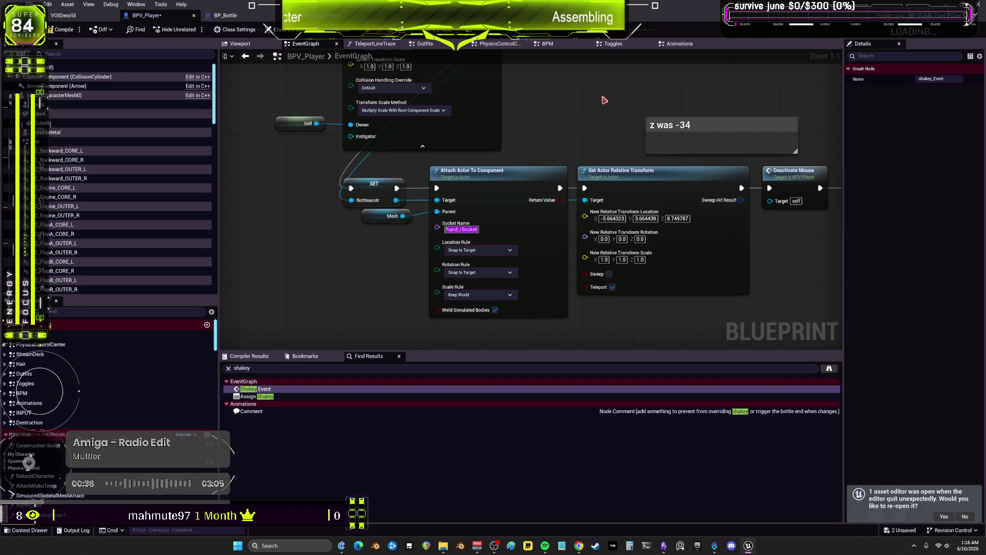
# - Compile BPV_Player, Save All, and launch the game to test the bottle
pyautogui.moveTo(604, 100); pyautogui.dragTo(501, 108)
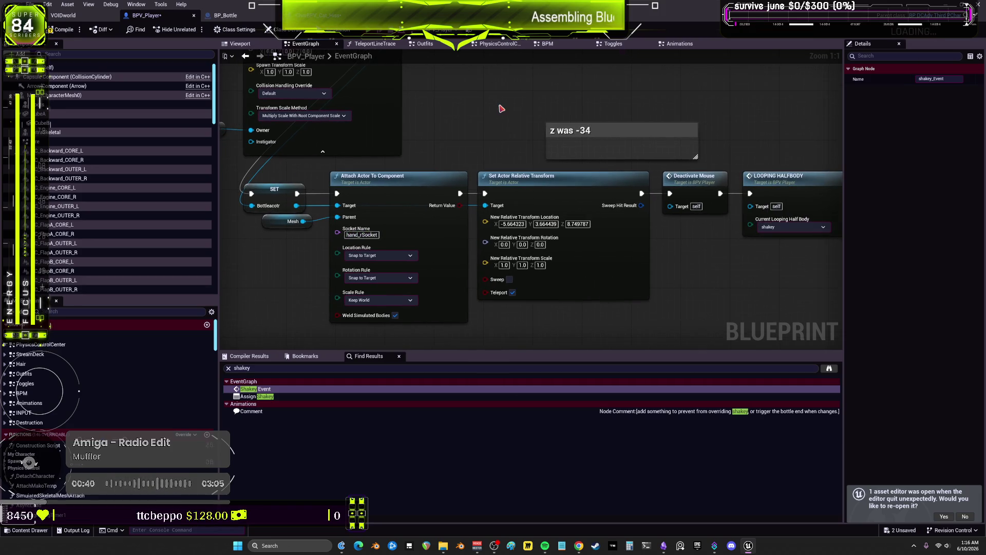
pyautogui.click(76, 28)
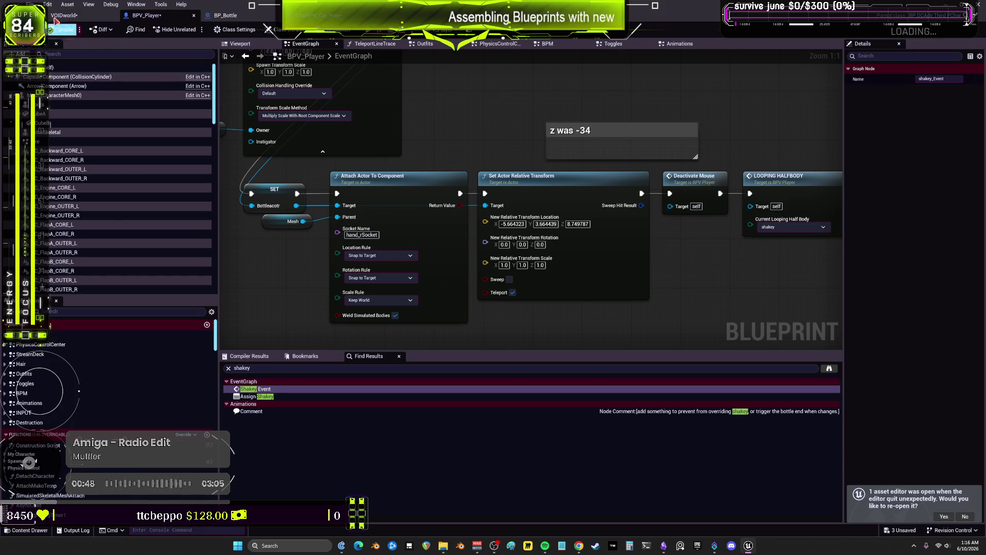
pyautogui.click(31, 5)
pyautogui.click(77, 66)
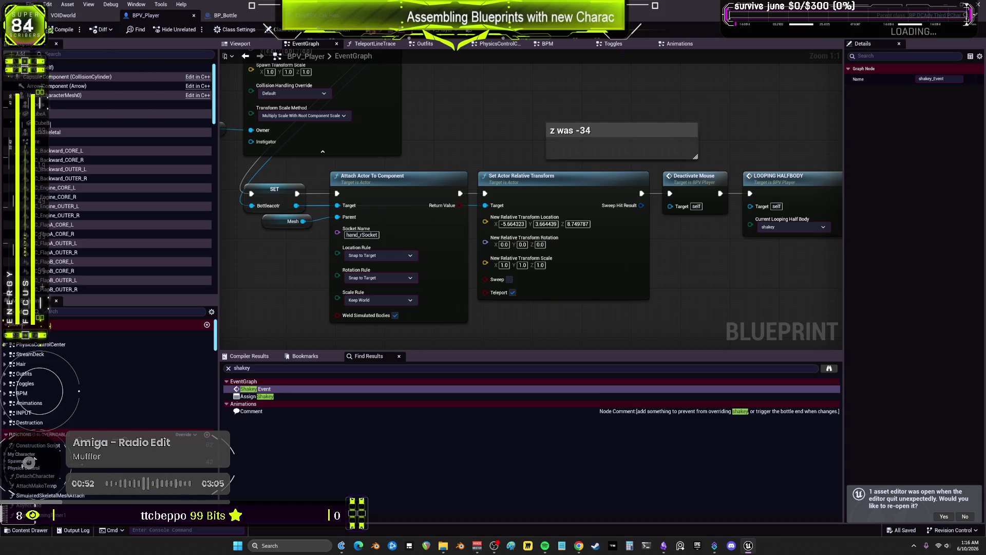
pyautogui.hotkey('alt', 'p')
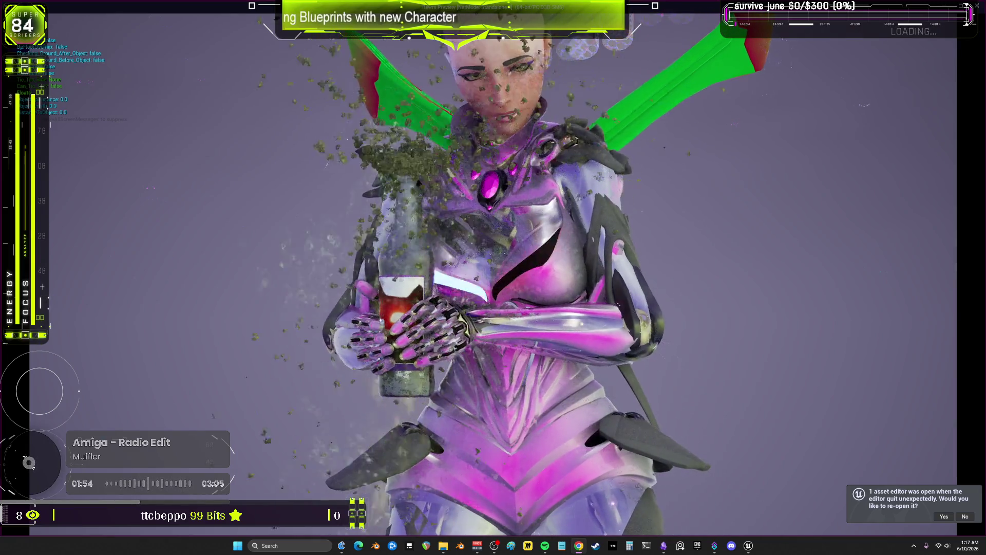
# - Leave the bottle play-test and return to the BPV_Player EventGraph
pyautogui.hotkey('alt', 'Tab')
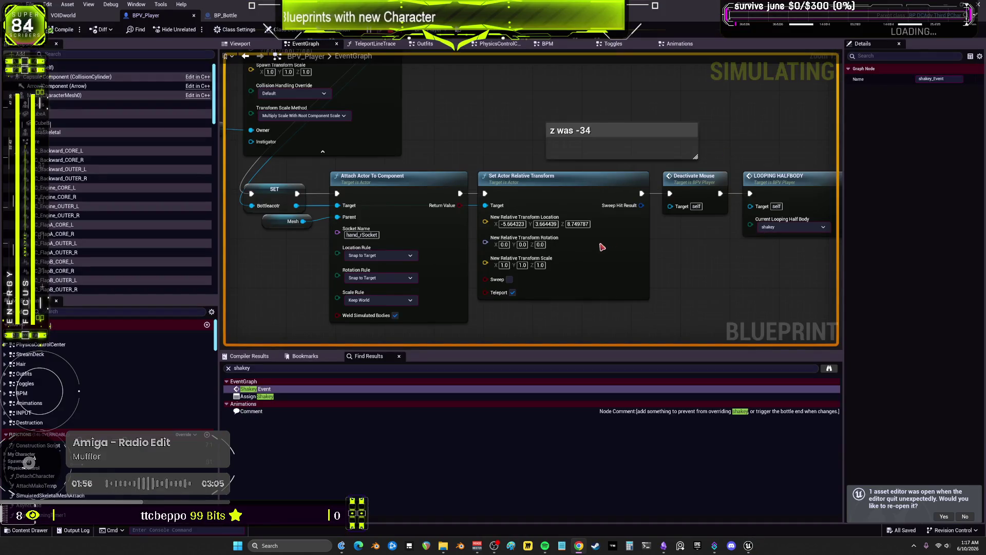
# - Select CharacterMesh0 and open its skeletal mesh asset in the mesh editor
pyautogui.click(557, 194)
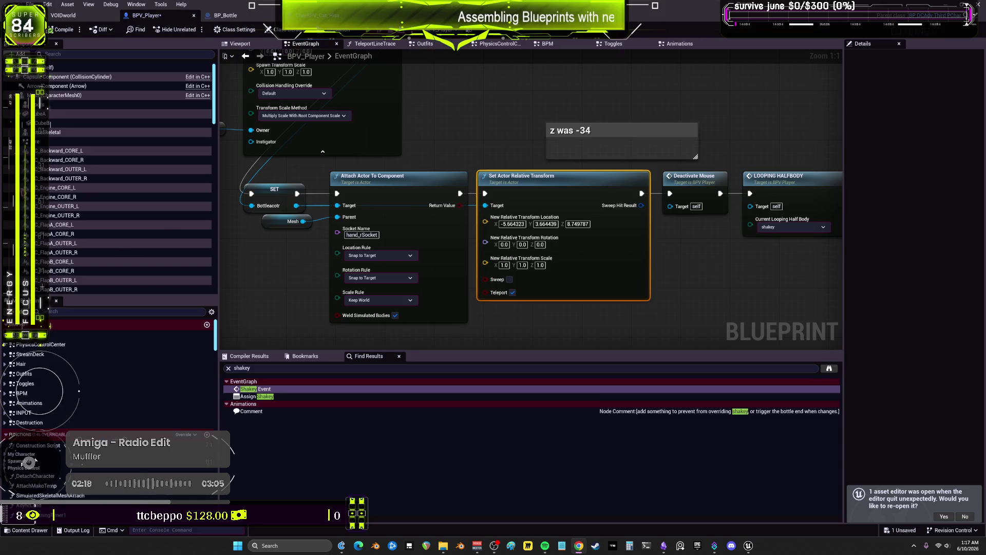
pyautogui.click(62, 95)
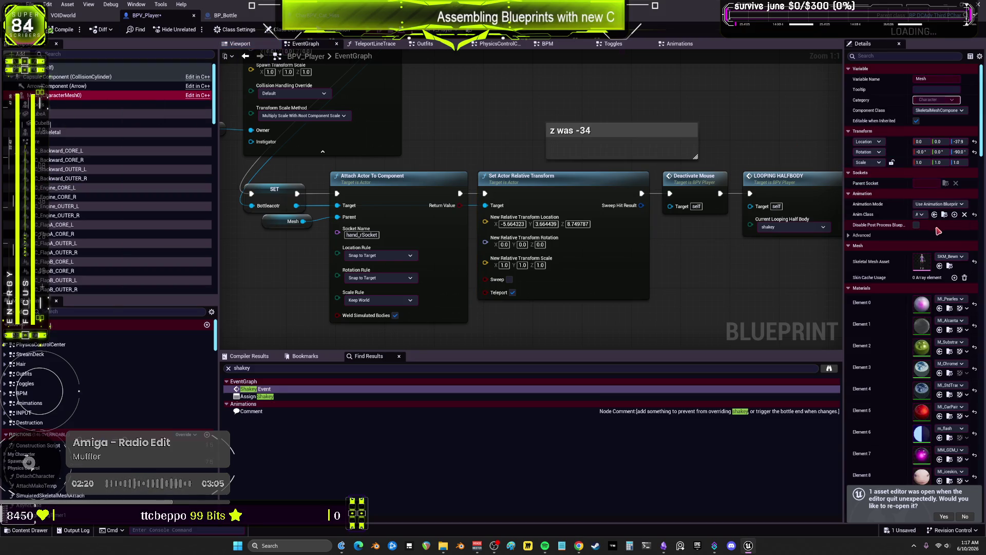
pyautogui.click(919, 265)
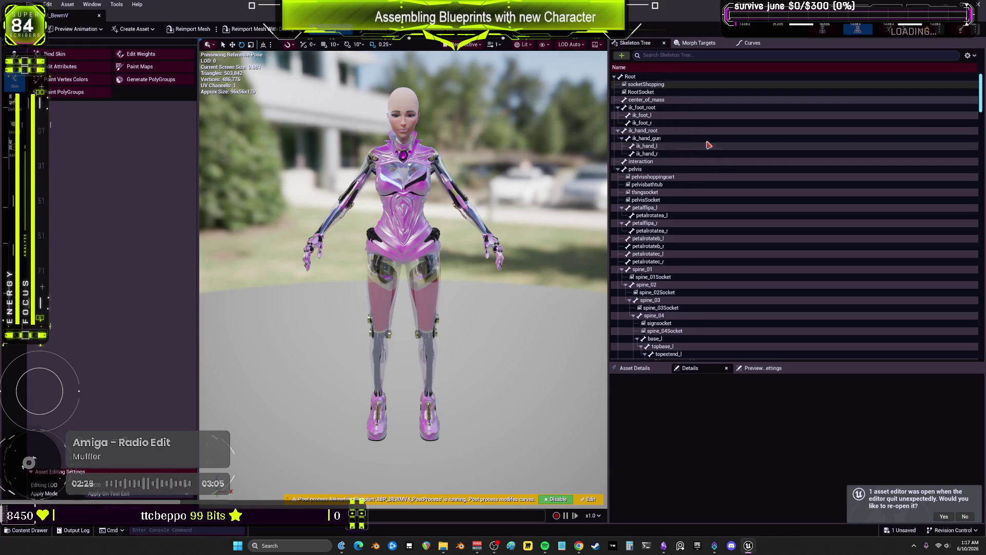
# - Select hand_rSocket in the Skeleton Tree, frame it, and test-rotate it about -12 degrees
pyautogui.scroll(-5, 756, 256)
pyautogui.scroll(-10, 756, 257)
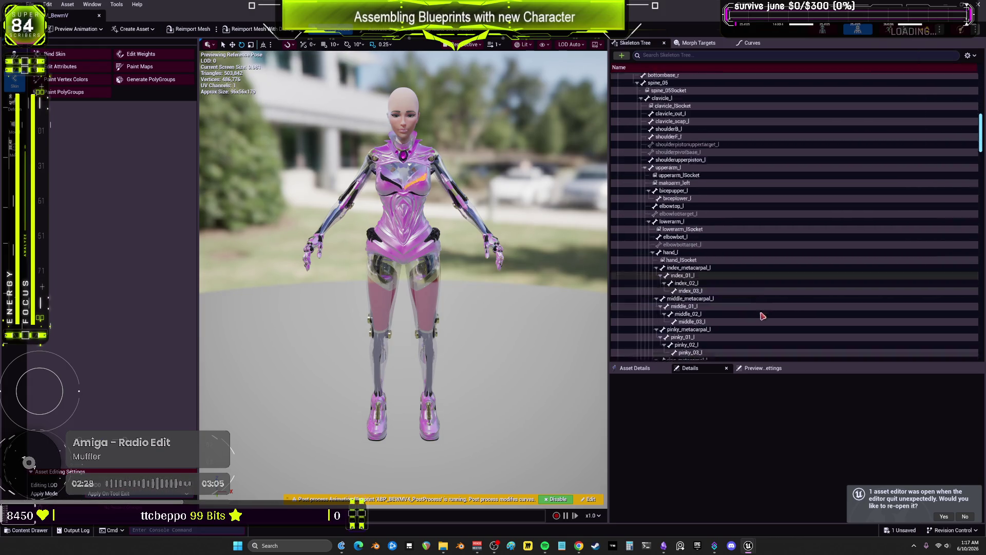
pyautogui.scroll(-10, 764, 292)
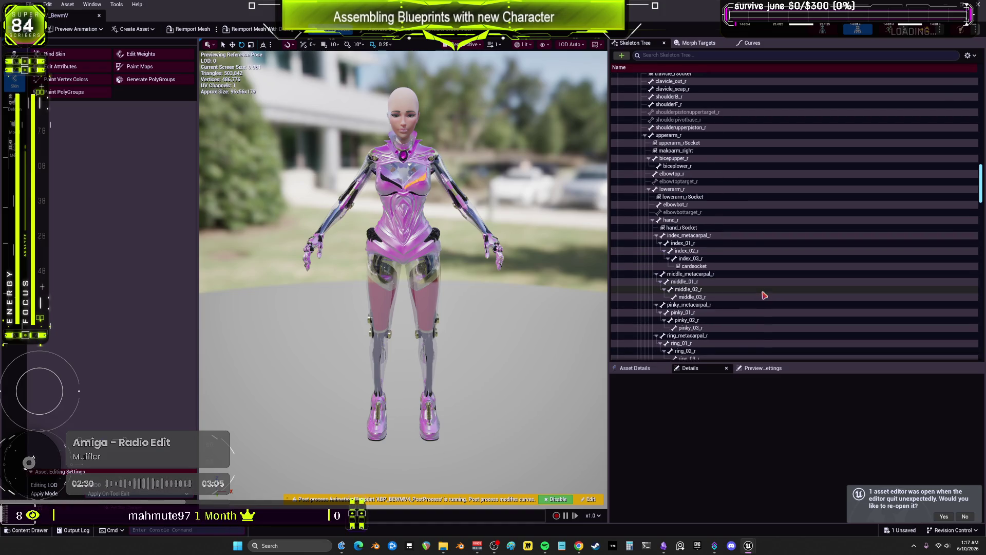
pyautogui.click(682, 228)
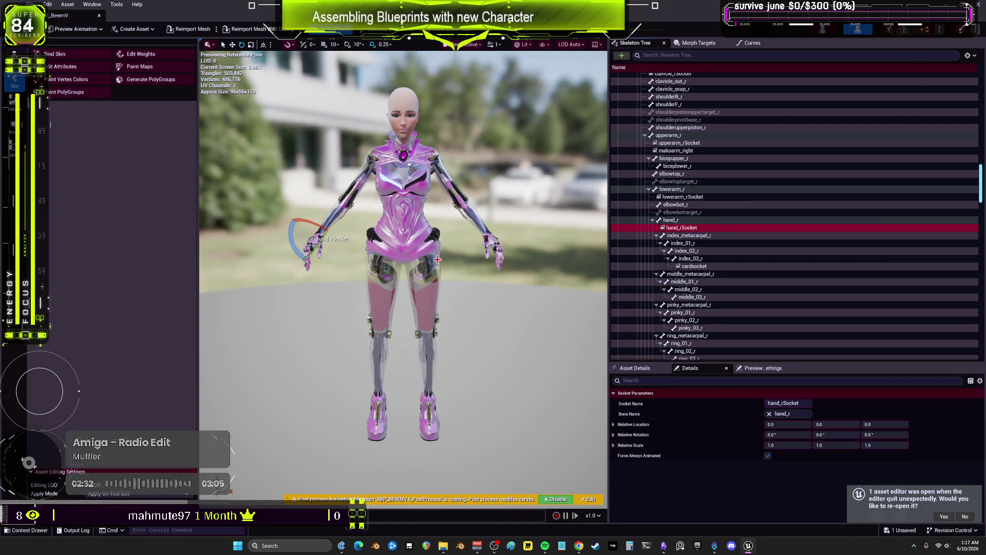
pyautogui.press('f')
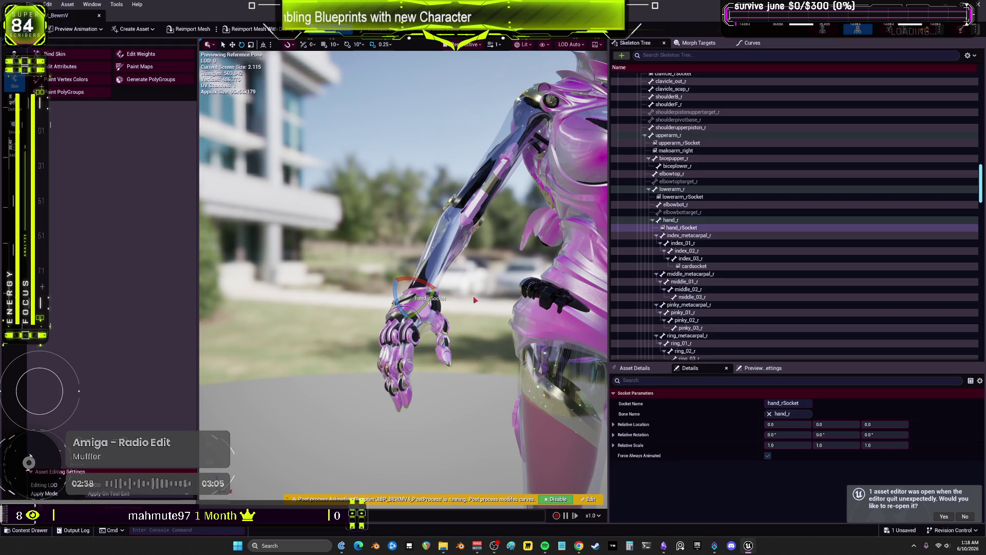
pyautogui.moveTo(433, 282); pyautogui.dragTo(436, 284)
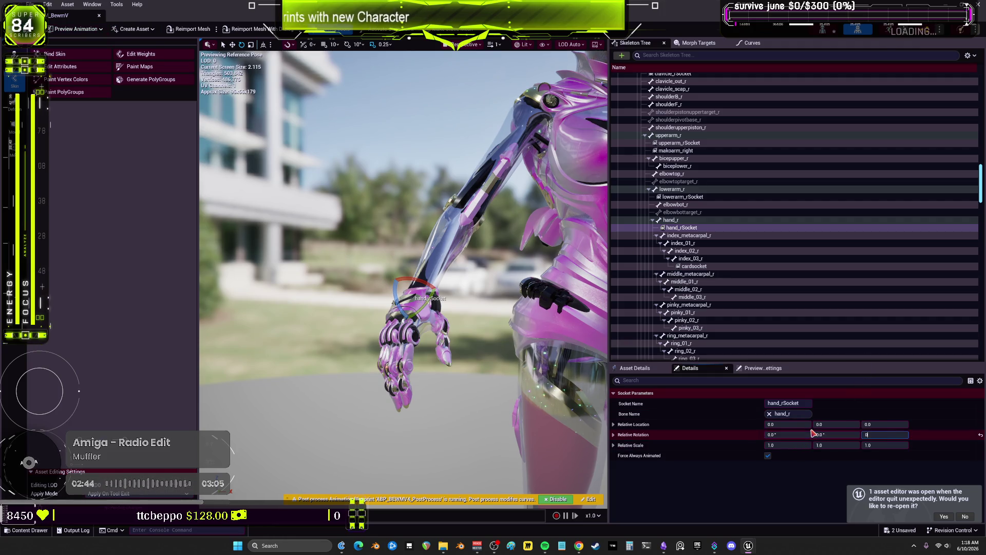
# - Reset hand_rSocket's relative rotation to 0, save SKM_BewmV, and close the mesh editor
pyautogui.click(872, 435)
pyautogui.hotkey('ctrl', 's')
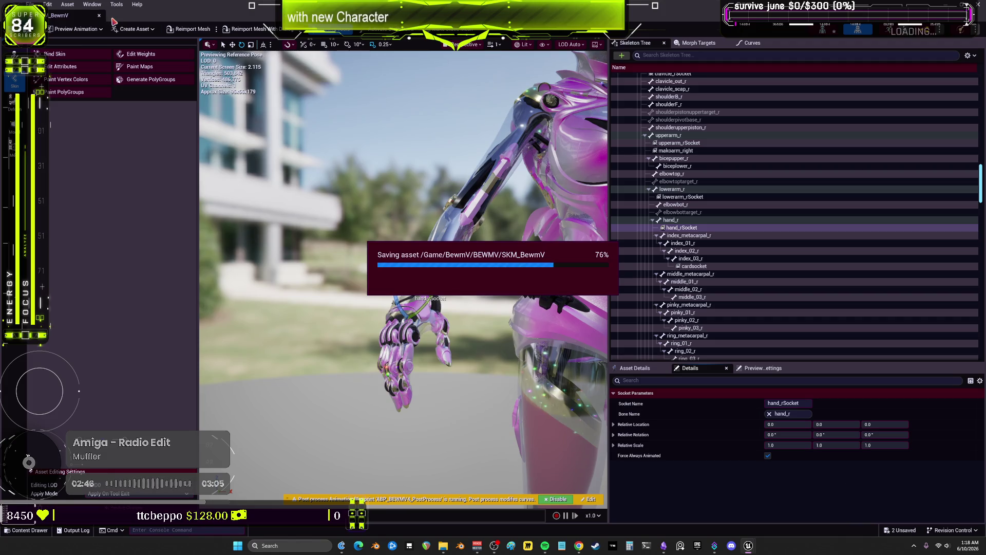
pyautogui.click(99, 16)
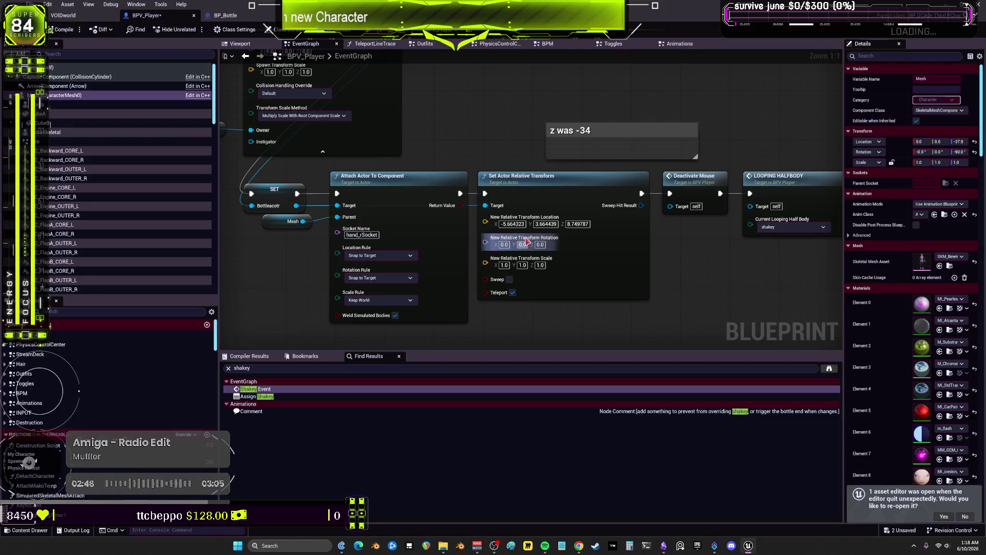
# - Try relative location X -20 on the transform, compile, then undo the change
pyautogui.click(512, 224)
pyautogui.write('-20')
pyautogui.press('Return')
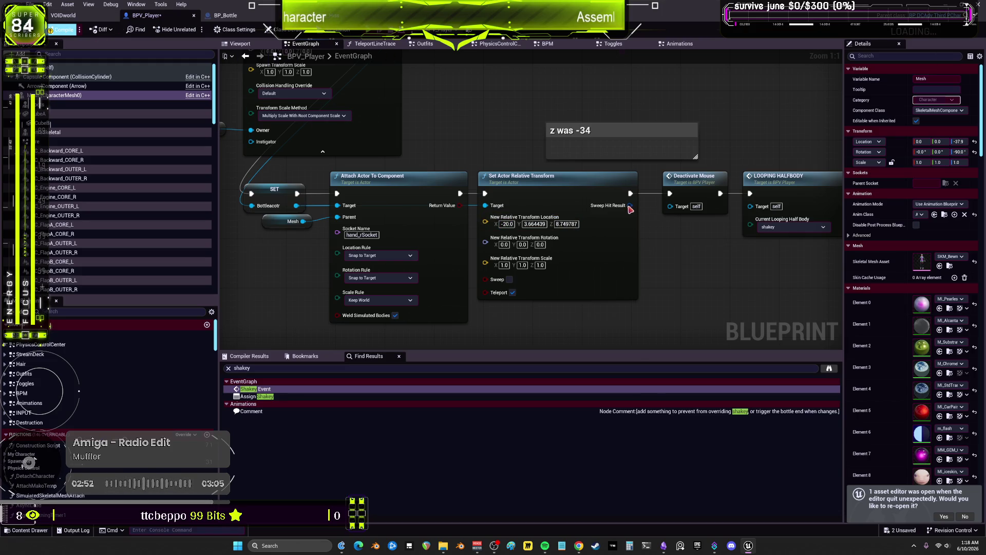
pyautogui.press('F7')
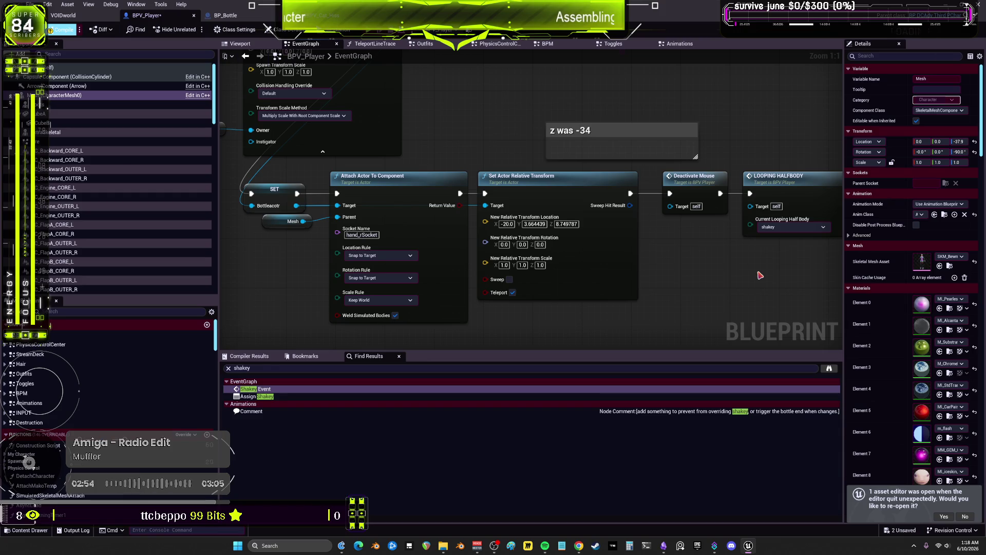
pyautogui.hotkey('ctrl', 'z')
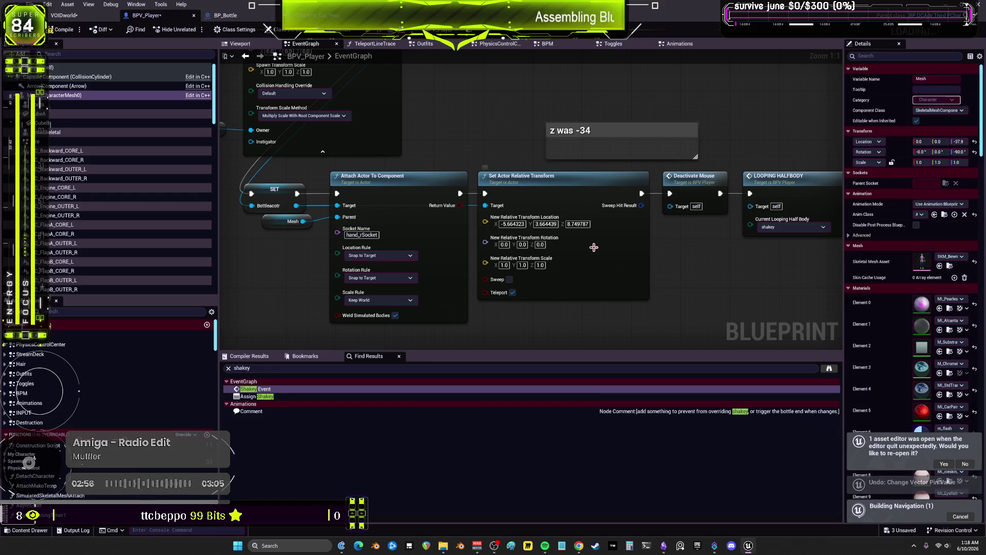
# - Set rotation X to -14, compile BPV_Player, and launch a standalone game preview
pyautogui.write('-14')
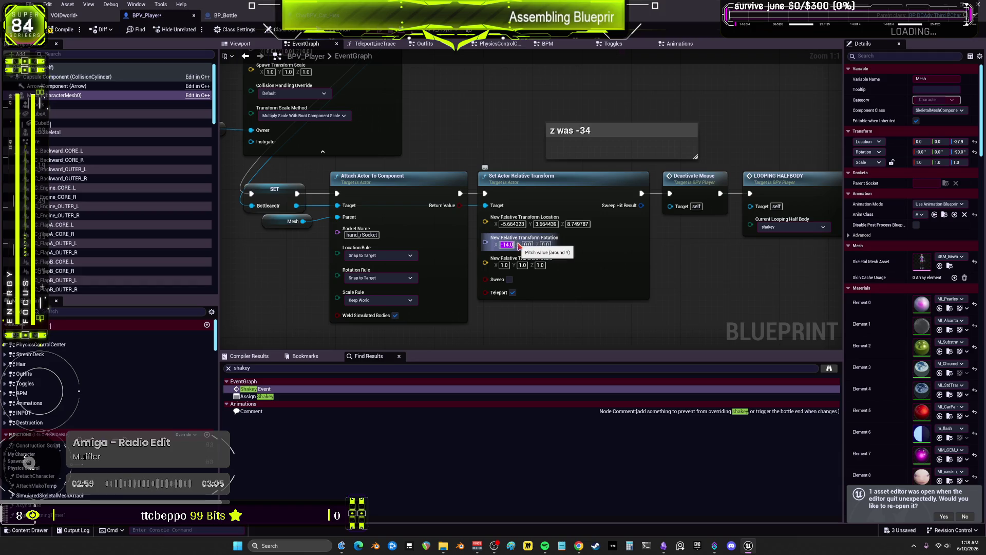
pyautogui.press('Return')
pyautogui.moveTo(698, 263); pyautogui.dragTo(656, 262)
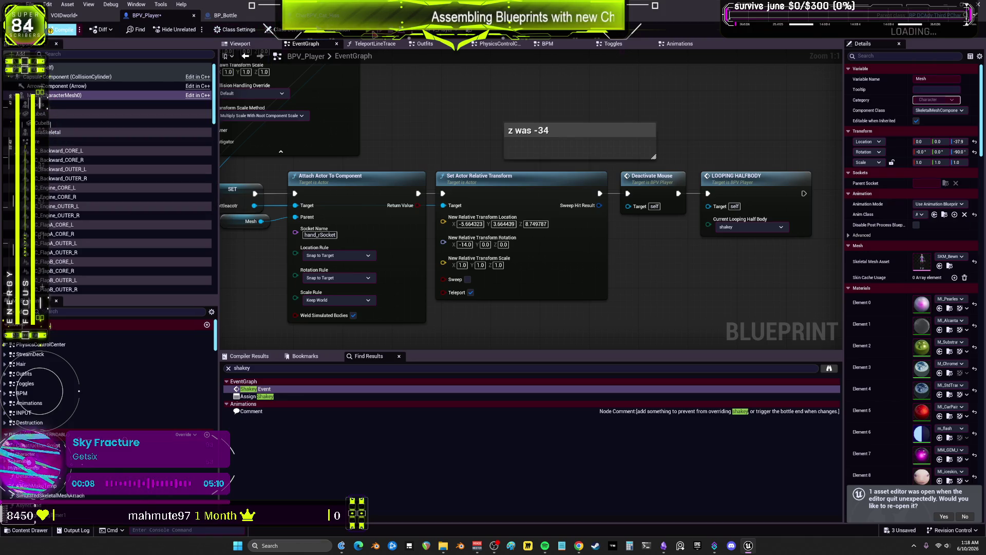
pyautogui.click(63, 29)
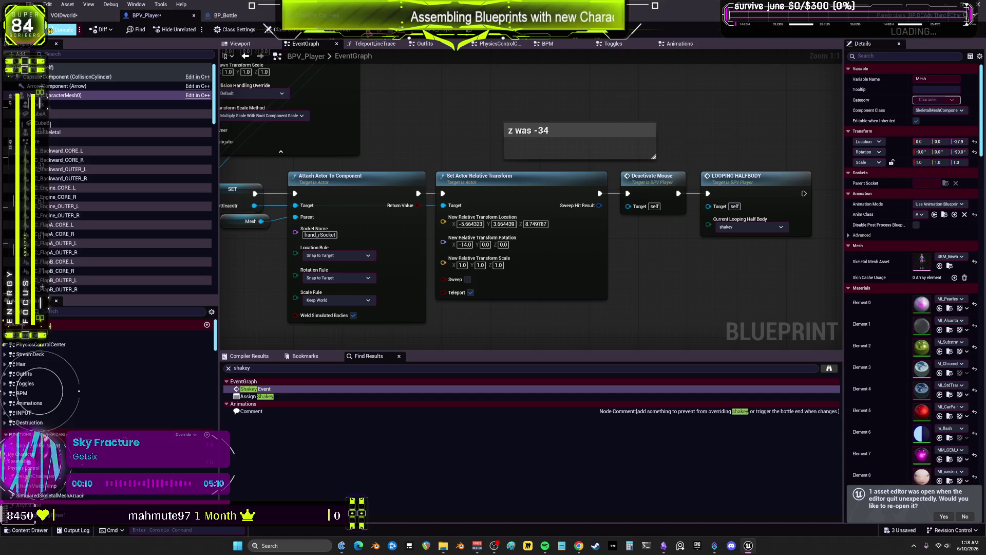
pyautogui.hotkey('alt', 'p')
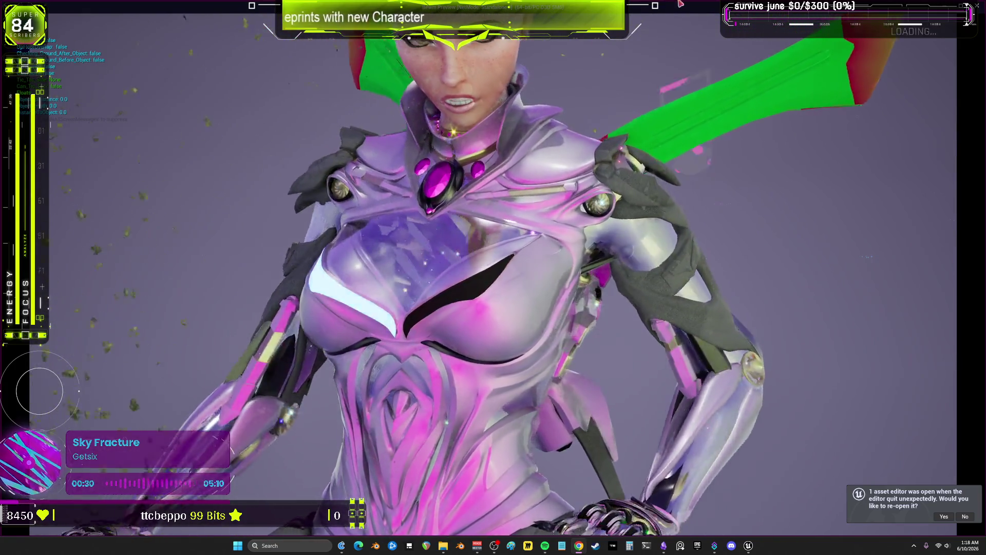
# - Stop play, recompile with rotation X -25, then relaunch and close the game preview
pyautogui.hotkey('alt', 'Tab')
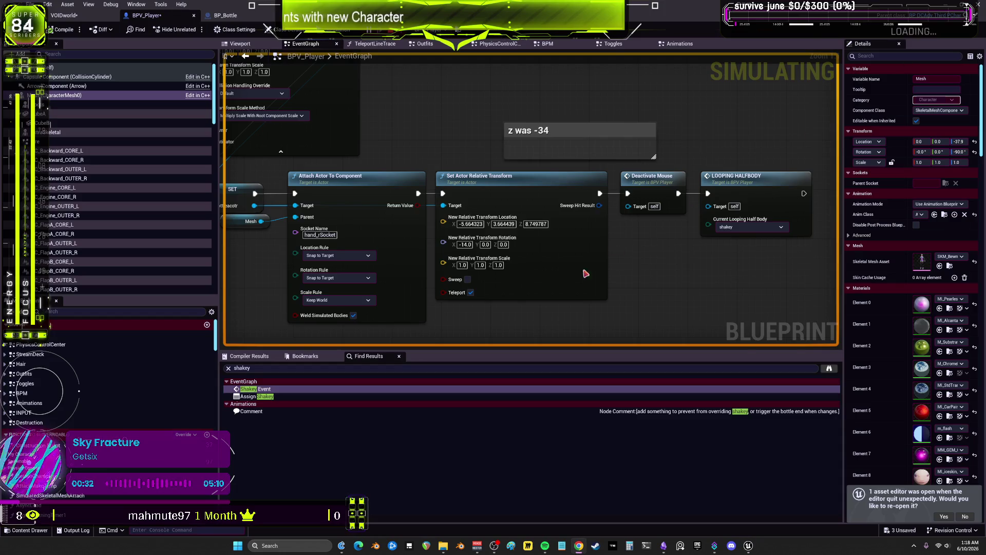
pyautogui.press('Escape')
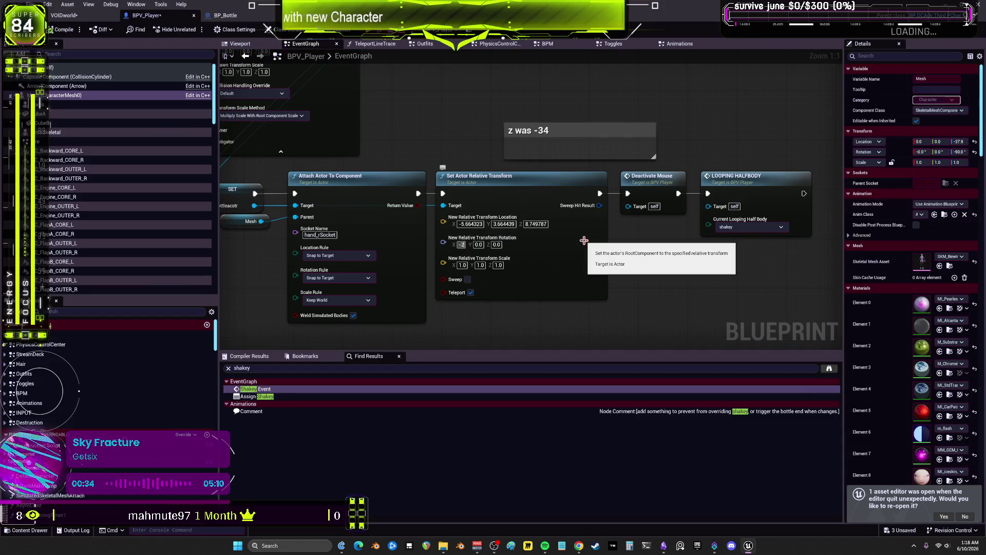
pyautogui.write('5.0')
pyautogui.click(70, 34)
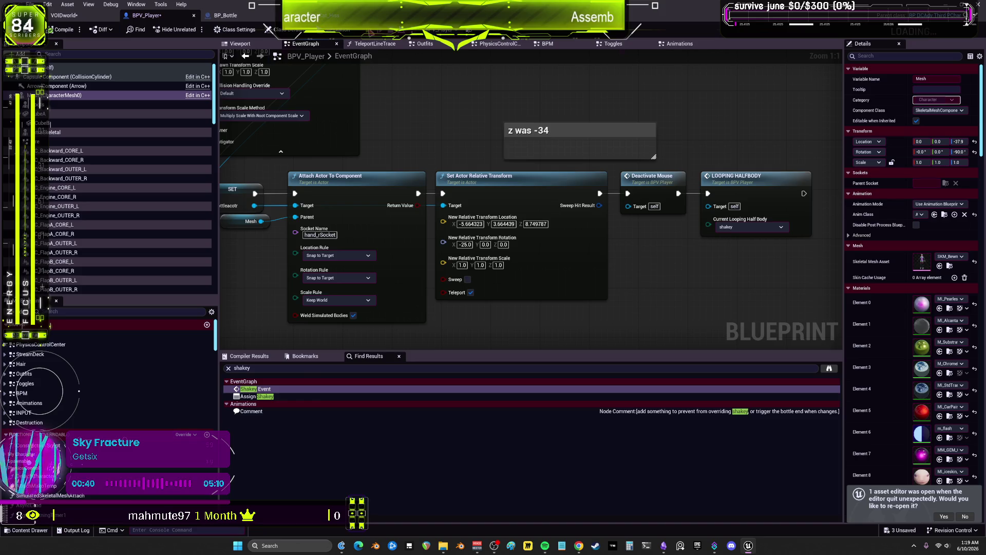
pyautogui.hotkey('alt', 'Tab')
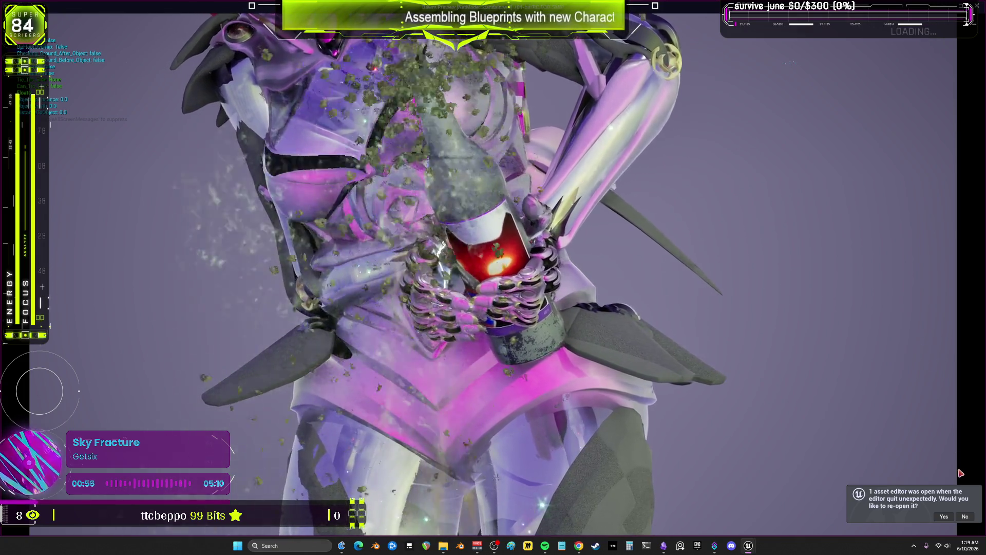
pyautogui.press('Escape')
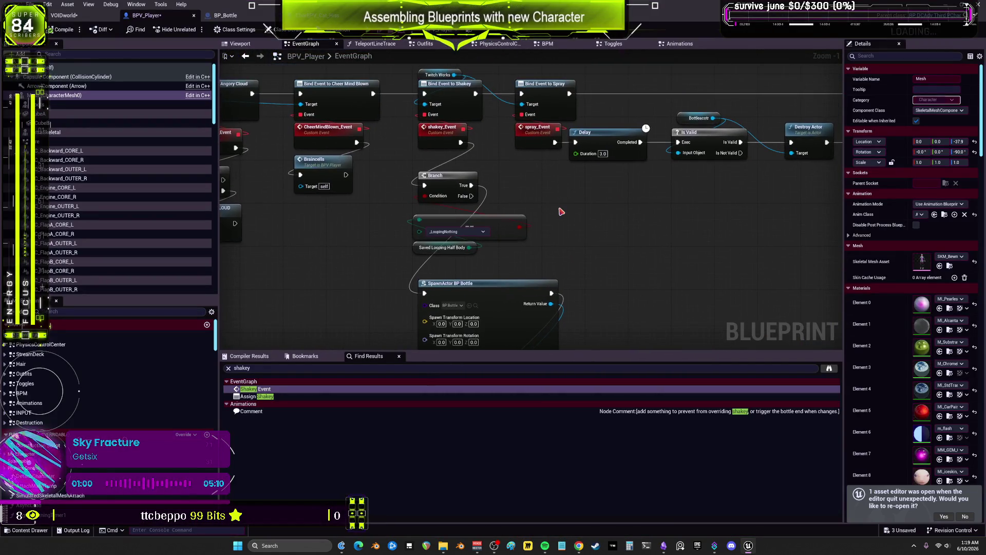
# - Add a Deactivate Mouse node wired from the Branch True output, placed beside the Branch
pyautogui.write('mouse')
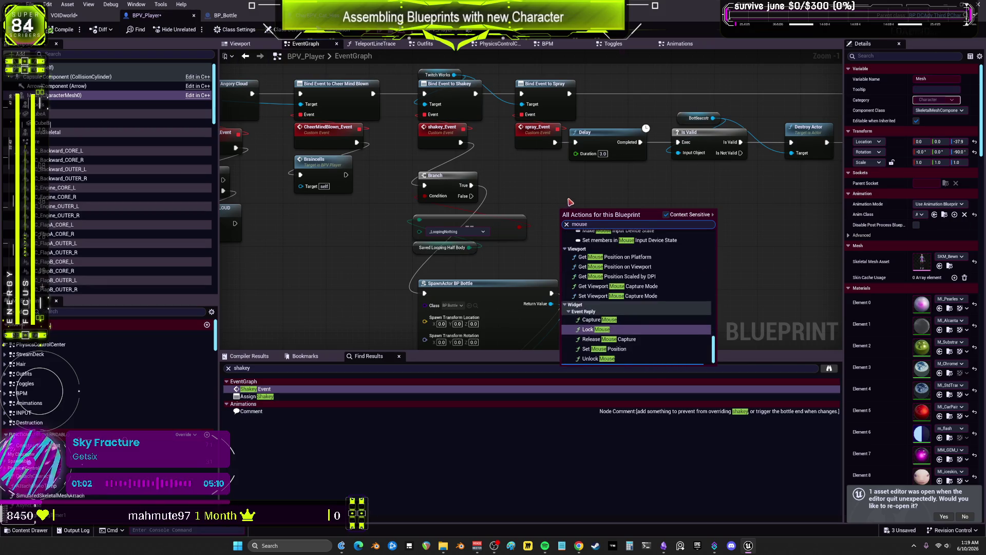
pyautogui.scroll(-5, 655, 304)
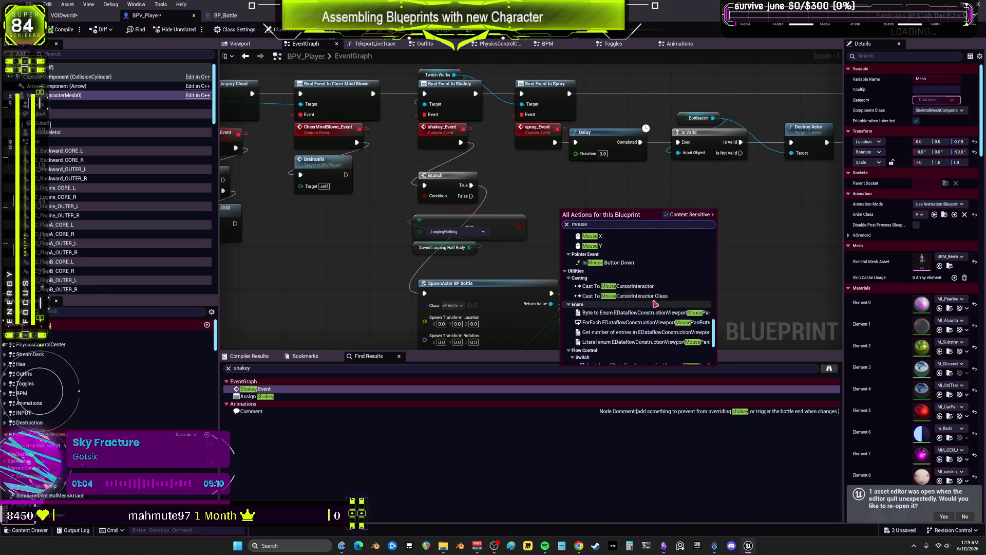
pyautogui.scroll(3, 651, 296)
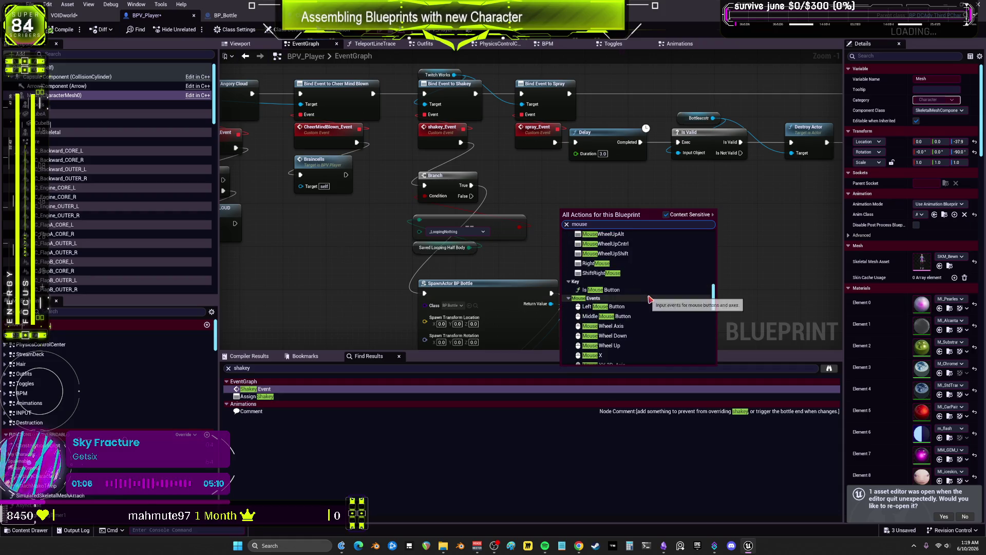
pyautogui.scroll(3, 668, 280)
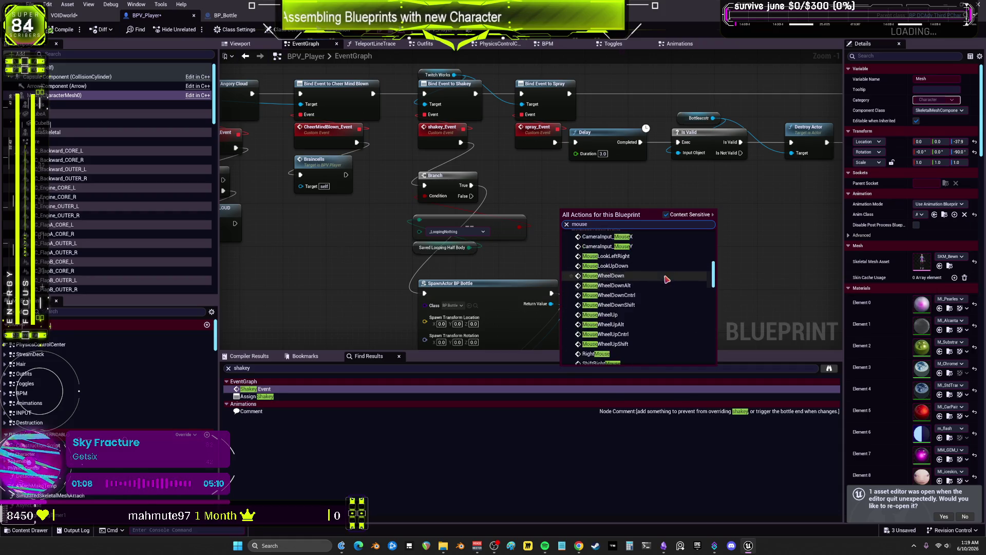
pyautogui.scroll(4, 666, 282)
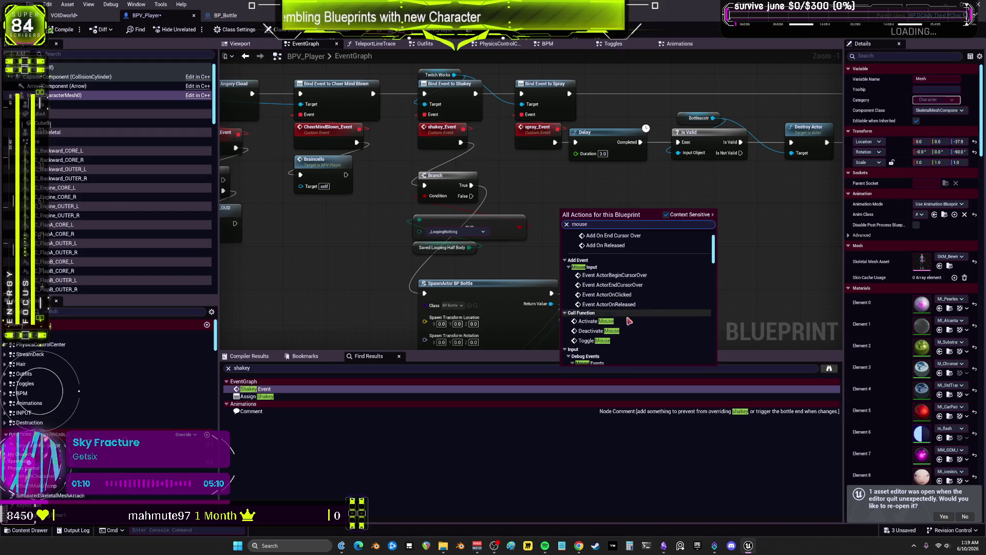
pyautogui.click(612, 331)
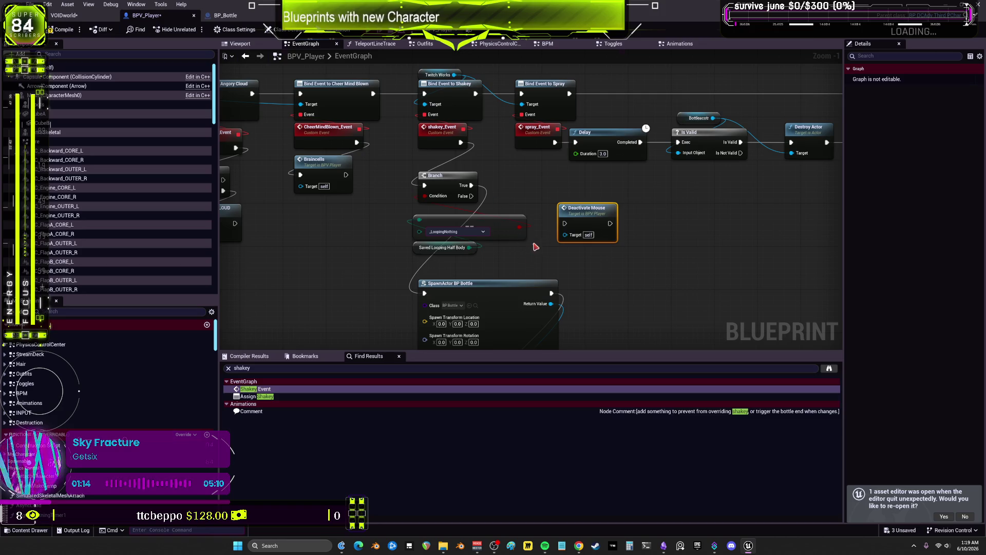
pyautogui.moveTo(473, 189)
pyautogui.mouseDown()
pyautogui.moveTo(615, 219)
pyautogui.moveTo(474, 189)
pyautogui.mouseUp()
pyautogui.moveTo(565, 197); pyautogui.dragTo(559, 186)
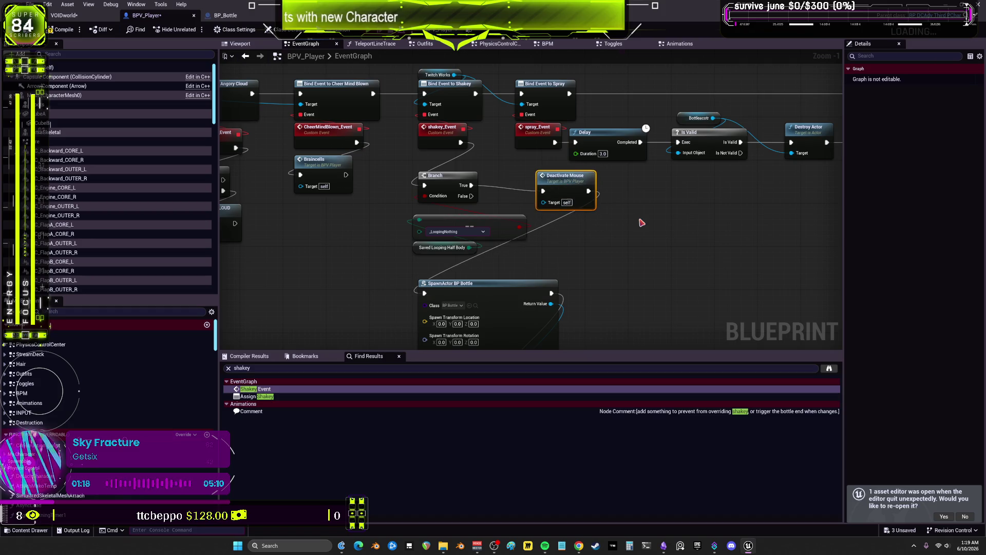
# - Add an Activate Mouse node, then delete the extra Activate Mouse node
pyautogui.rightClick(640, 220)
pyautogui.write('activate mouse')
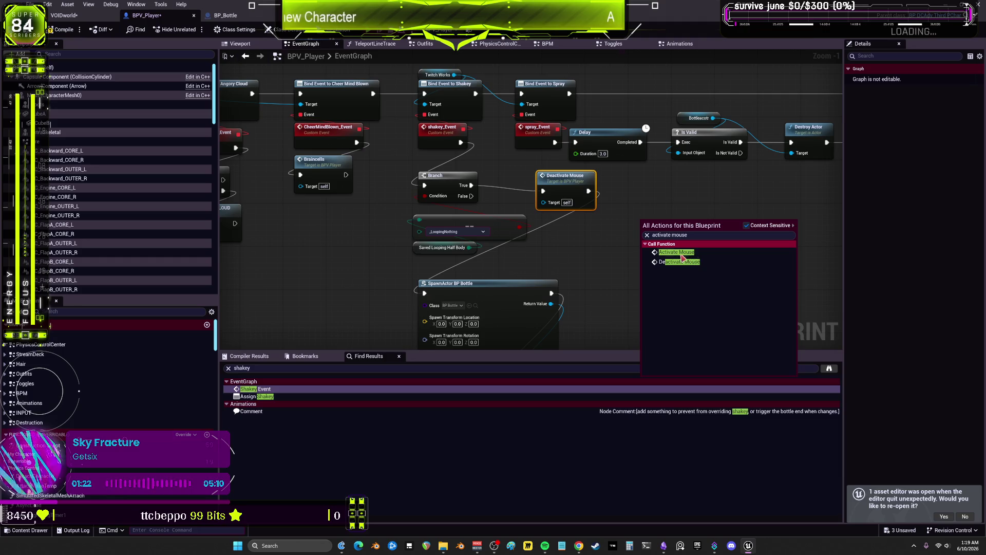
pyautogui.click(700, 253)
pyautogui.scroll(-2, 615, 220)
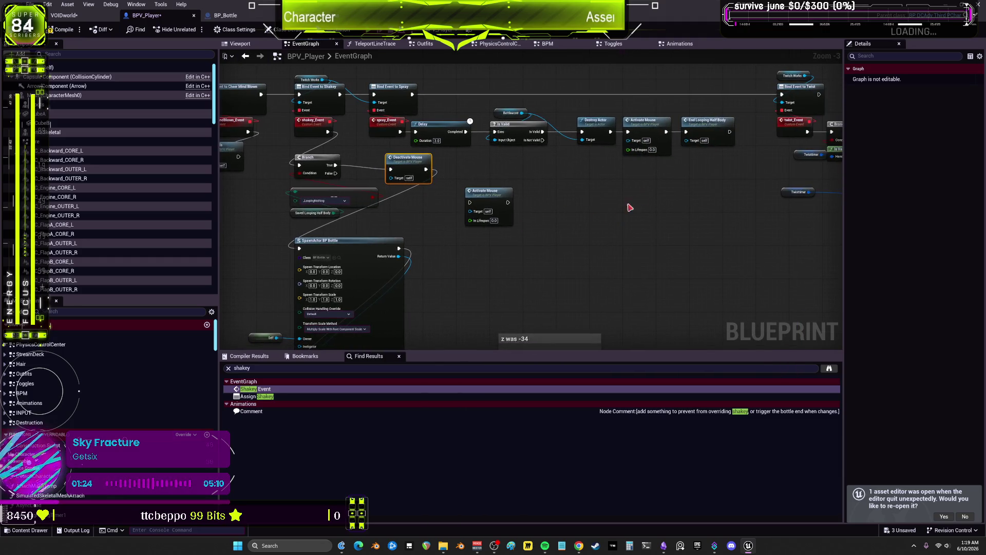
pyautogui.click(646, 123)
pyautogui.click(487, 192)
pyautogui.moveTo(622, 129)
pyautogui.mouseDown()
pyautogui.moveTo(618, 101)
pyautogui.moveTo(619, 155)
pyautogui.mouseUp()
pyautogui.press('Delete')
# - Nudge Deactivate Mouse left and open the DeactivateMouse event definition in Toggles
pyautogui.click(673, 270)
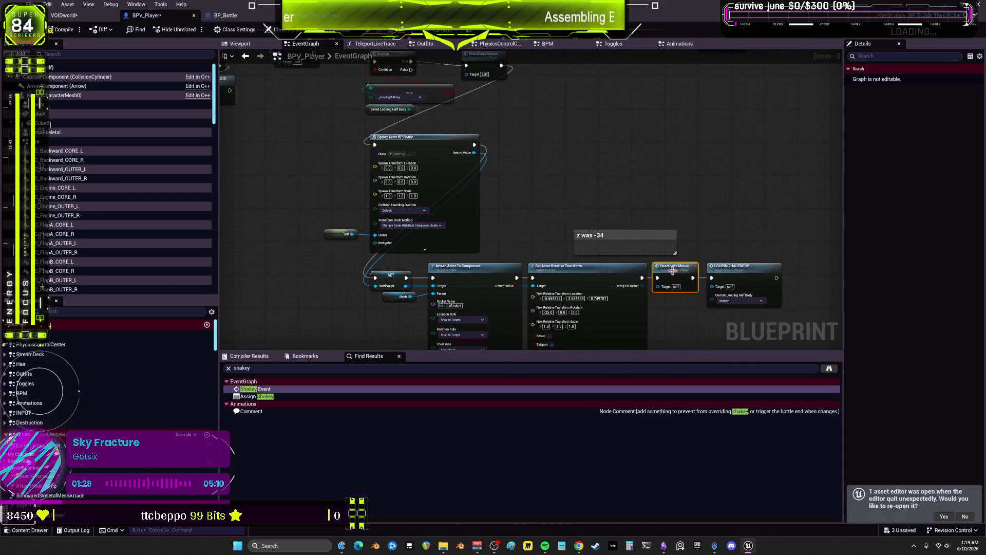
pyautogui.moveTo(529, 87)
pyautogui.mouseDown()
pyautogui.moveTo(546, 185)
pyautogui.moveTo(486, 162)
pyautogui.mouseUp()
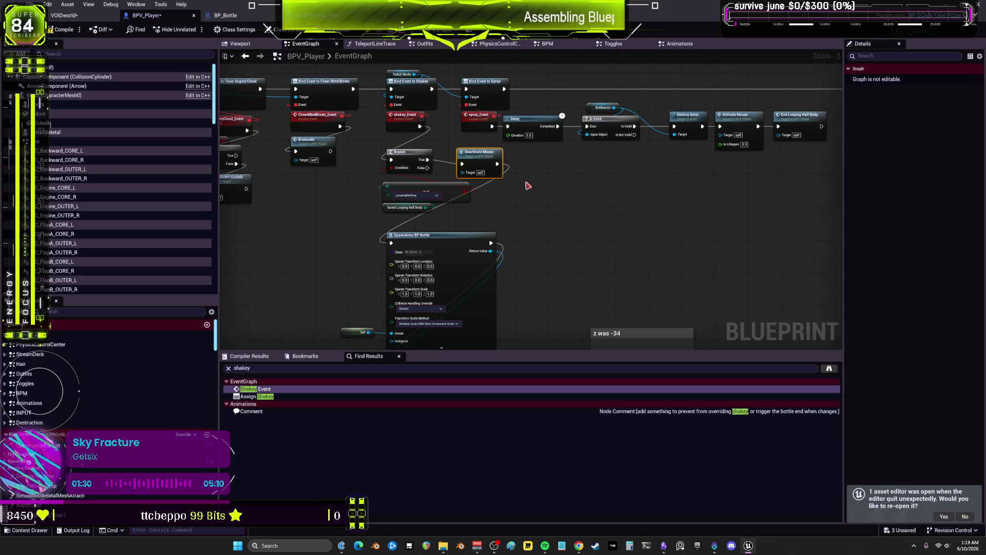
pyautogui.moveTo(522, 196)
pyautogui.mouseDown()
pyautogui.moveTo(503, 99)
pyautogui.moveTo(506, 165)
pyautogui.mouseUp()
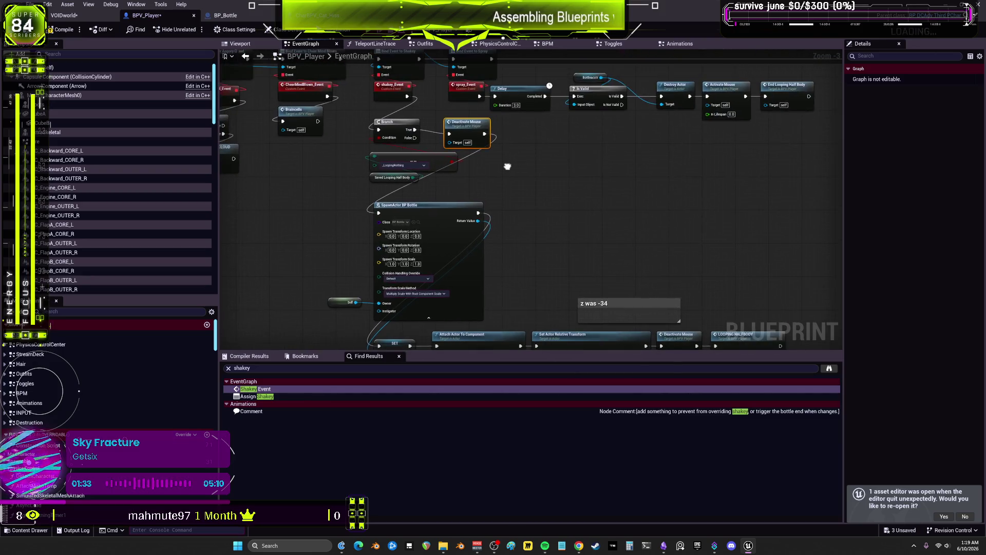
pyautogui.doubleClick(465, 123)
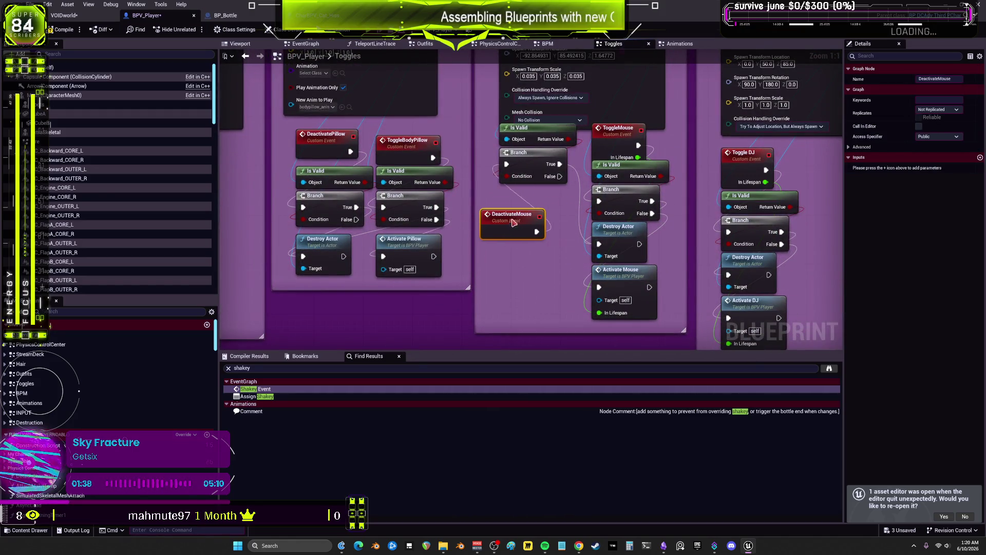
# - Pan the Toggles graph to the spawnable mesh nodes, then switch back to the EventGraph
pyautogui.moveTo(512, 248)
pyautogui.mouseDown()
pyautogui.moveTo(474, 432)
pyautogui.moveTo(469, 532)
pyautogui.moveTo(495, 500)
pyautogui.moveTo(496, 225)
pyautogui.mouseUp()
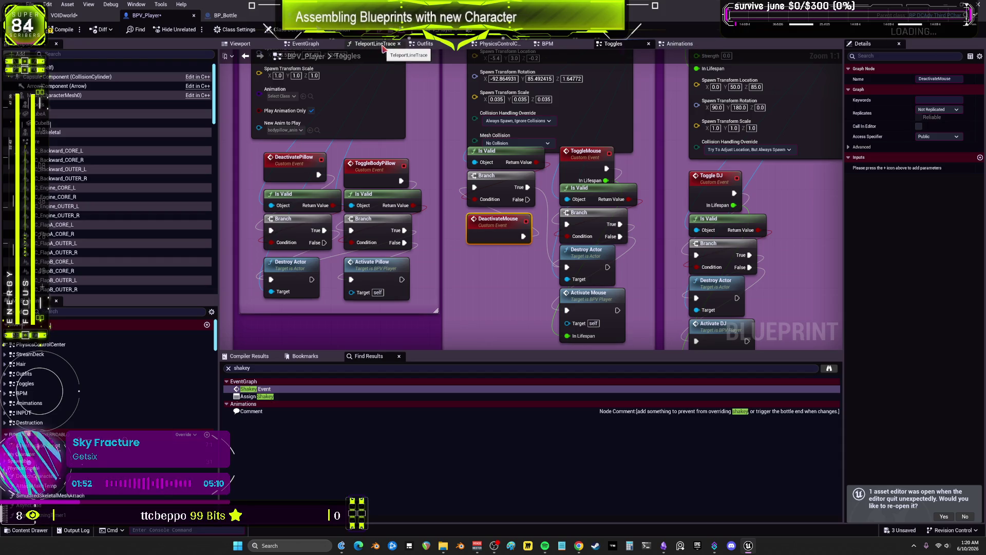
pyautogui.click(308, 45)
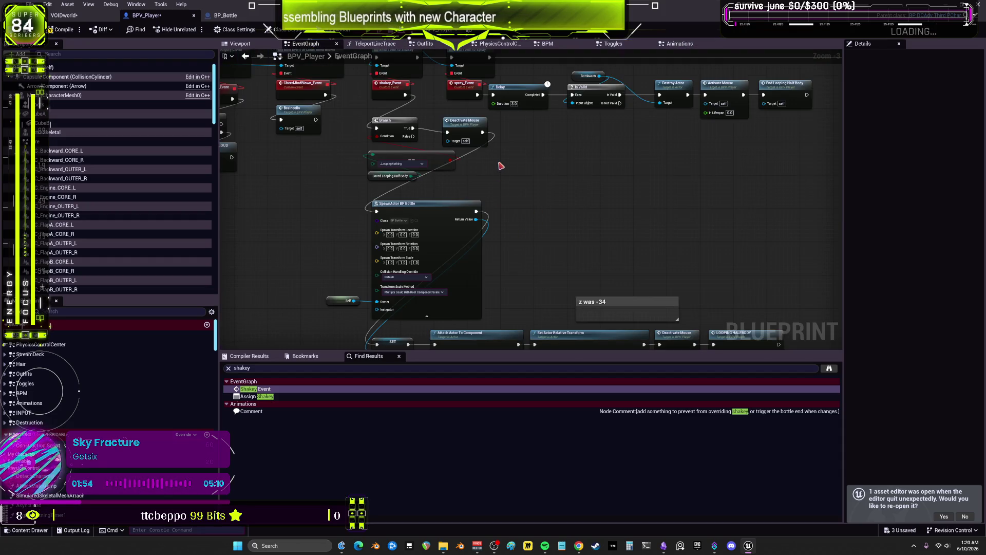
# - Delete the Deactivate Mouse node and wire Set Actor Relative Transform into LOOPING HALFBODY
pyautogui.moveTo(488, 166); pyautogui.dragTo(479, 121)
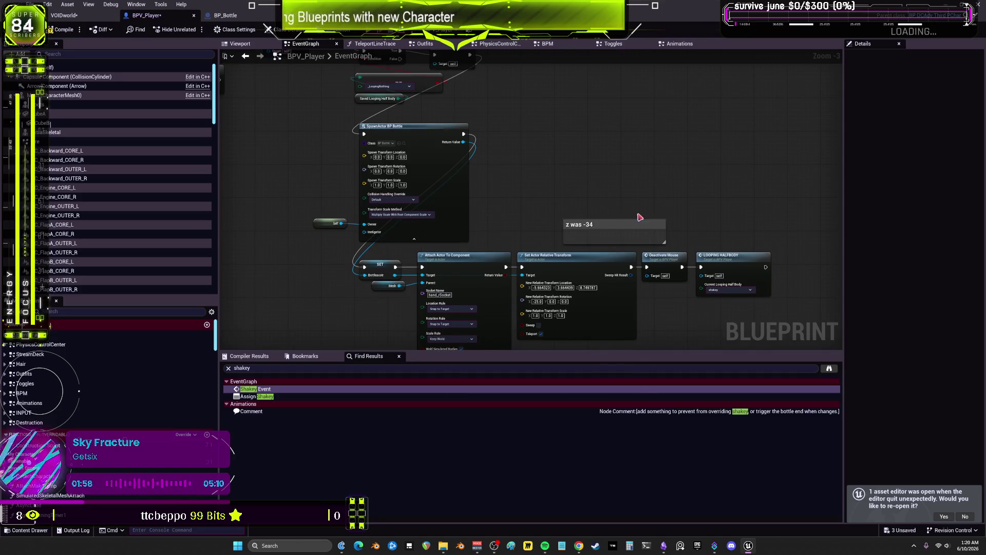
pyautogui.click(663, 255)
pyautogui.press('Delete')
pyautogui.moveTo(631, 267)
pyautogui.mouseDown()
pyautogui.moveTo(701, 266)
pyautogui.moveTo(652, 263)
pyautogui.mouseUp()
pyautogui.moveTo(566, 134); pyautogui.dragTo(598, 239)
# - Compile and save BPV_Player, then run a quick play-in-editor test
pyautogui.click(68, 32)
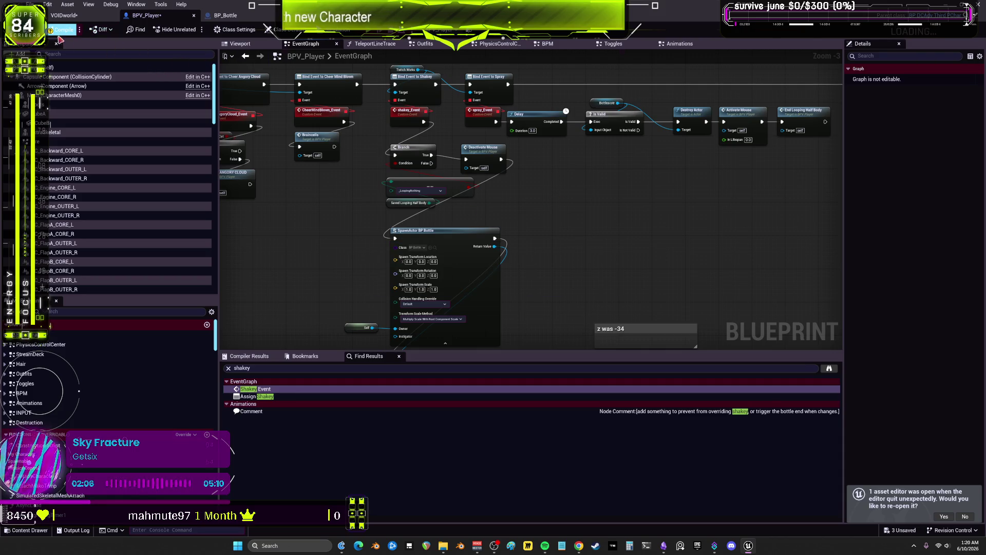
pyautogui.hotkey('ctrl', 's')
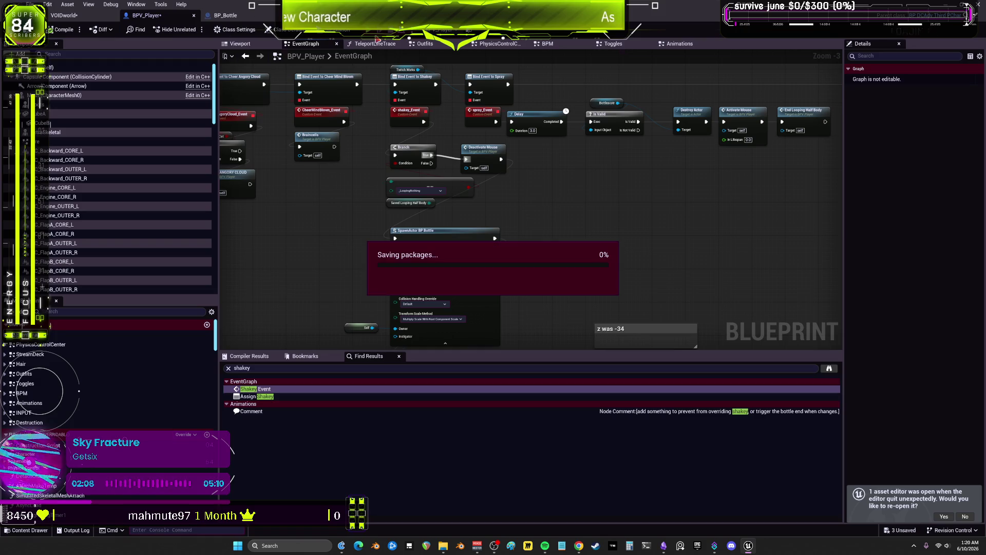
pyautogui.click(370, 31)
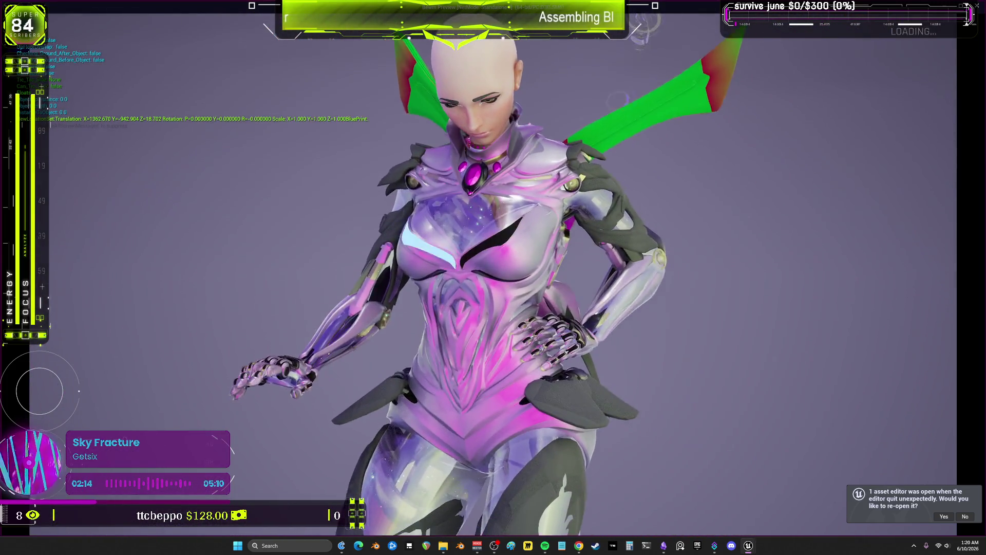
pyautogui.hotkey('alt', 'Tab')
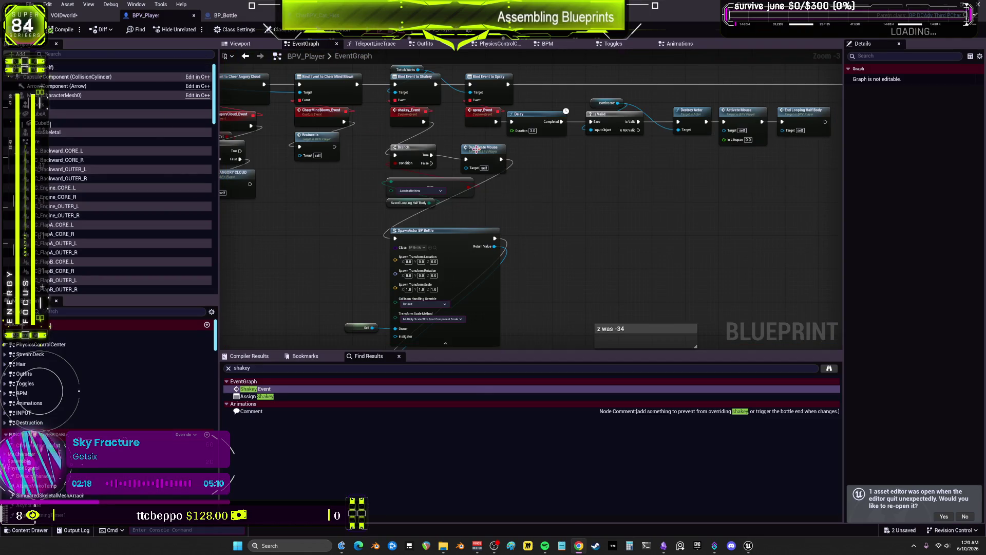
# - Pan to the Get Actor Of Class setup chain and jump to InitializeIdleRandomizer
pyautogui.click(744, 138)
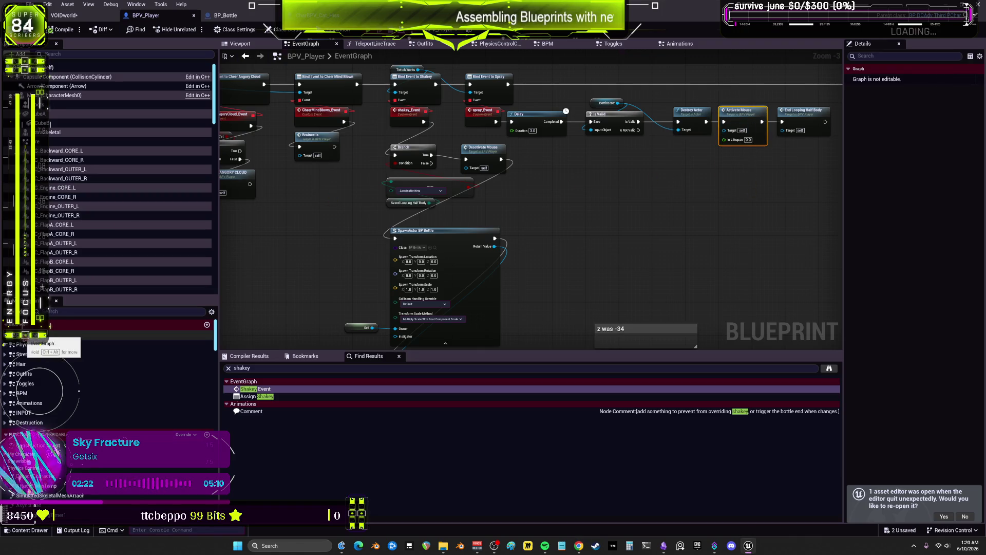
pyautogui.click(323, 275)
pyautogui.scroll(-5, 482, 230)
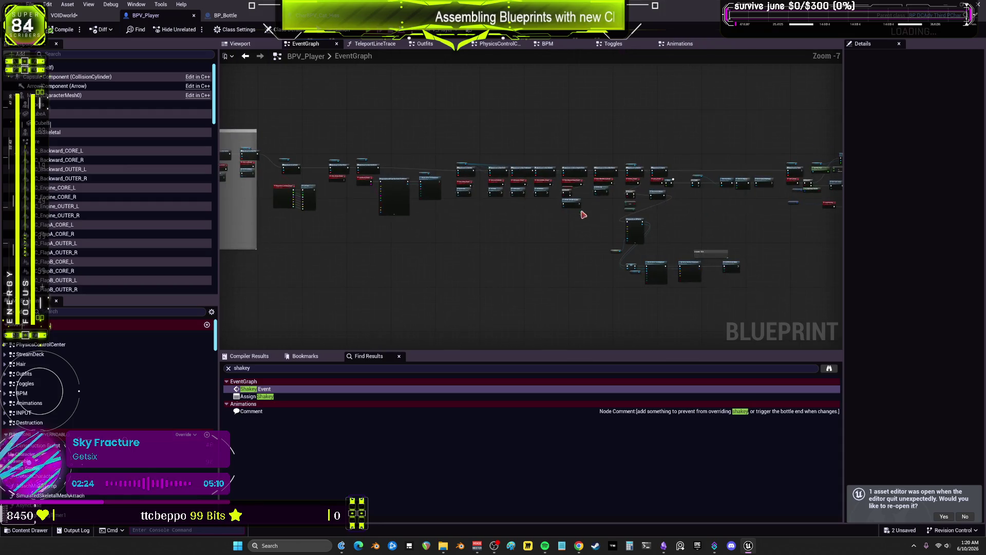
pyautogui.scroll(5, 440, 171)
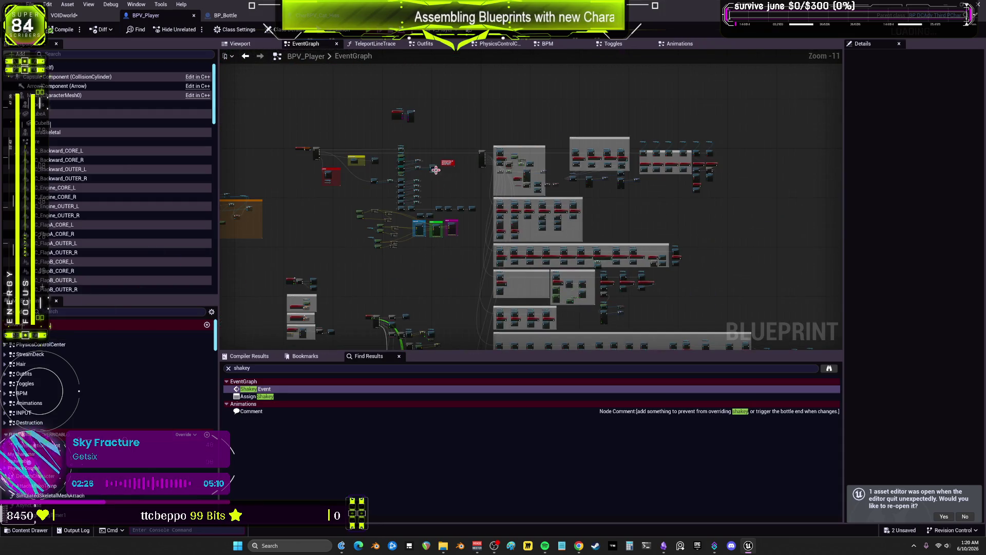
pyautogui.moveTo(640, 235)
pyautogui.mouseDown()
pyautogui.moveTo(549, 276)
pyautogui.moveTo(481, 214)
pyautogui.moveTo(493, 209)
pyautogui.mouseUp()
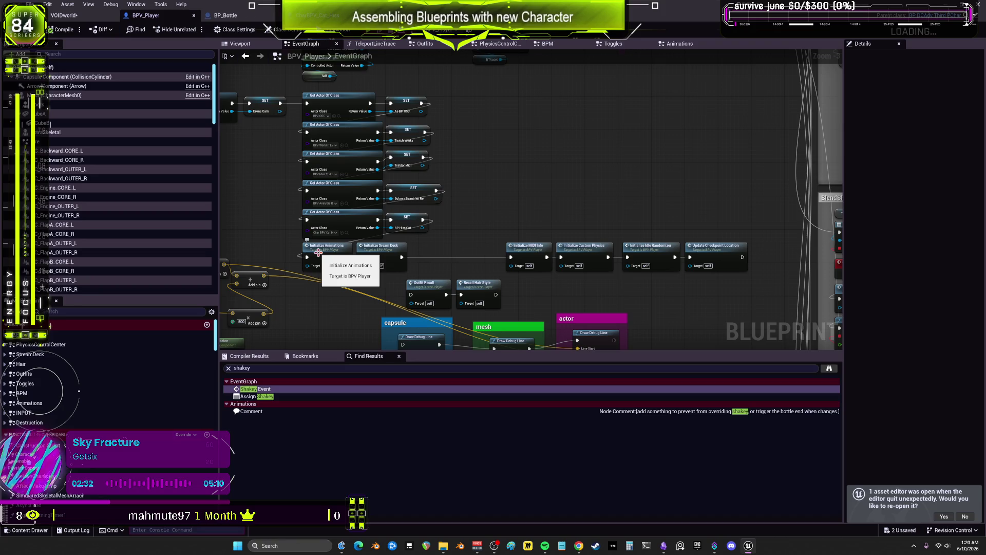
pyautogui.doubleClick(643, 251)
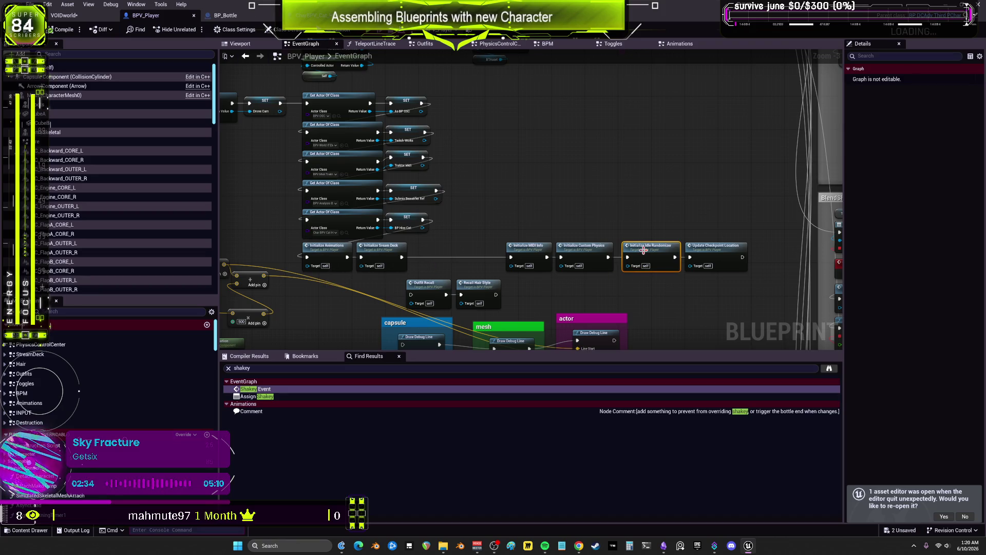
# - Paste Activate Mouse after InitializeIdleRandomizer and straighten the line into Set Timer by Event
pyautogui.moveTo(392, 213)
pyautogui.mouseDown()
pyautogui.moveTo(277, 152)
pyautogui.moveTo(364, 180)
pyautogui.mouseUp()
pyautogui.hotkey('ctrl', 'v')
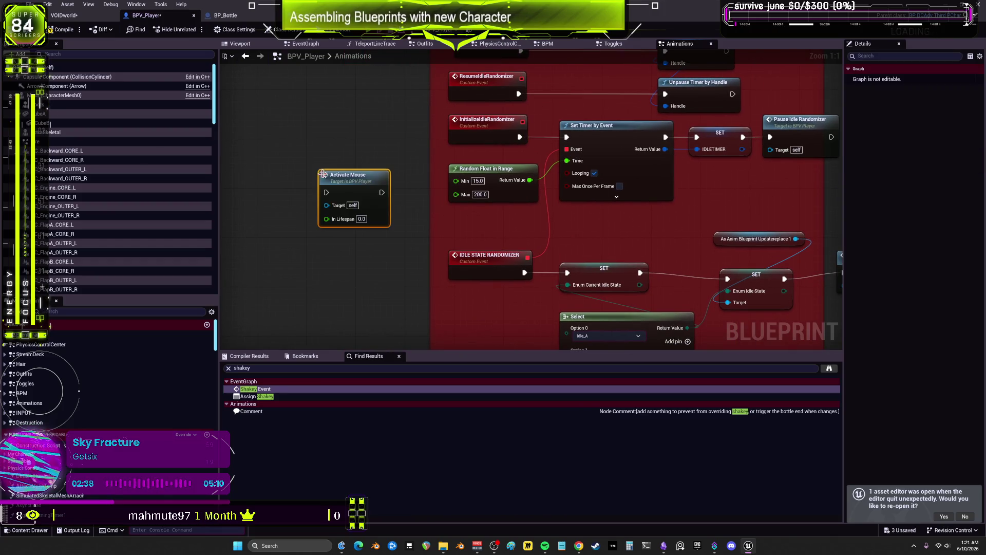
pyautogui.moveTo(488, 119)
pyautogui.mouseDown()
pyautogui.moveTo(340, 120)
pyautogui.moveTo(327, 192)
pyautogui.moveTo(493, 165)
pyautogui.moveTo(567, 137)
pyautogui.mouseUp()
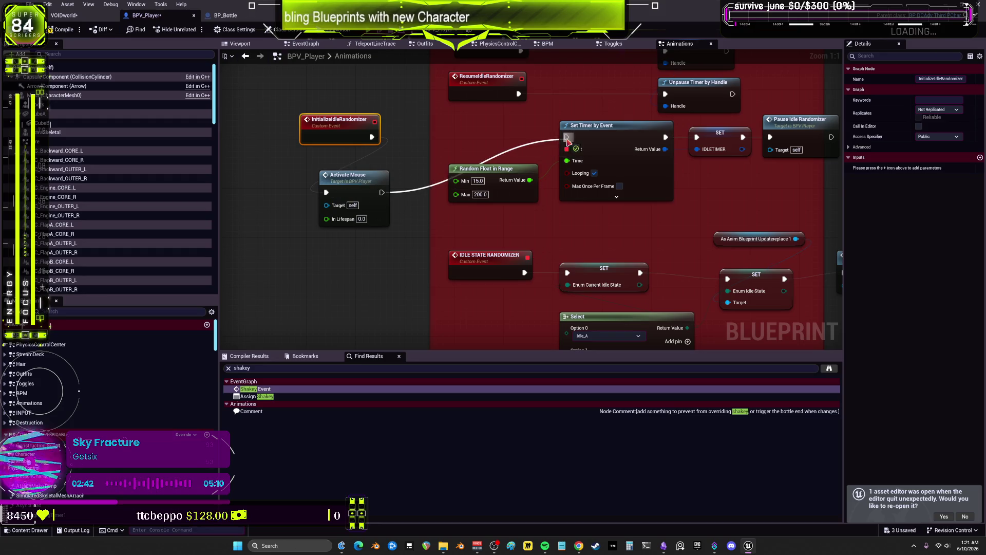
pyautogui.moveTo(372, 193); pyautogui.dragTo(495, 125)
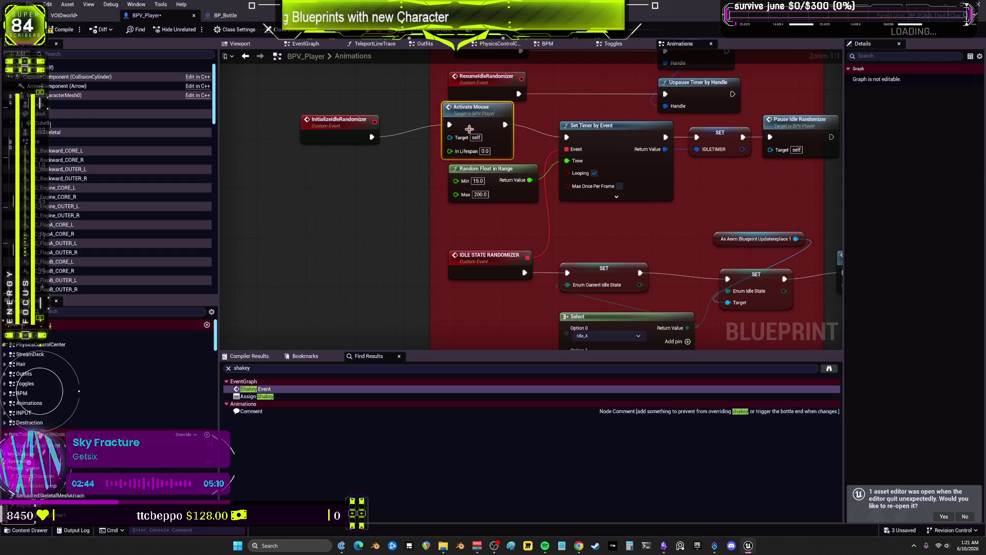
pyautogui.moveTo(340, 136); pyautogui.dragTo(383, 123)
pyautogui.moveTo(496, 225)
pyautogui.mouseDown()
pyautogui.moveTo(380, 144)
pyautogui.moveTo(356, 161)
pyautogui.moveTo(356, 144)
pyautogui.mouseUp()
pyautogui.press('q')
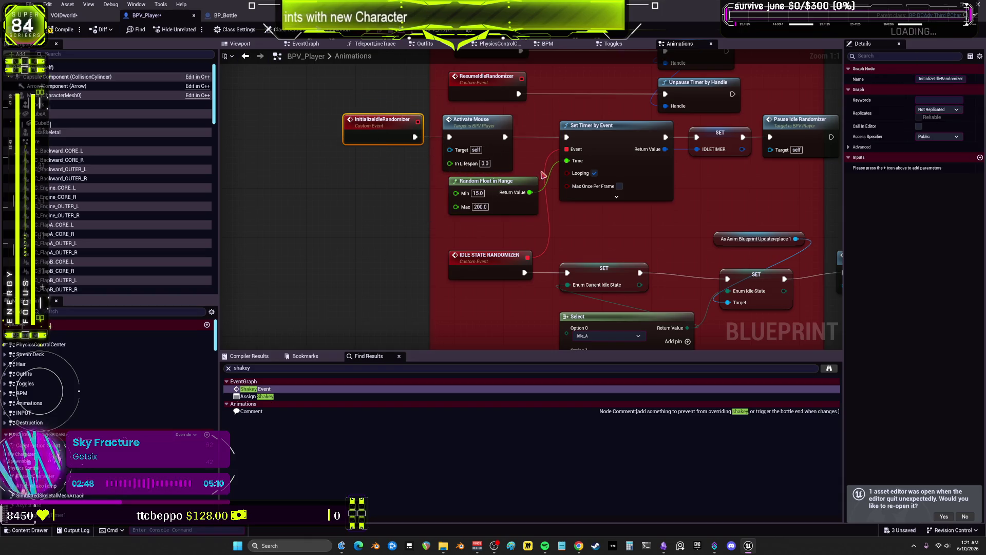
# - Shift the idle timer chain right and align Random Float in Range under Activate Mouse
pyautogui.scroll(-1, 578, 220)
pyautogui.moveTo(579, 221); pyautogui.dragTo(262, 134)
pyautogui.moveTo(370, 208); pyautogui.dragTo(465, 211)
pyautogui.click(378, 256)
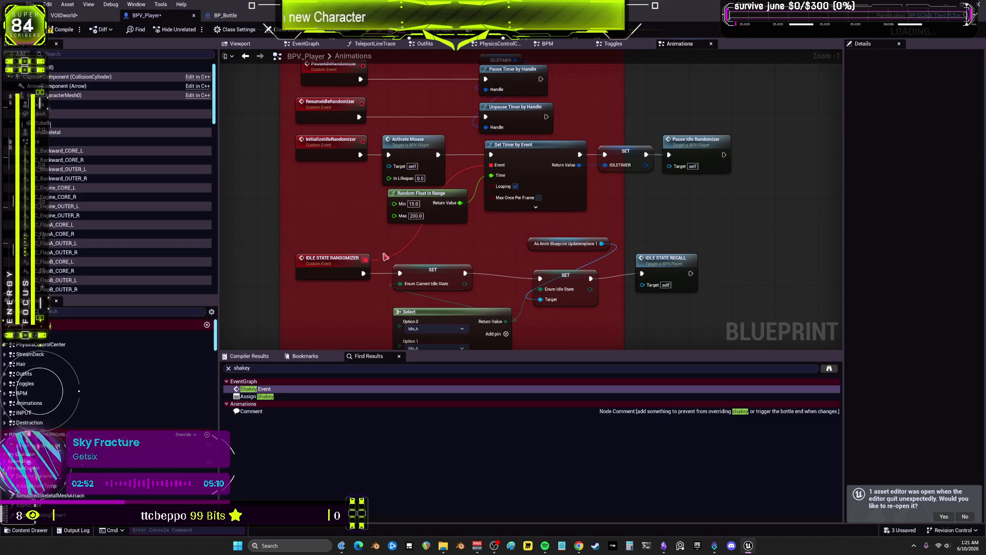
pyautogui.moveTo(449, 246); pyautogui.dragTo(432, 165)
pyautogui.hotkey('shift', 'a')
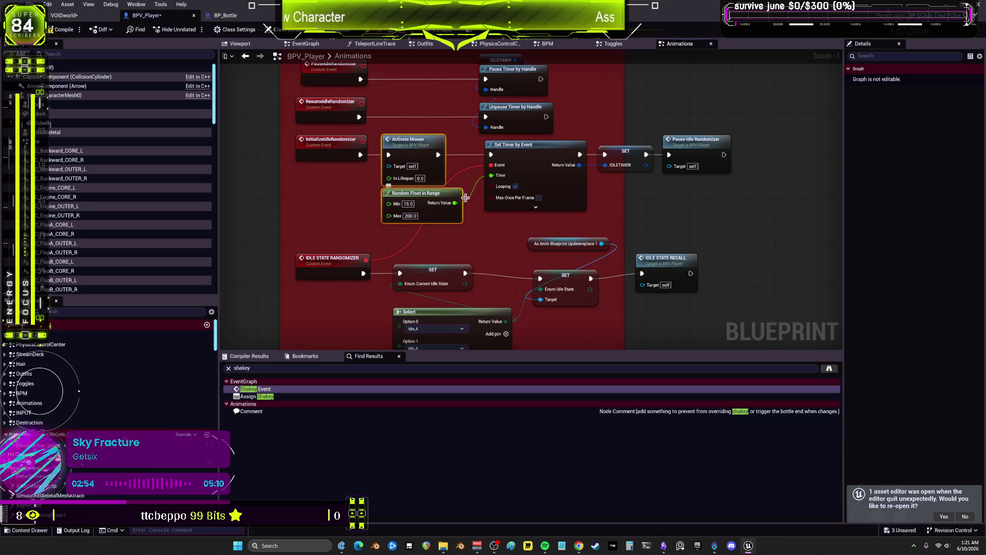
pyautogui.press('Left')
pyautogui.press('Left')
# - Tighten spacing of Set Timer by Event, the IDLETIMER setter and Pause Idle Randomizer
pyautogui.click(553, 196)
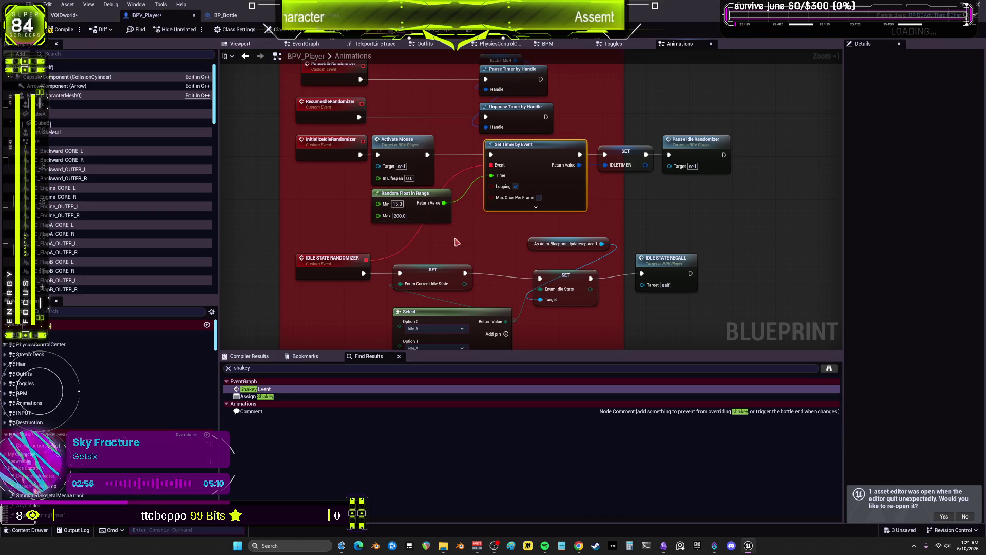
pyautogui.press('Left')
pyautogui.press('Left')
pyautogui.click(625, 152)
pyautogui.press('Left')
pyautogui.press('Left')
pyautogui.press('Left')
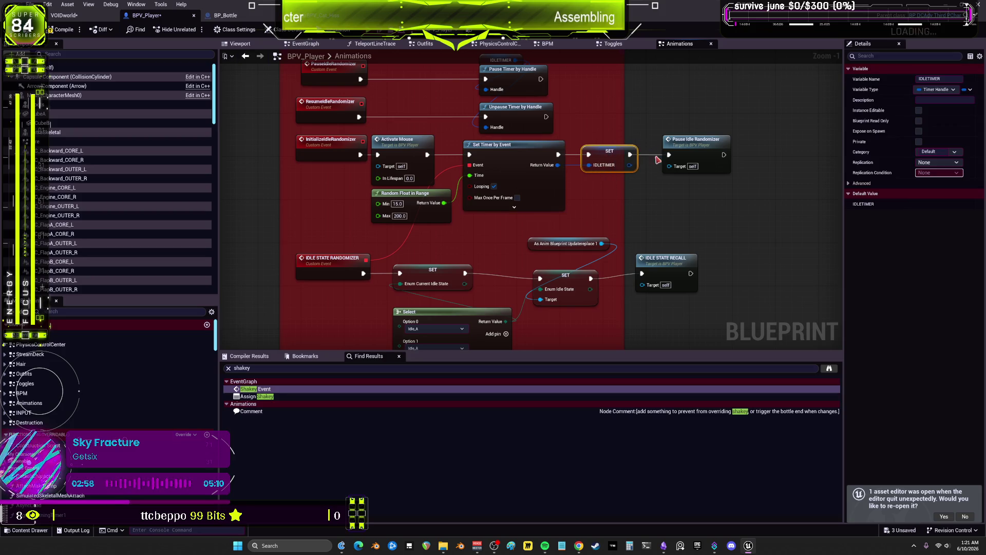
pyautogui.moveTo(733, 220); pyautogui.dragTo(695, 164)
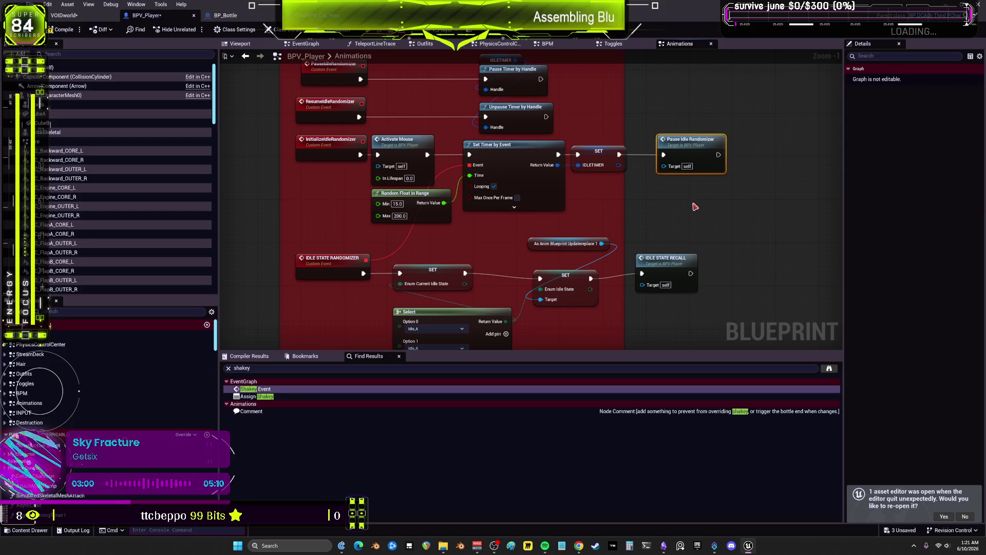
pyautogui.press('Left')
pyautogui.press('Left')
pyautogui.press('Left')
pyautogui.moveTo(423, 86); pyautogui.dragTo(379, 150)
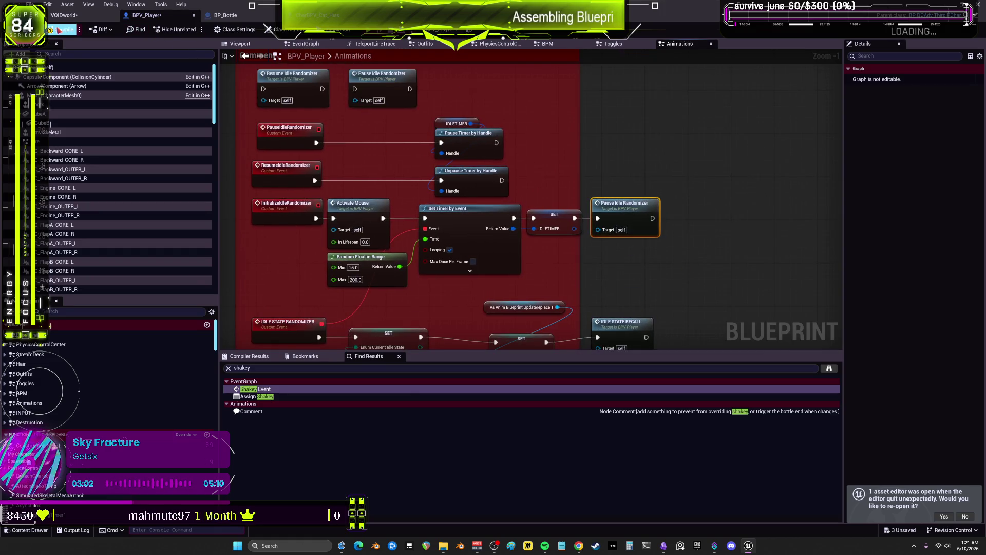
# - Compile BPV_Player and save all unsaved assets
pyautogui.click(63, 29)
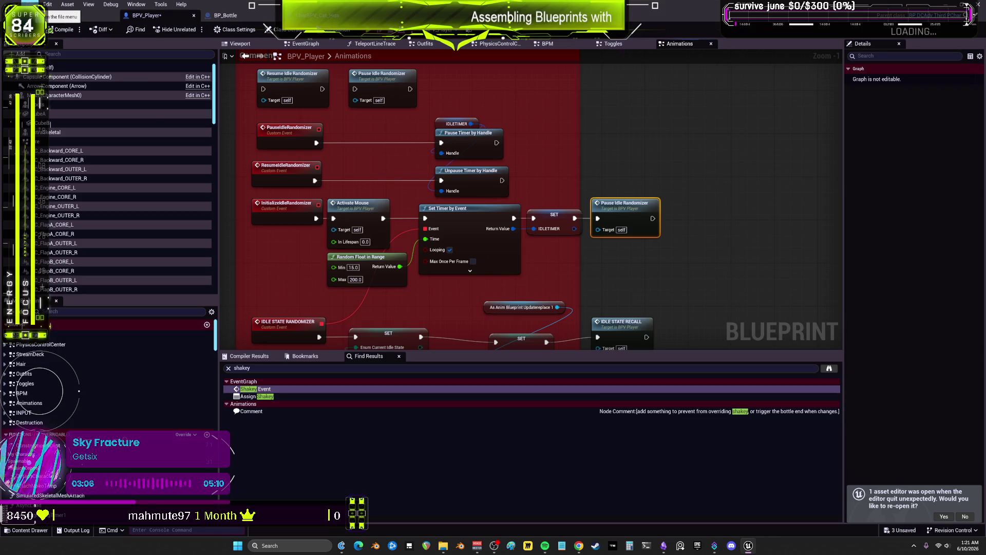
pyautogui.click(30, 4)
pyautogui.click(58, 61)
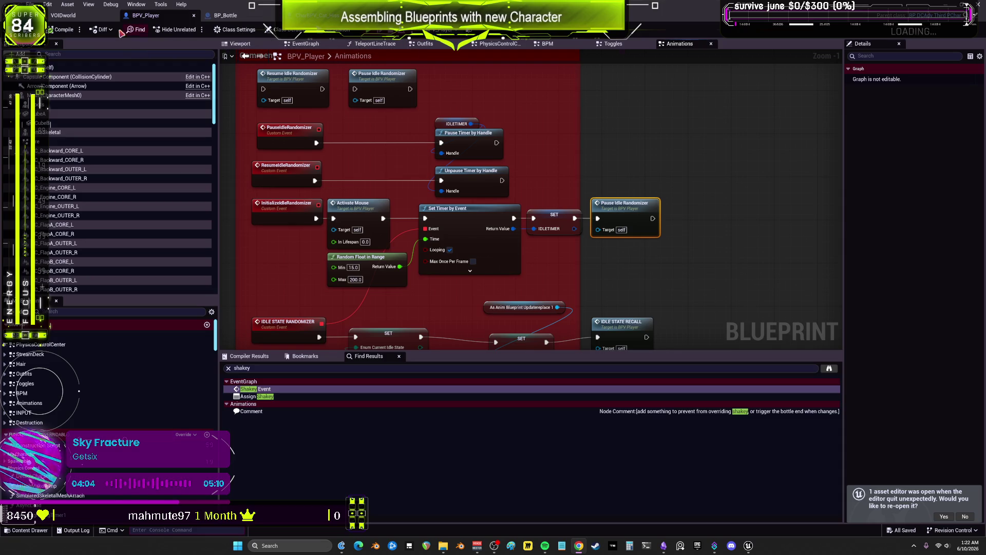
pyautogui.click(246, 18)
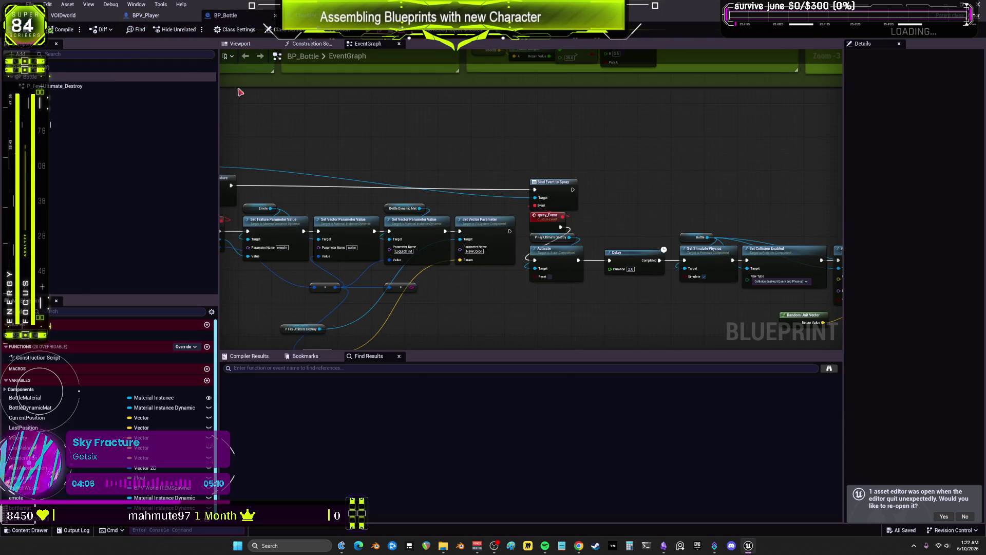
pyautogui.click(318, 15)
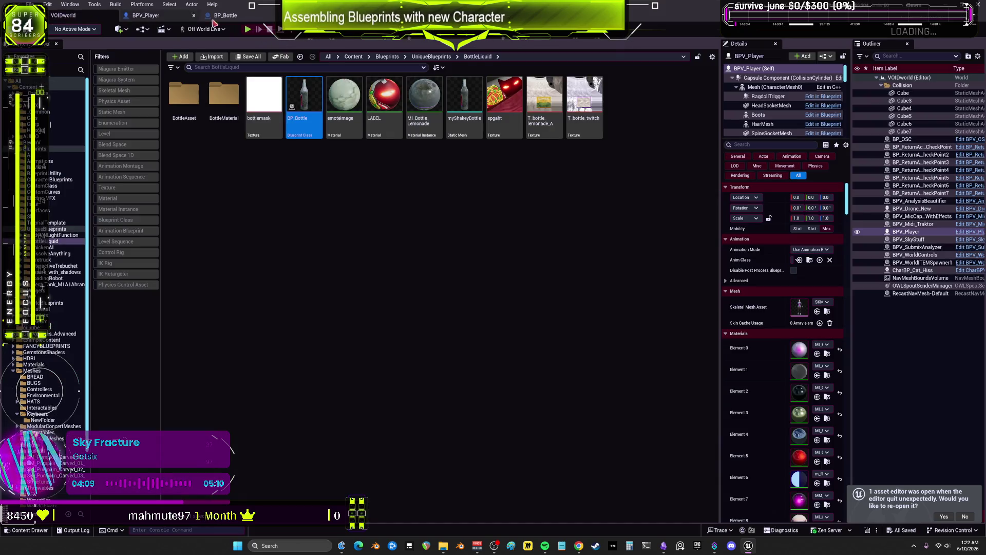
pyautogui.click(63, 15)
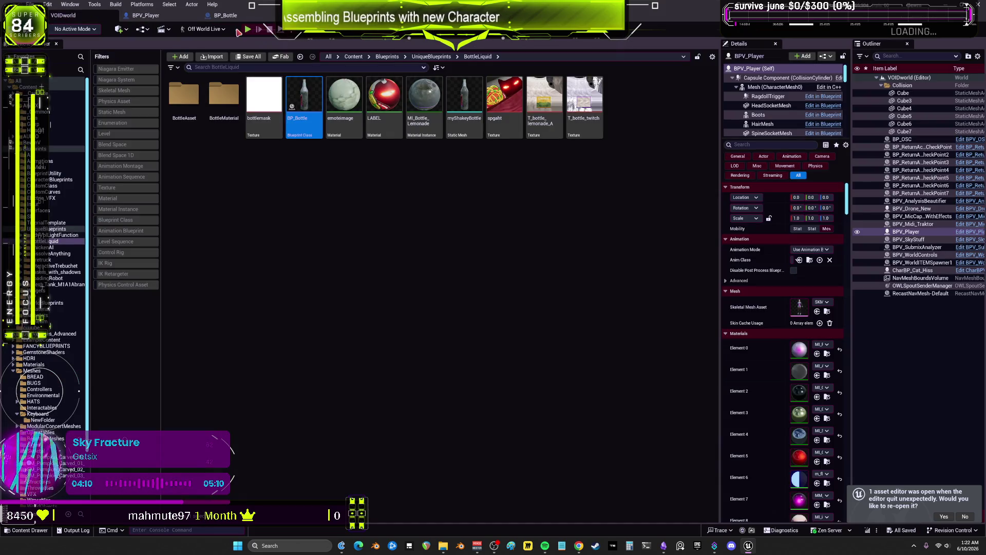
pyautogui.hotkey('alt', 'p')
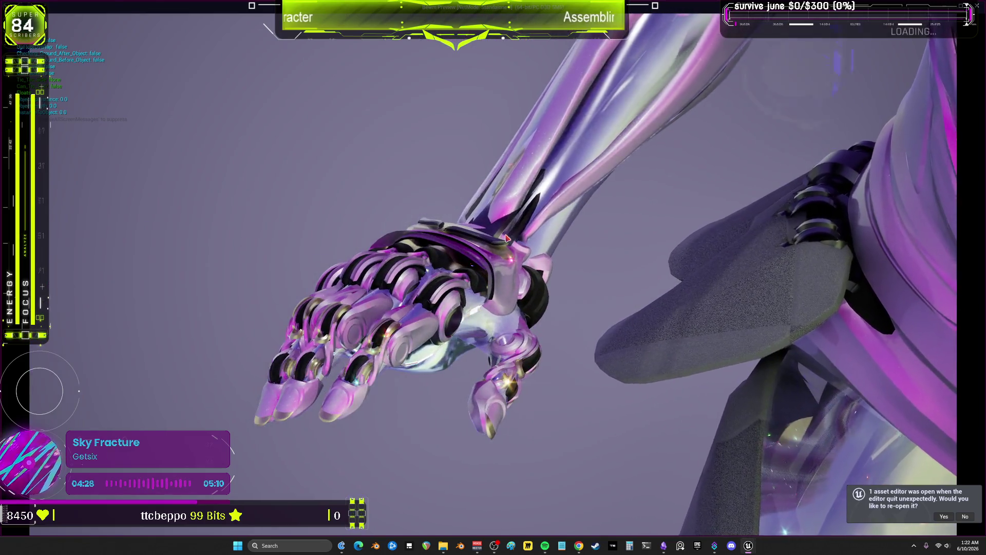
pyautogui.hotkey('alt', 'Tab')
pyautogui.press('Escape')
pyautogui.click(341, 233)
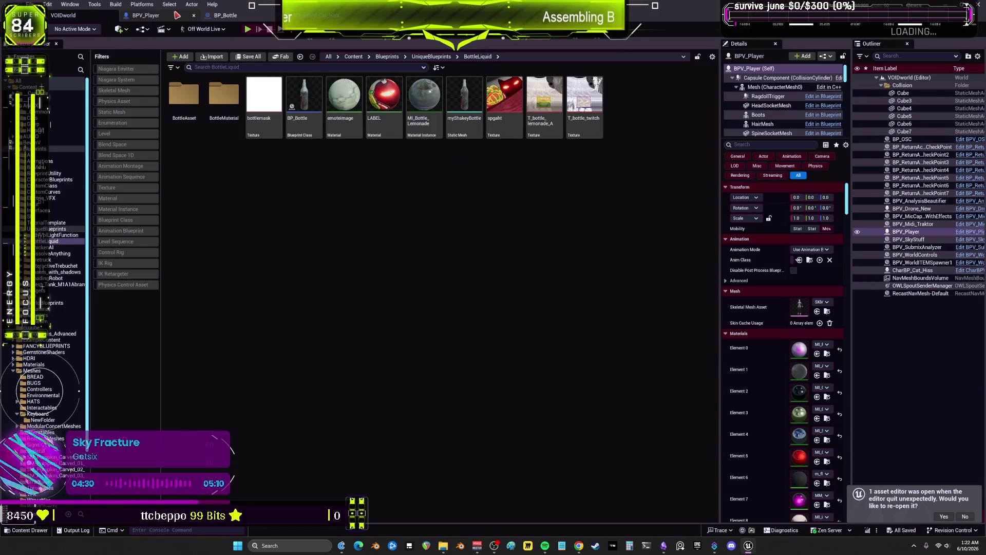
pyautogui.click(172, 18)
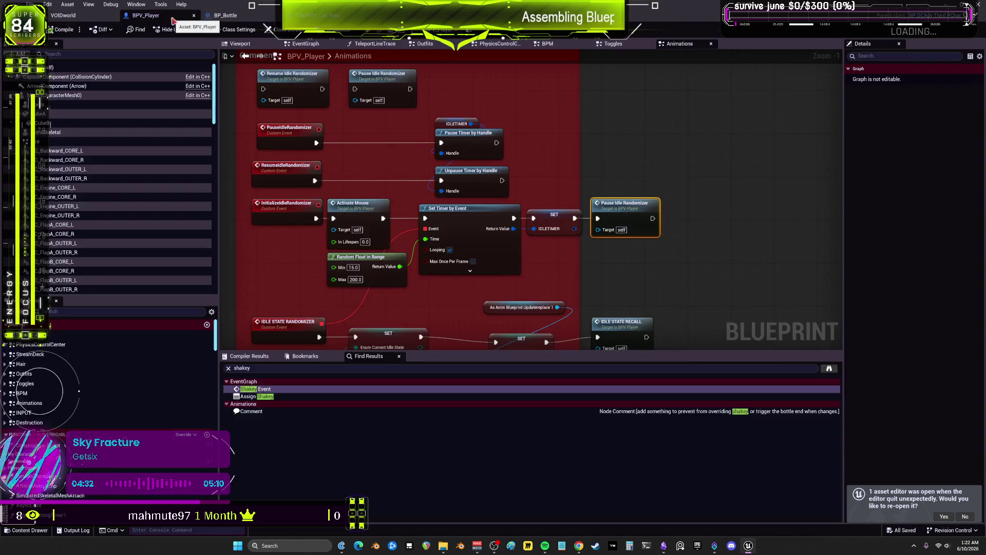
# - Jump from Activate Mouse to the Toggles graph and edit Spawnable Mesh Timer's spawn scale
pyautogui.click(362, 209)
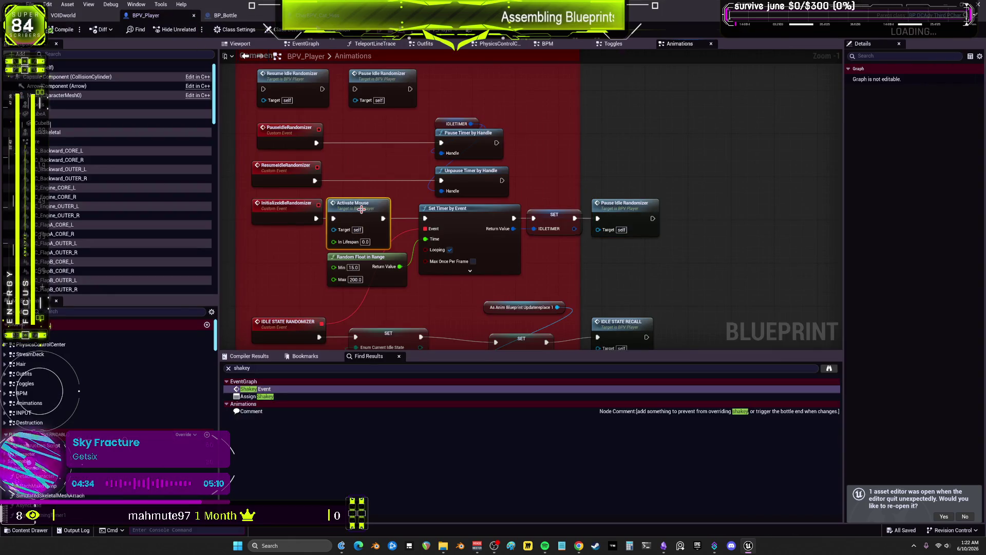
pyautogui.doubleClick(362, 209)
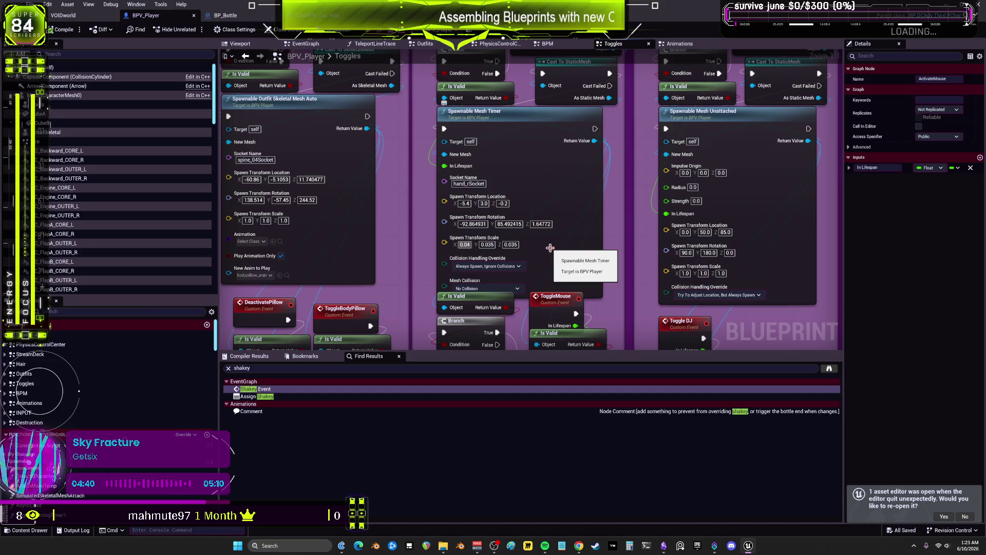
pyautogui.press('Tab')
pyautogui.write('0.04')
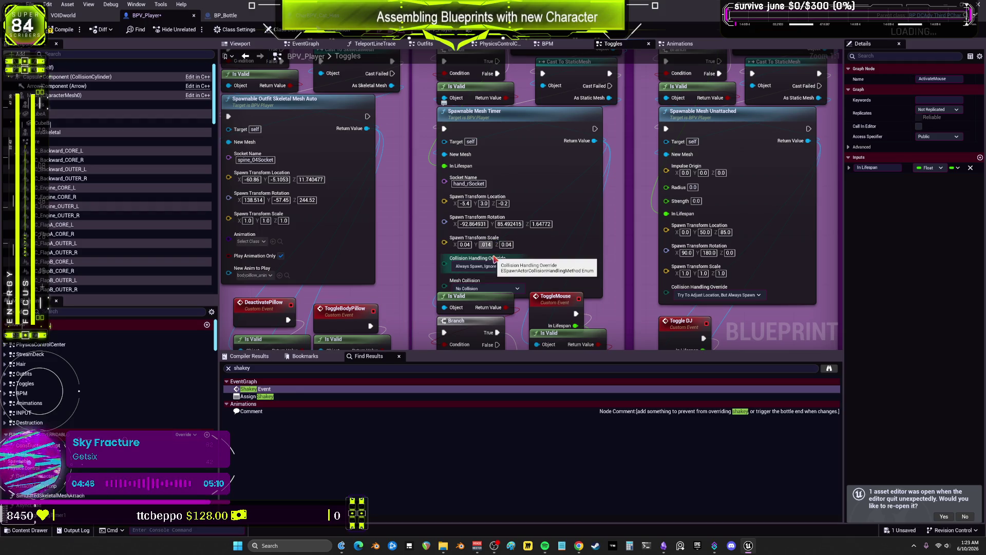
pyautogui.click(571, 211)
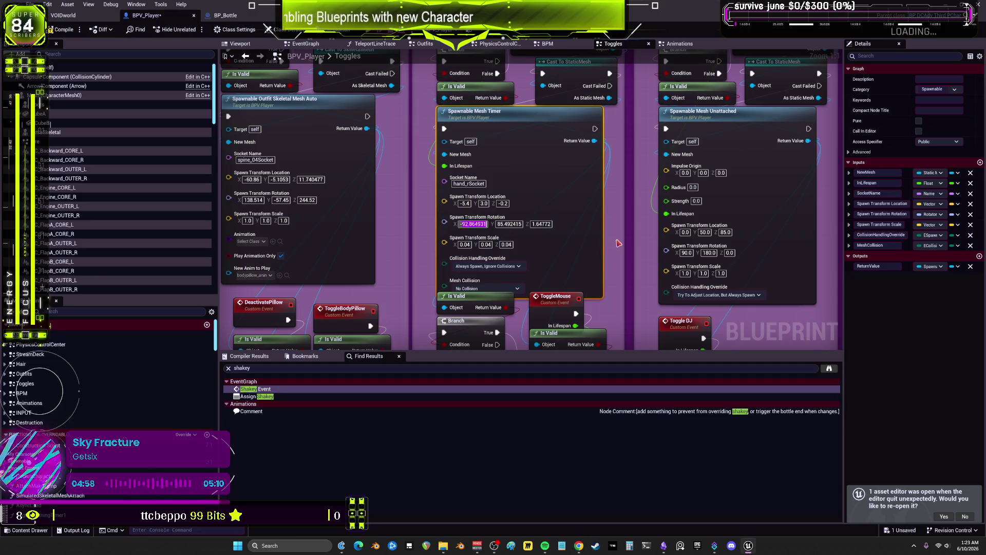
# - Try rotation X -100, revert it to -92.864931, and set spawn scale Y to 0.04
pyautogui.write('-100')
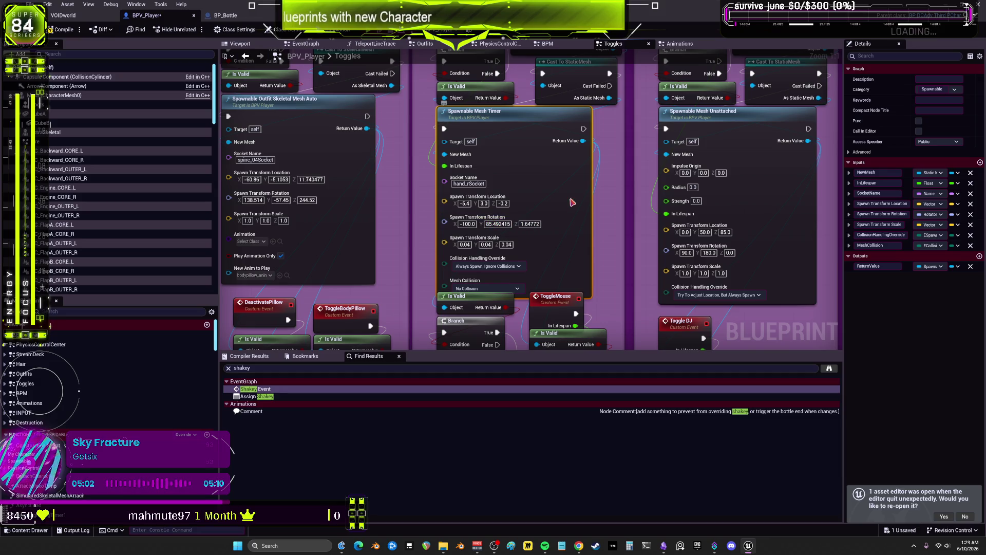
pyautogui.hotkey('ctrl', 'z')
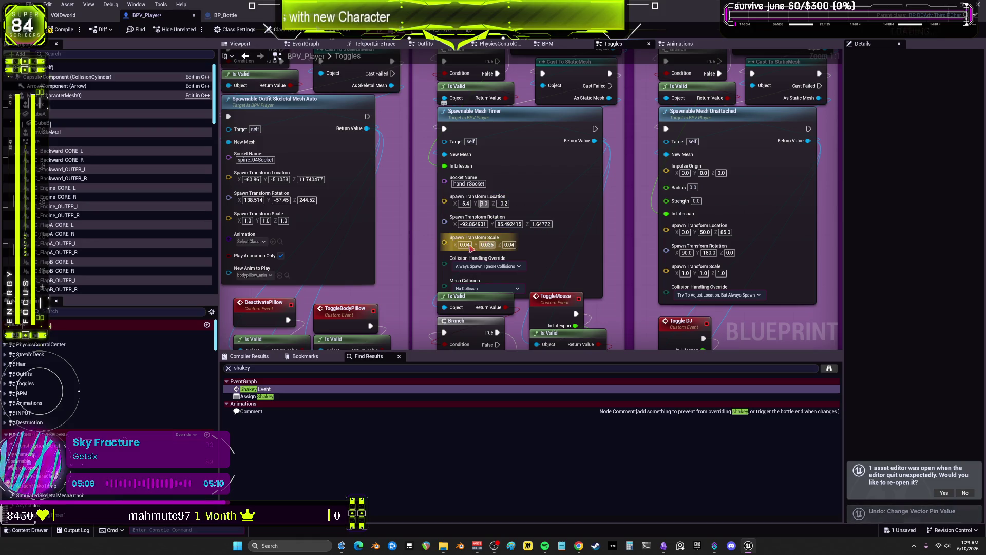
pyautogui.press('Tab')
pyautogui.write('0')
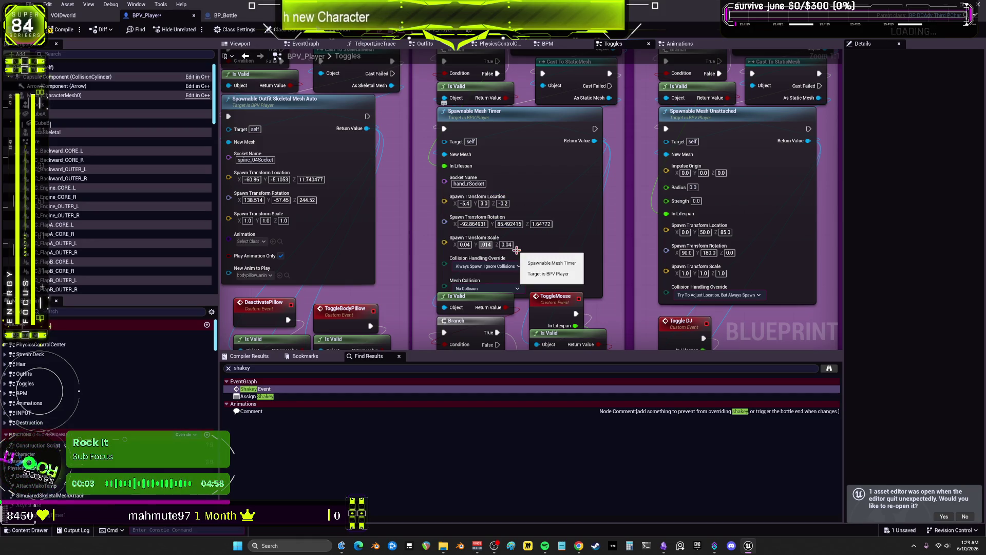
pyautogui.click(516, 182)
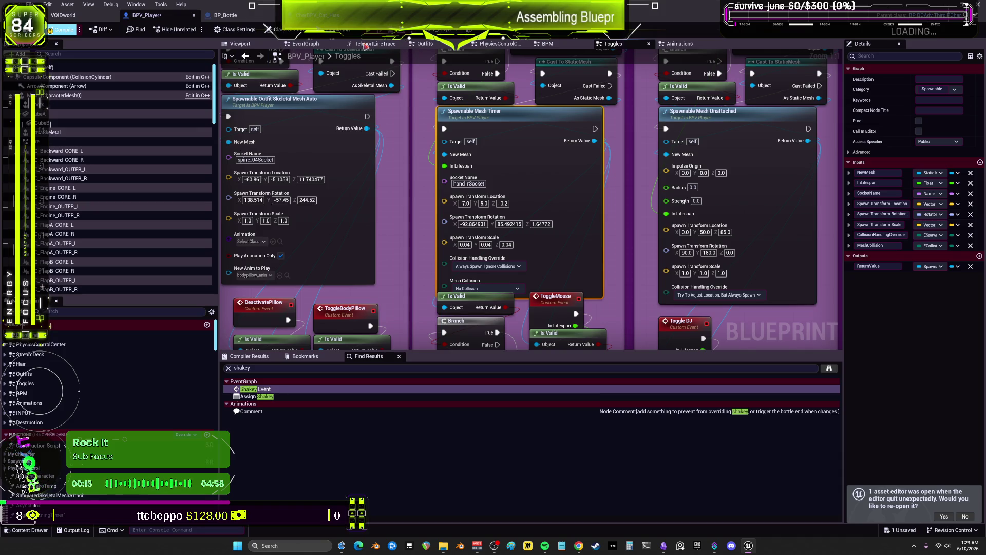
# - Recompile and play-test the hand-held mesh with Spawnable Mesh Timer spawn location Y at 9.0
pyautogui.press('F7')
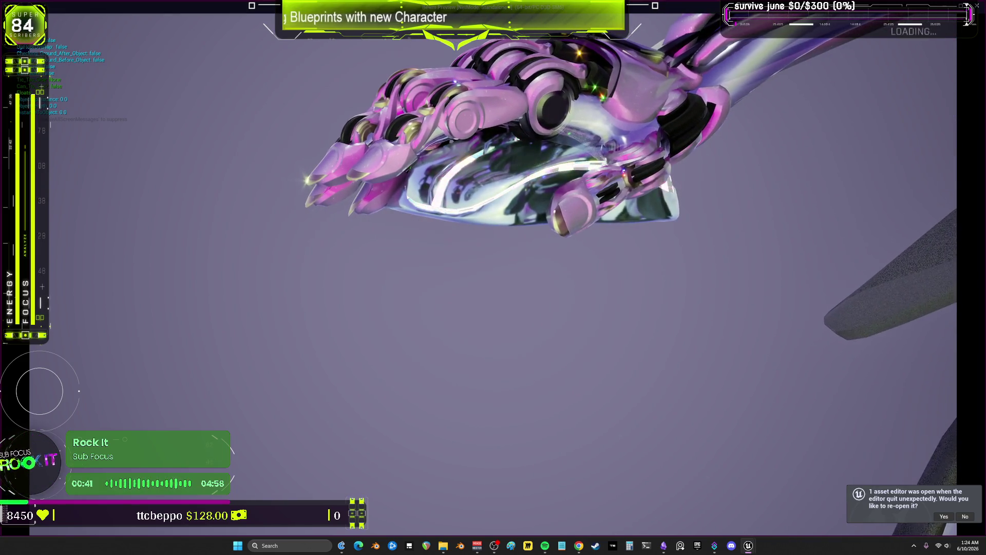
pyautogui.hotkey('alt', 'Tab')
pyautogui.press('Escape')
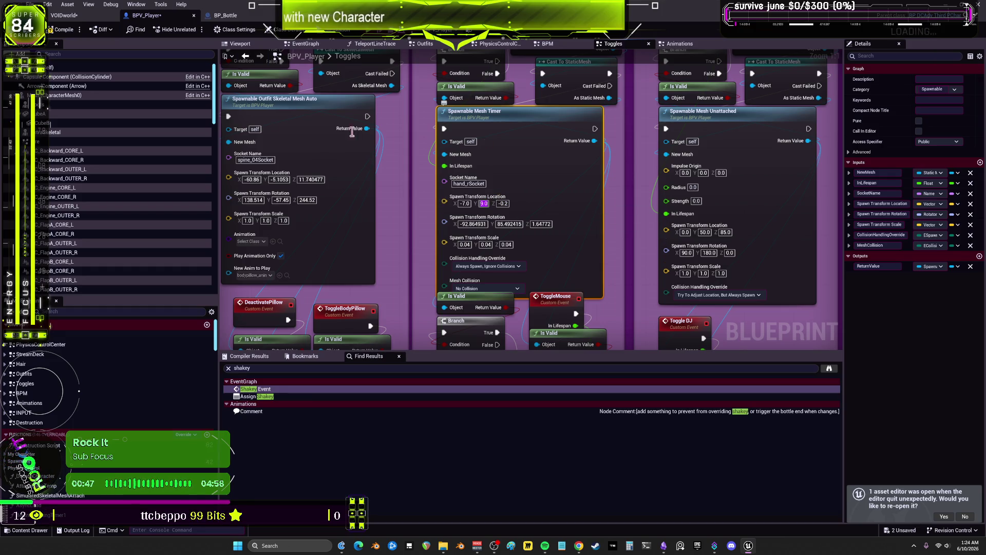
pyautogui.hotkey('alt', 'p')
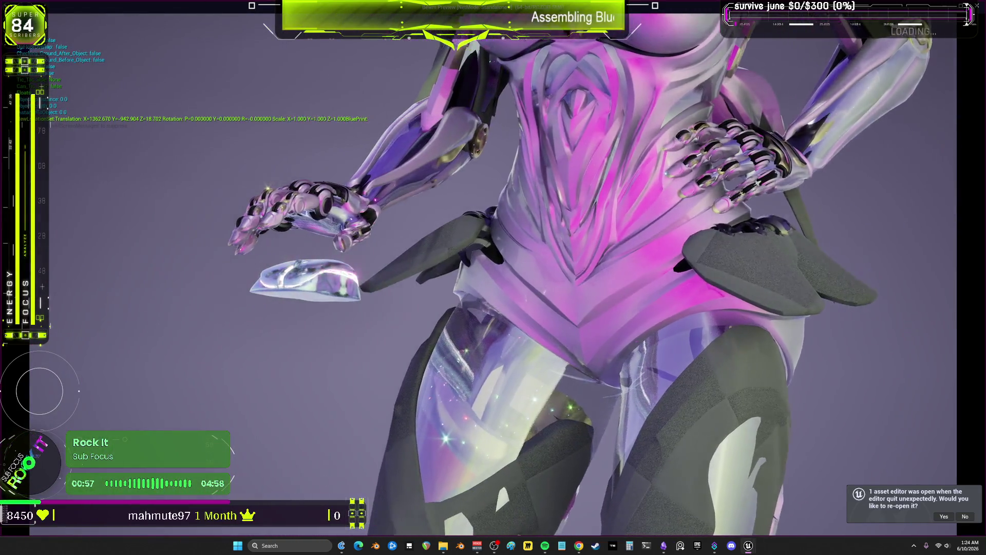
pyautogui.press('Escape')
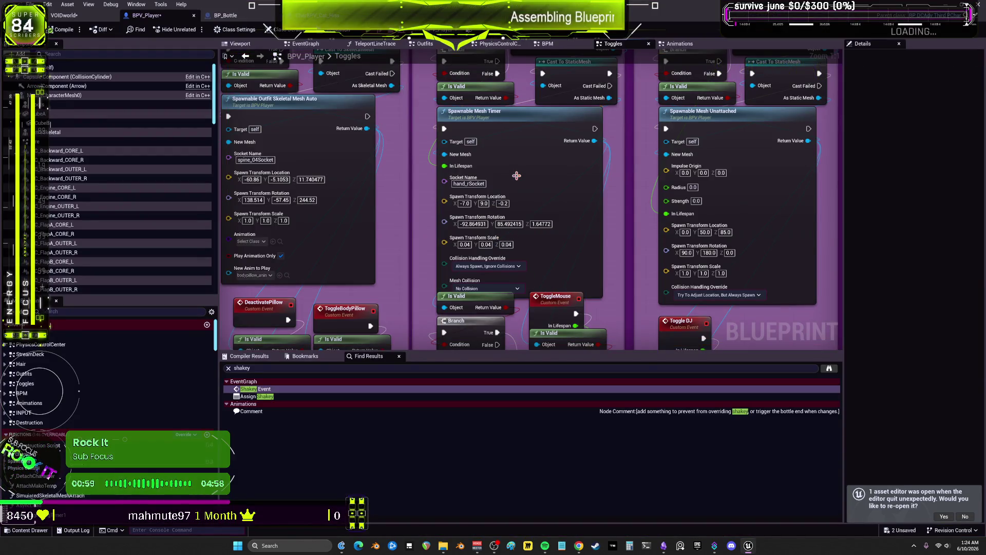
# - Revert spawn location Y to 3.0, recompile, and play-test the mesh with location X -12.0
pyautogui.hotkey('ctrl', 'z')
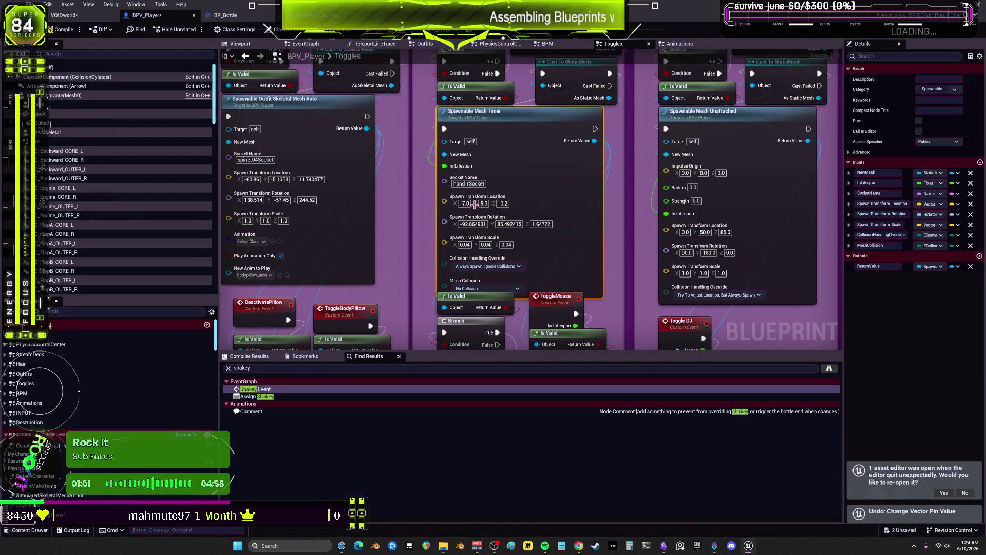
pyautogui.hotkey('ctrl', 'z')
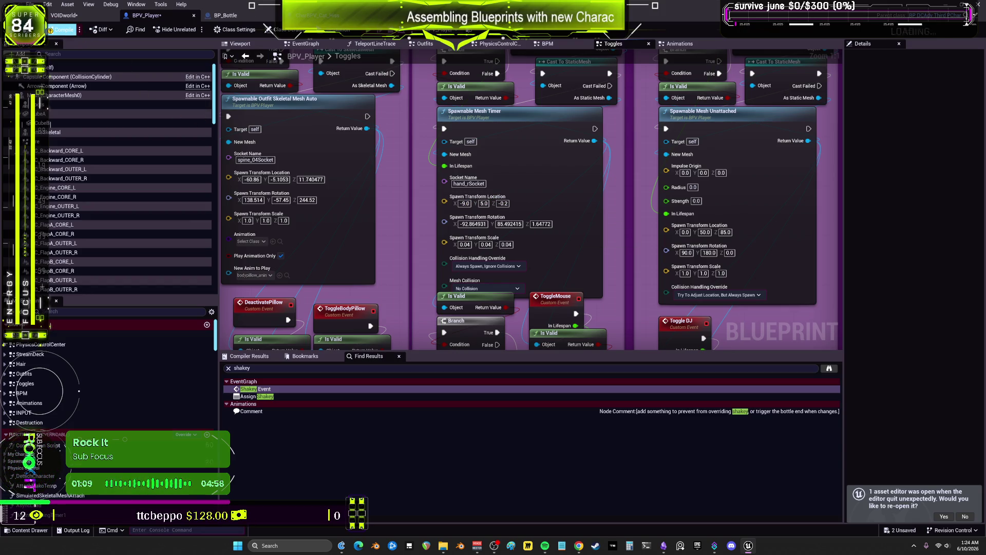
pyautogui.press('F7')
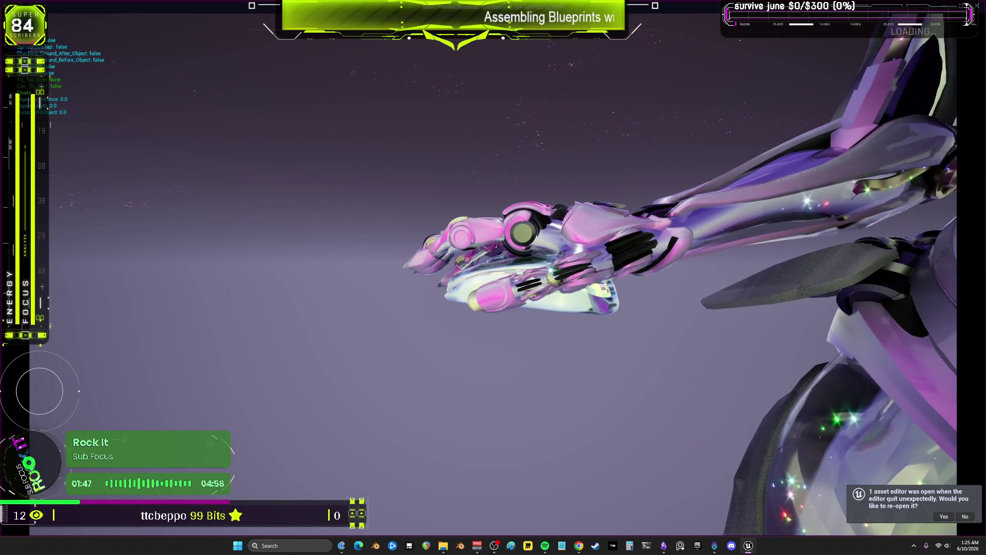
pyautogui.press('Escape')
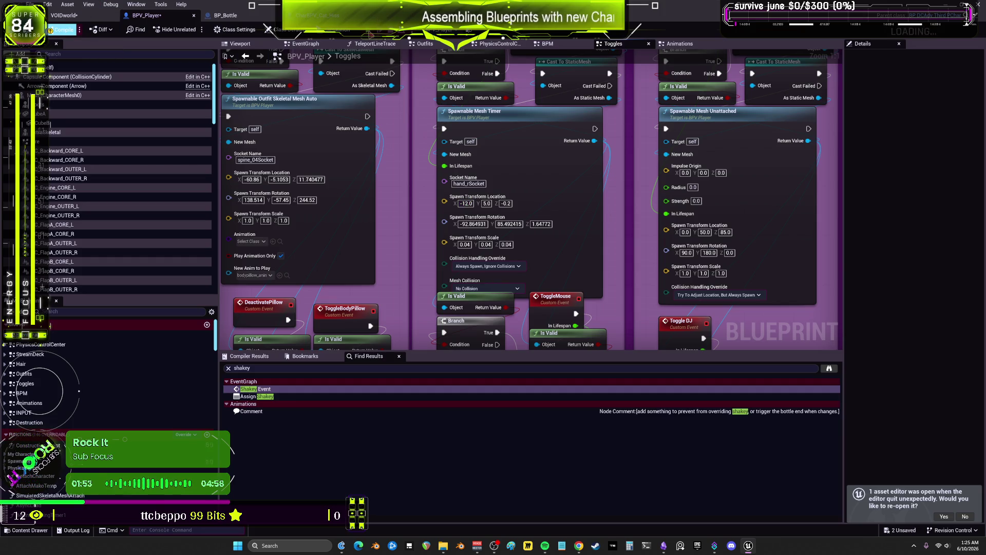
# - Recompile and play-test the hand-held mesh at its current spawn offset
pyautogui.press('F7')
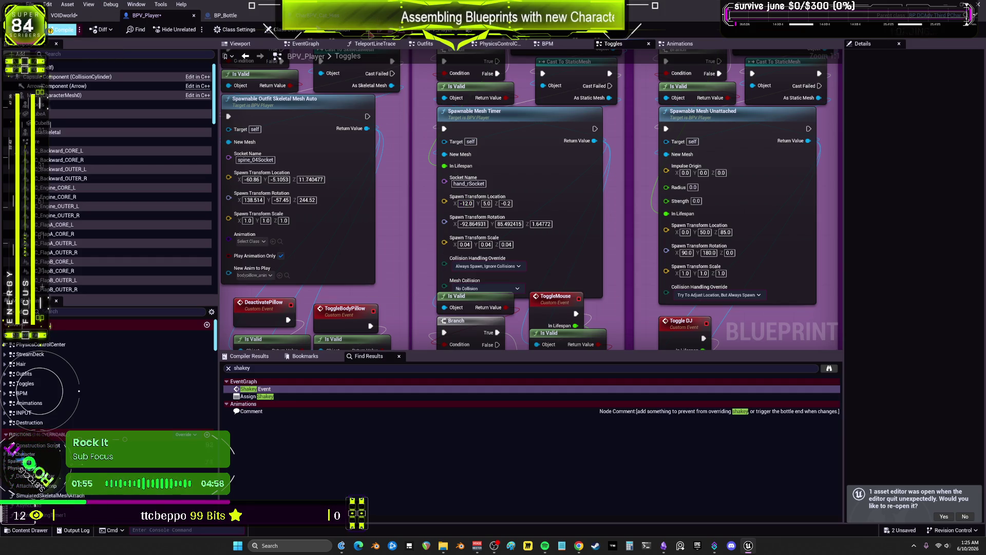
pyautogui.hotkey('alt', 'p')
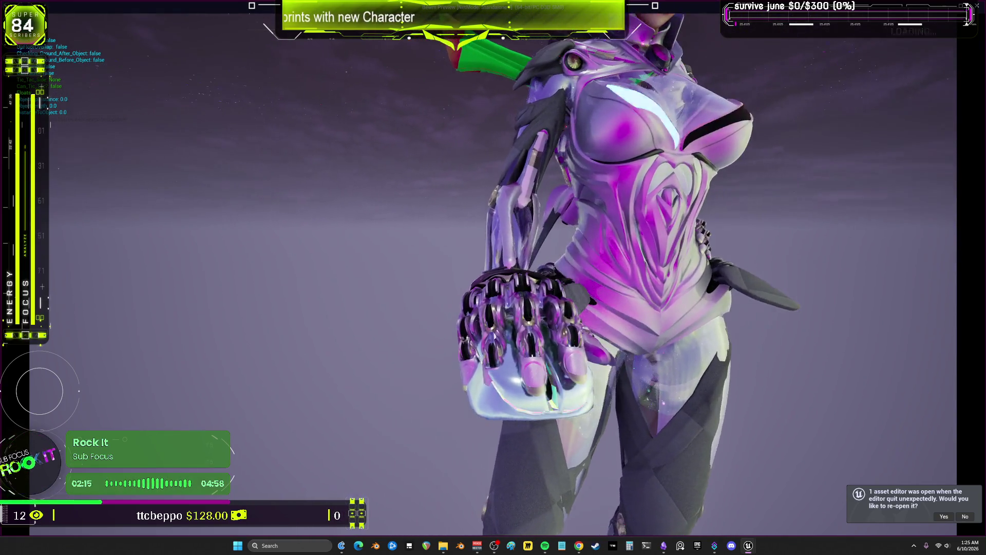
pyautogui.press('Escape')
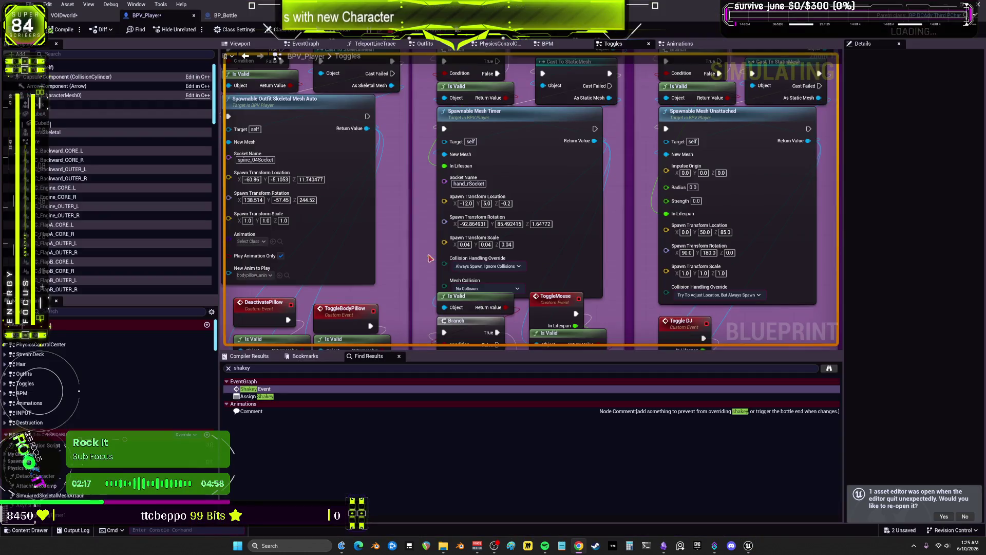
# - Set Spawnable Mesh Timer spawn location X to -10.0, recompile, and play-test again
pyautogui.click(467, 203)
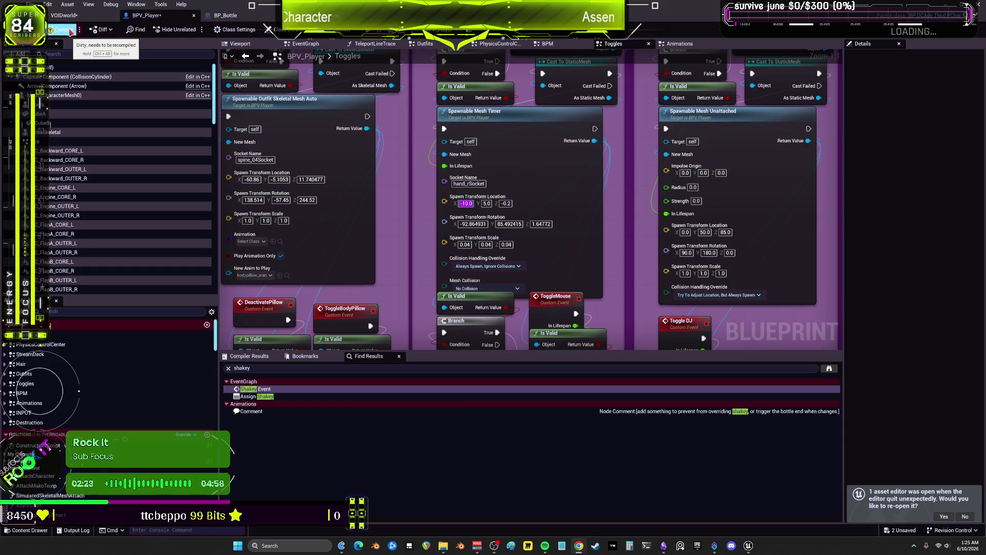
pyautogui.click(589, 202)
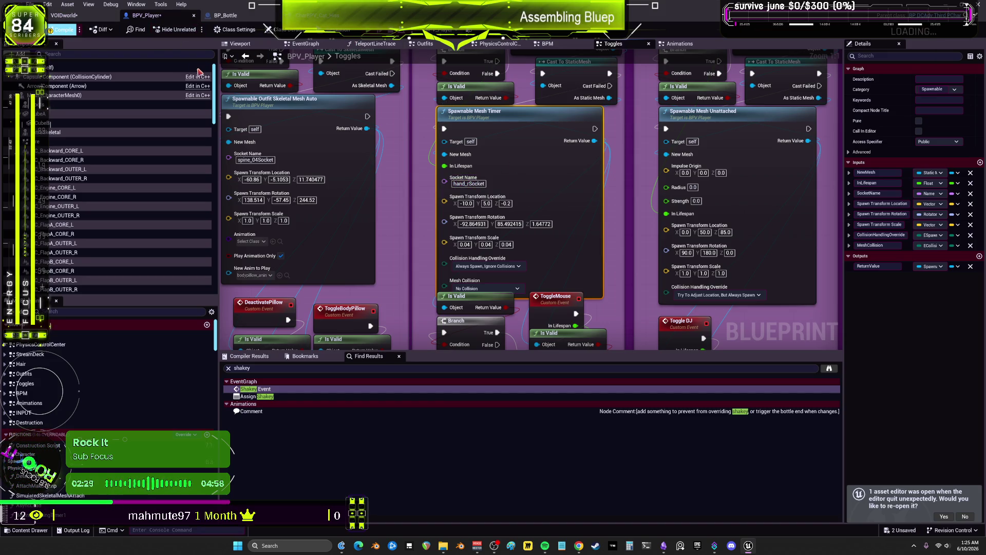
pyautogui.press('F7')
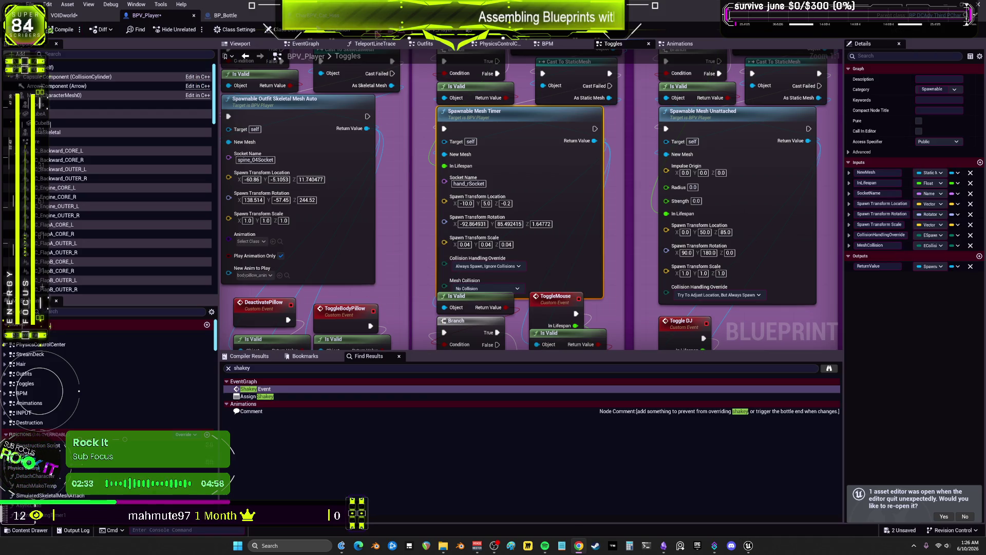
pyautogui.hotkey('alt', 'p')
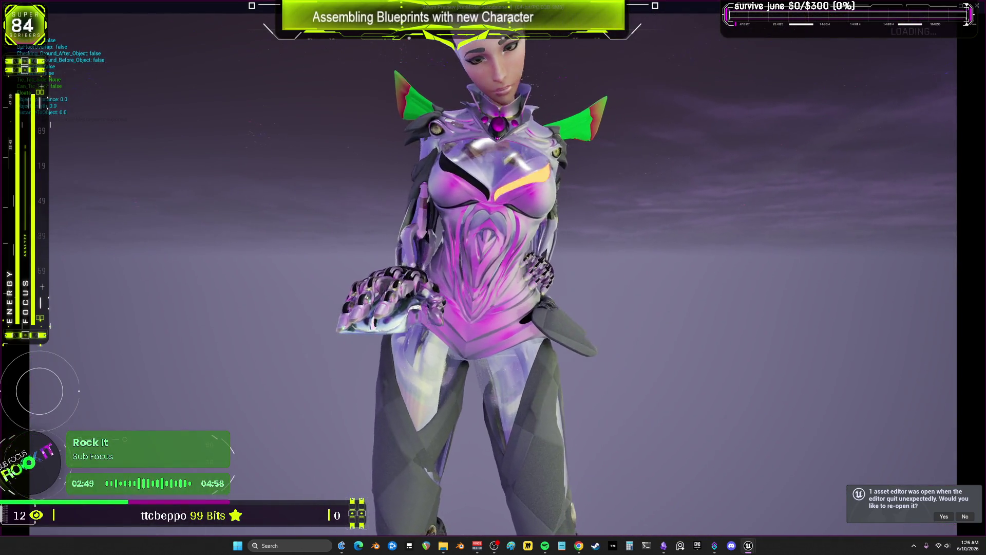
pyautogui.press('Escape')
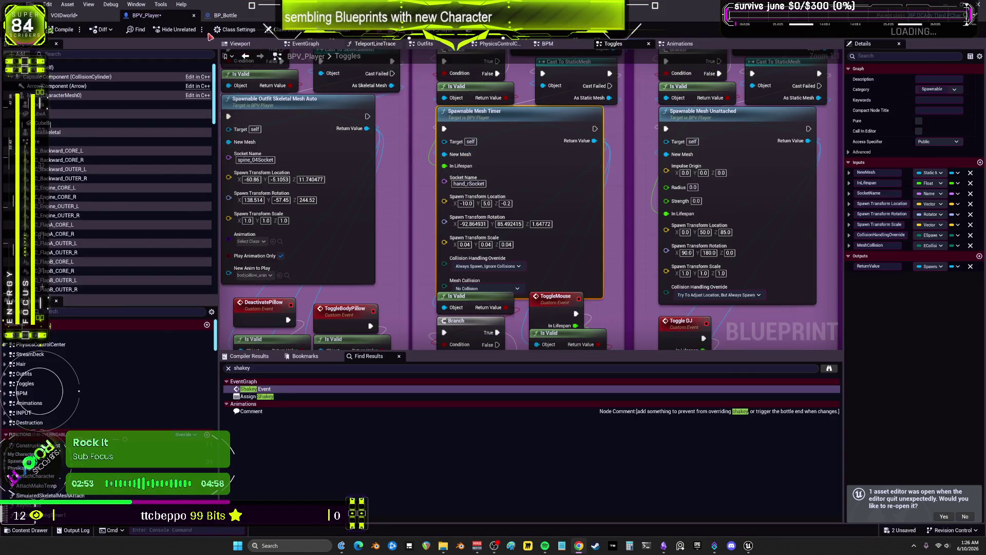
# - Save all assets and close the BPV_Player, CharBPV_Cat_Hiss and BP_Bottle blueprint tabs
pyautogui.click(31, 4)
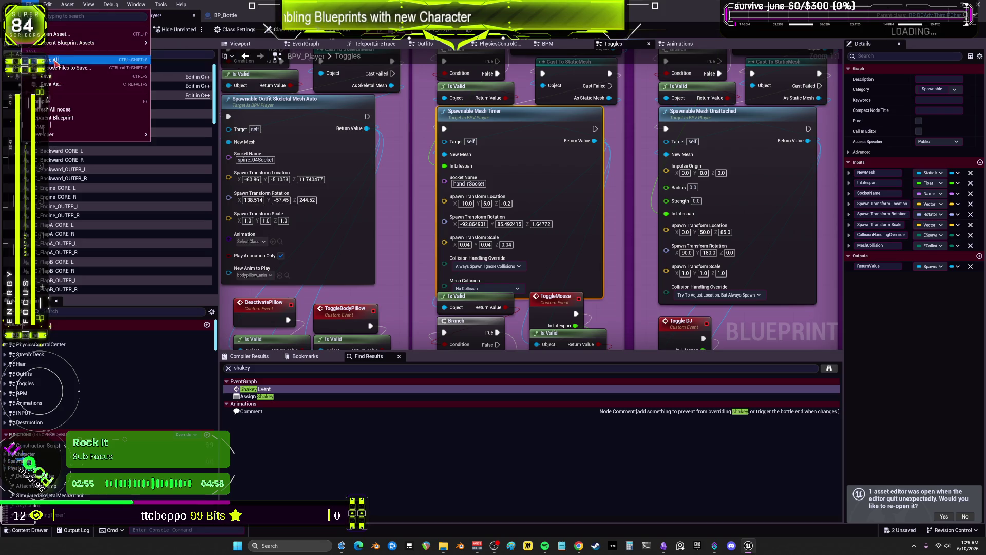
pyautogui.click(52, 60)
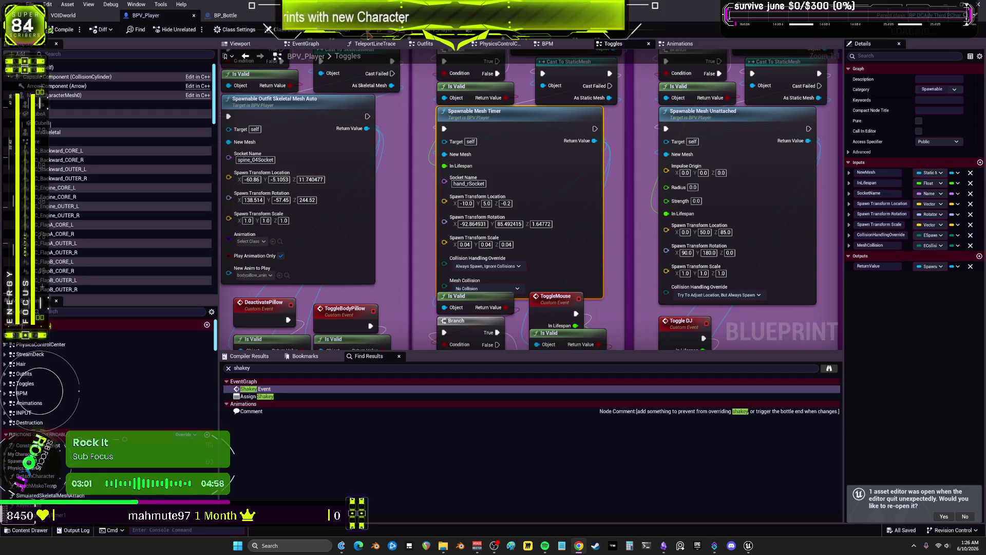
pyautogui.click(193, 16)
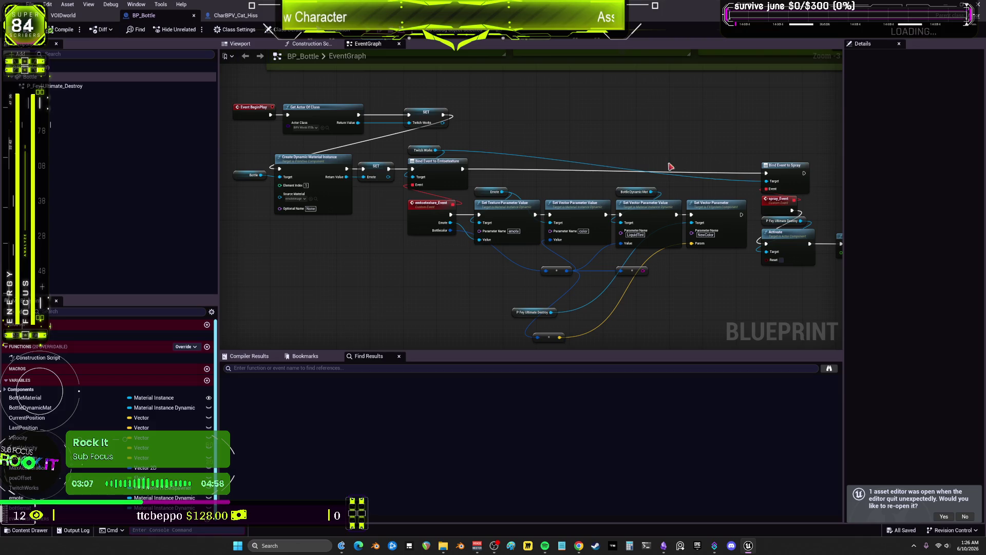
pyautogui.click(235, 15)
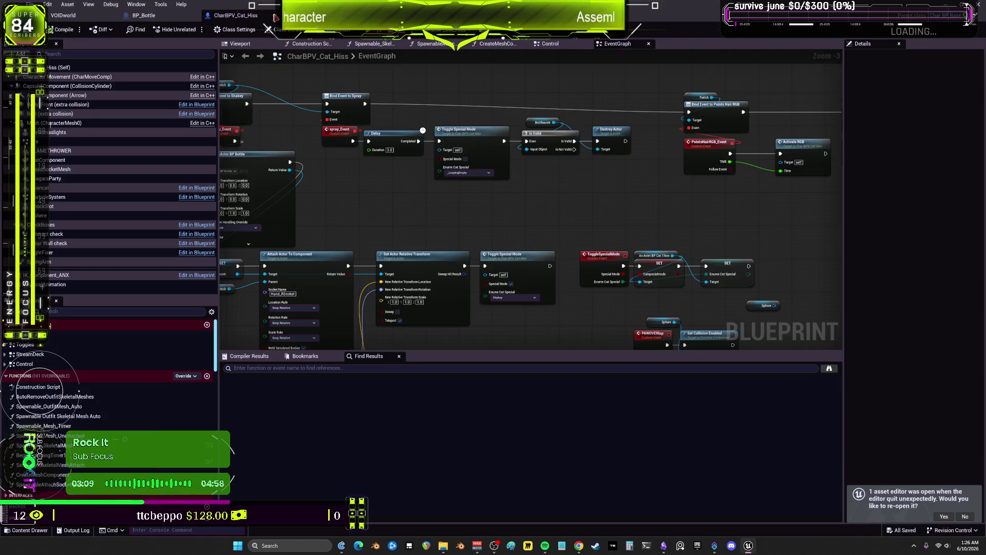
pyautogui.click(273, 16)
pyautogui.scroll(-4, 554, 206)
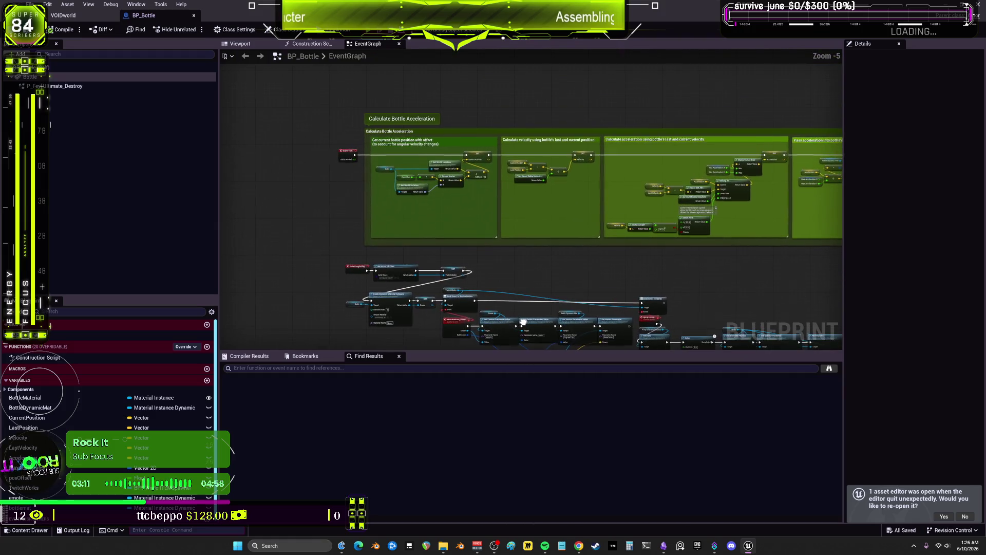
pyautogui.scroll(2, 343, 147)
pyautogui.scroll(3, 343, 148)
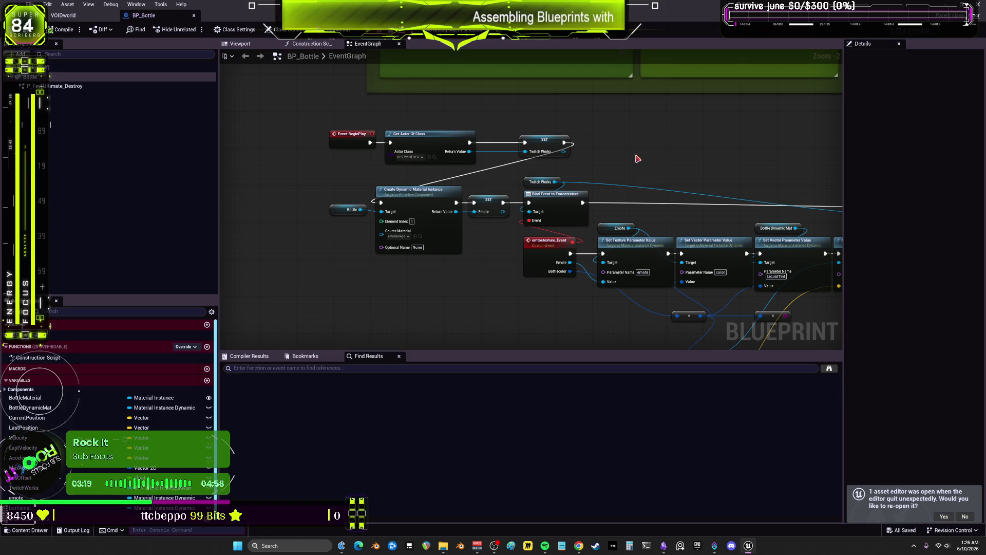
pyautogui.click(193, 16)
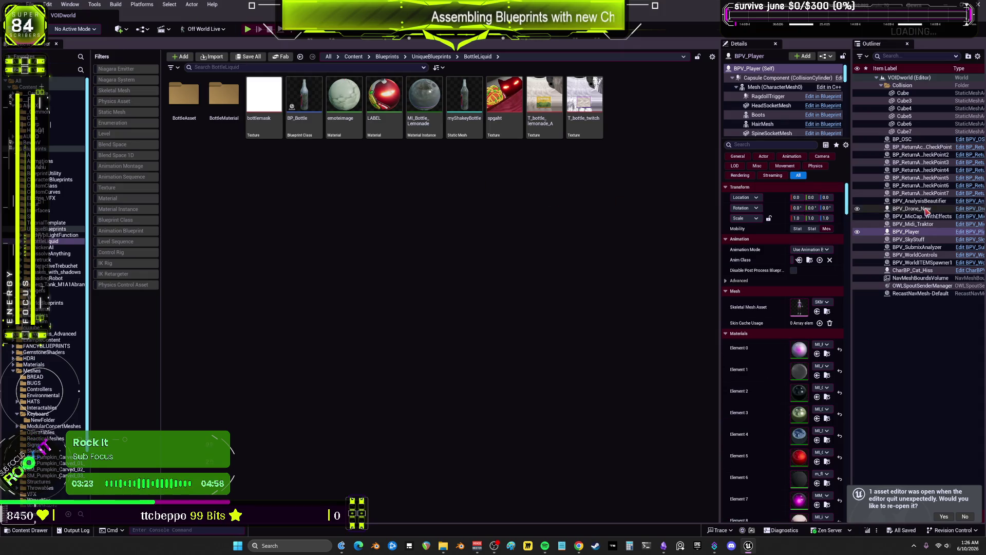
# - Reopen BPV_Player, jump to the Assign Shakey node, and pan to the bottle attach nodes
pyautogui.click(969, 232)
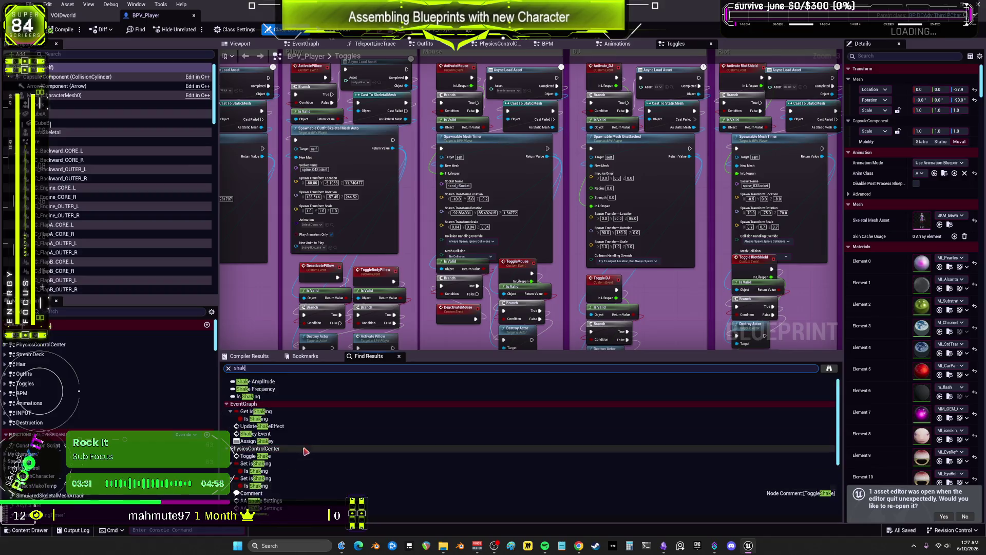
pyautogui.scroll(3, 287, 434)
pyautogui.doubleClick(262, 422)
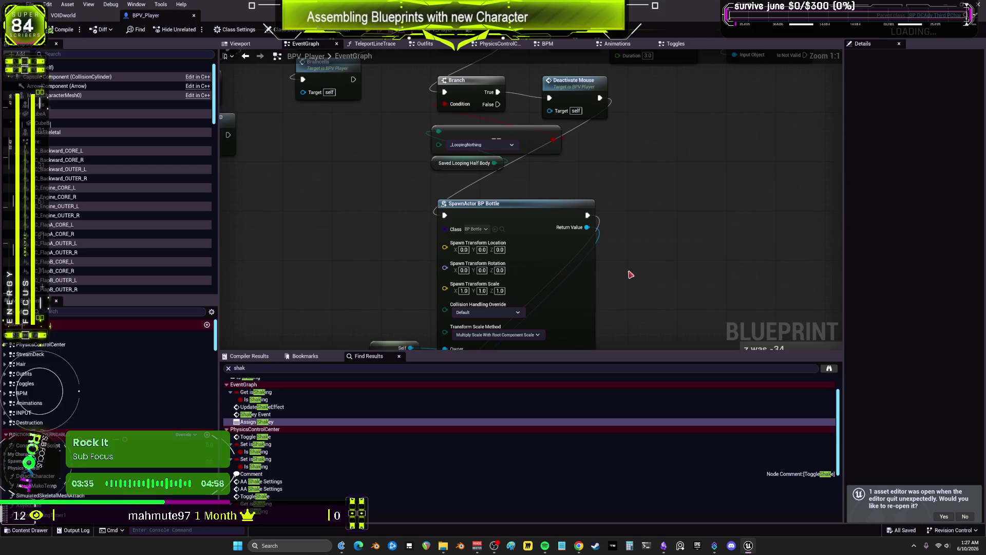
pyautogui.moveTo(632, 275)
pyautogui.mouseDown()
pyautogui.moveTo(627, 75)
pyautogui.moveTo(383, 57)
pyautogui.mouseUp()
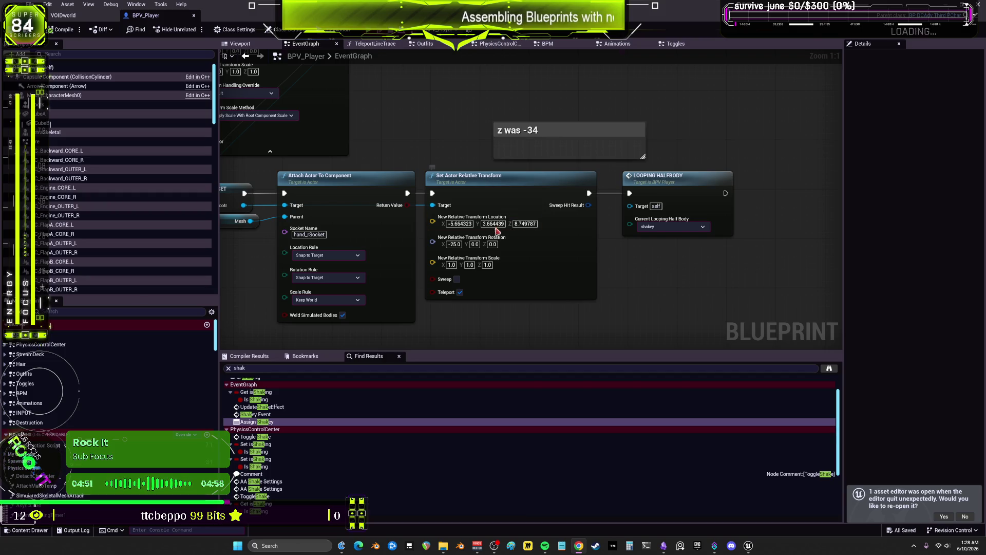
# - Set the Set Actor Relative Transform location X to -3.0, recompile, and play
pyautogui.click(459, 223)
pyautogui.write('-')
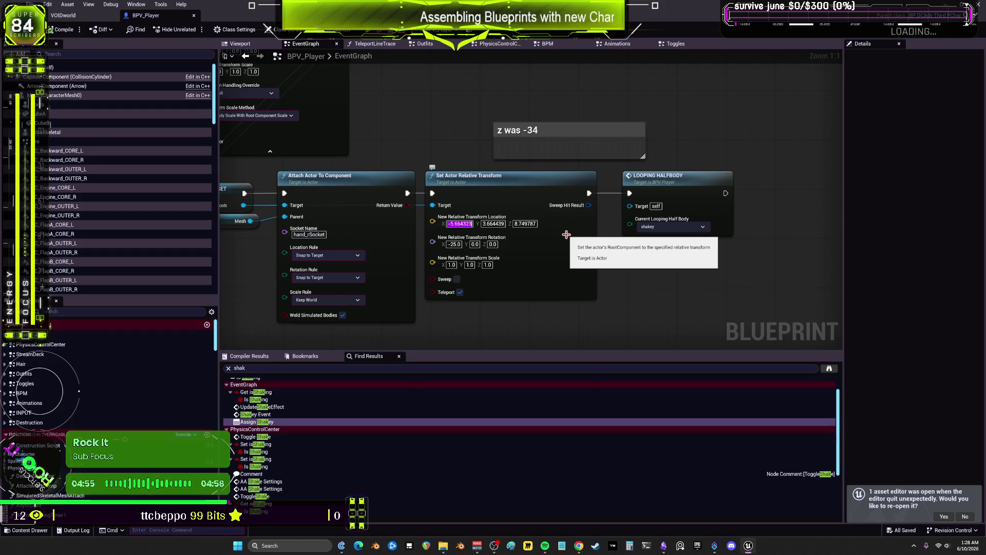
pyautogui.write('3')
pyautogui.press('Return')
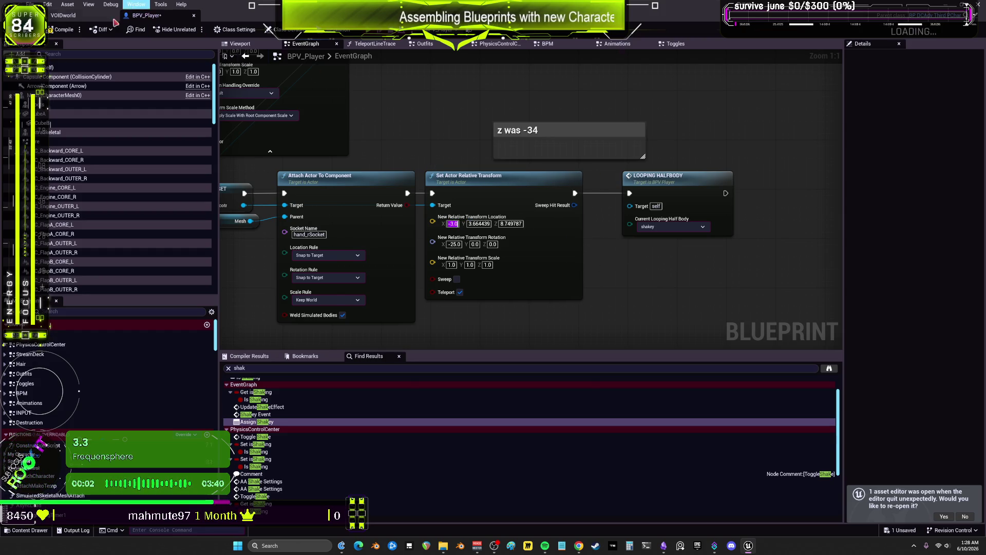
pyautogui.press('F7')
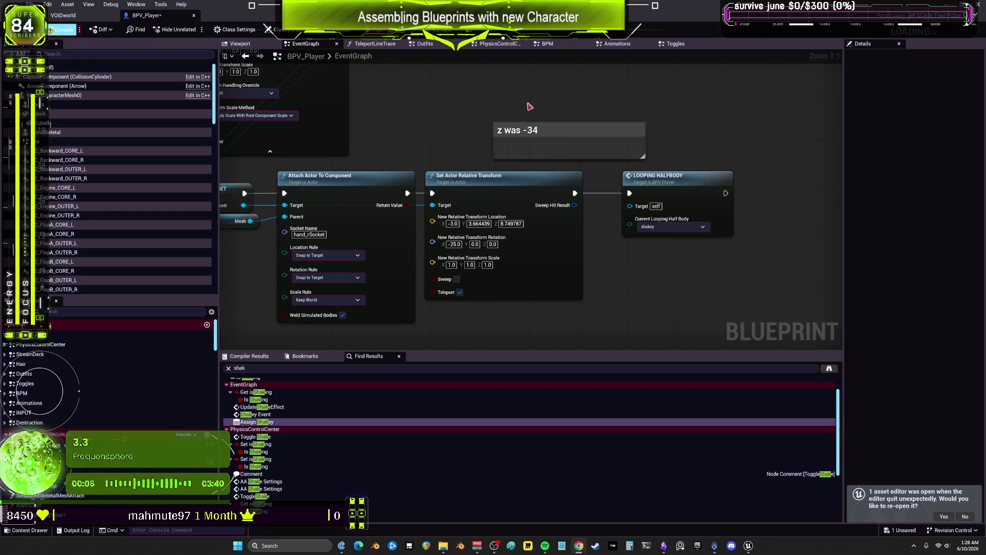
pyautogui.hotkey('alt', 'p')
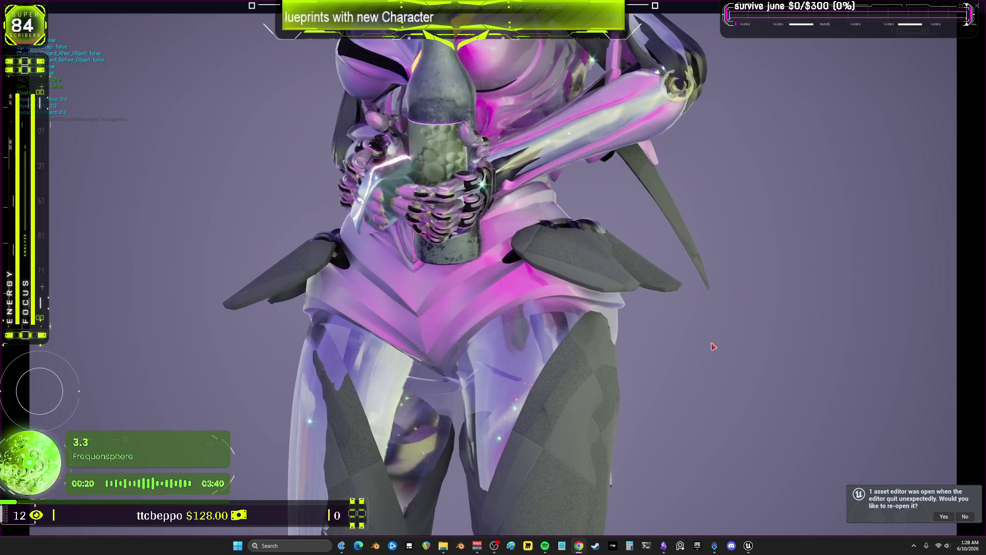
# - Stop play, move Deactivate Mouse right of the shakey Branch, and jump to its Toggles event
pyautogui.hotkey('alt', 'Tab')
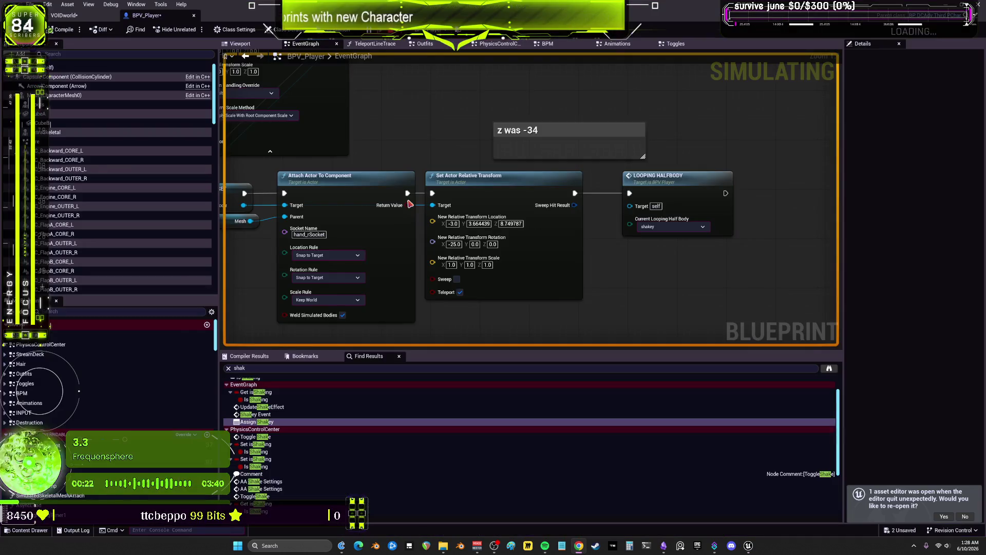
pyautogui.scroll(-4, 441, 157)
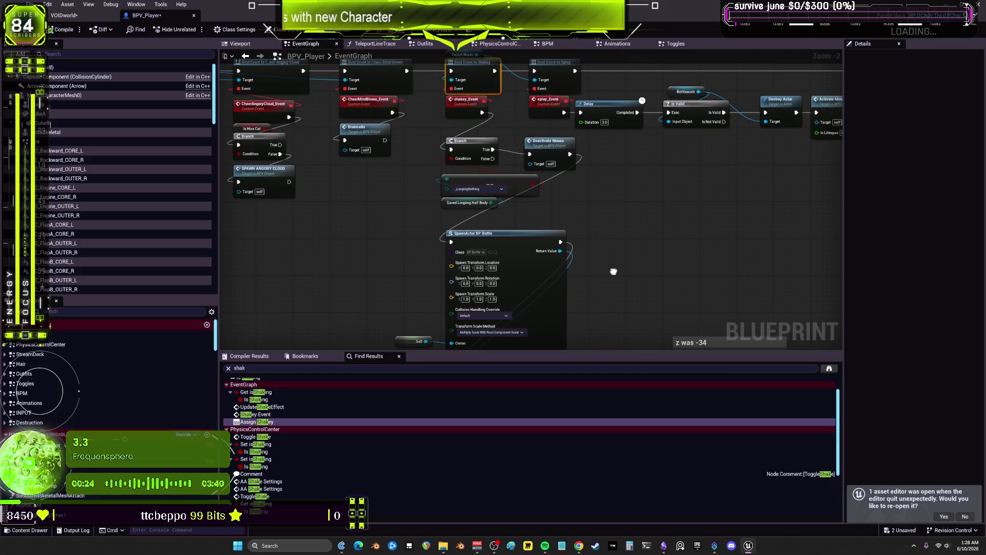
pyautogui.scroll(2, 595, 193)
pyautogui.moveTo(535, 134); pyautogui.dragTo(646, 147)
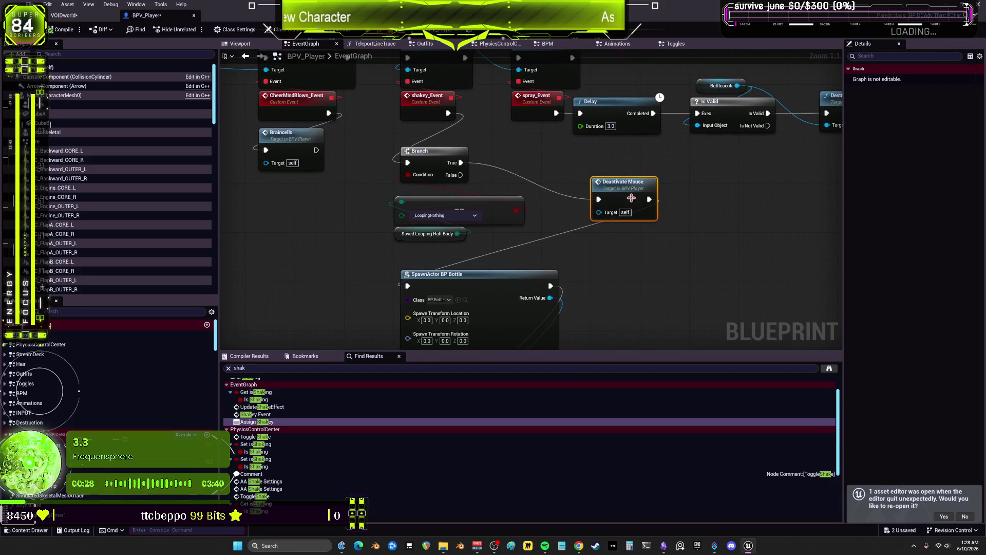
pyautogui.moveTo(624, 189); pyautogui.dragTo(598, 177)
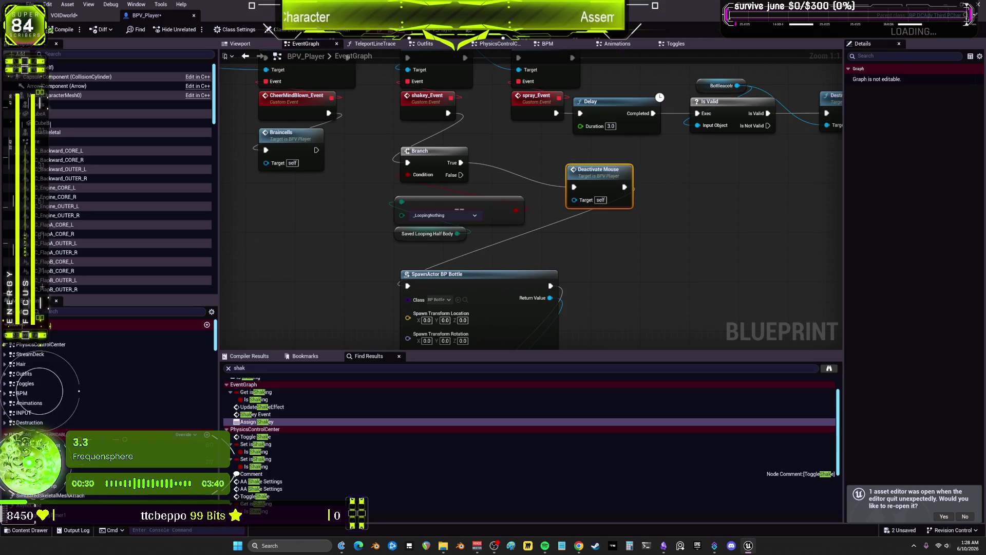
pyautogui.moveTo(602, 216)
pyautogui.mouseDown()
pyautogui.moveTo(618, 307)
pyautogui.moveTo(583, 226)
pyautogui.mouseUp()
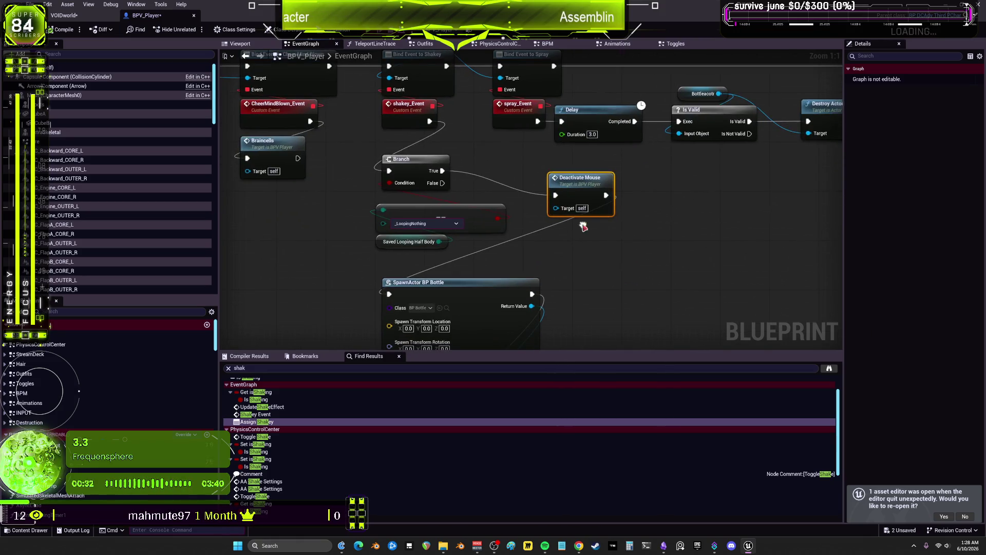
pyautogui.doubleClick(577, 183)
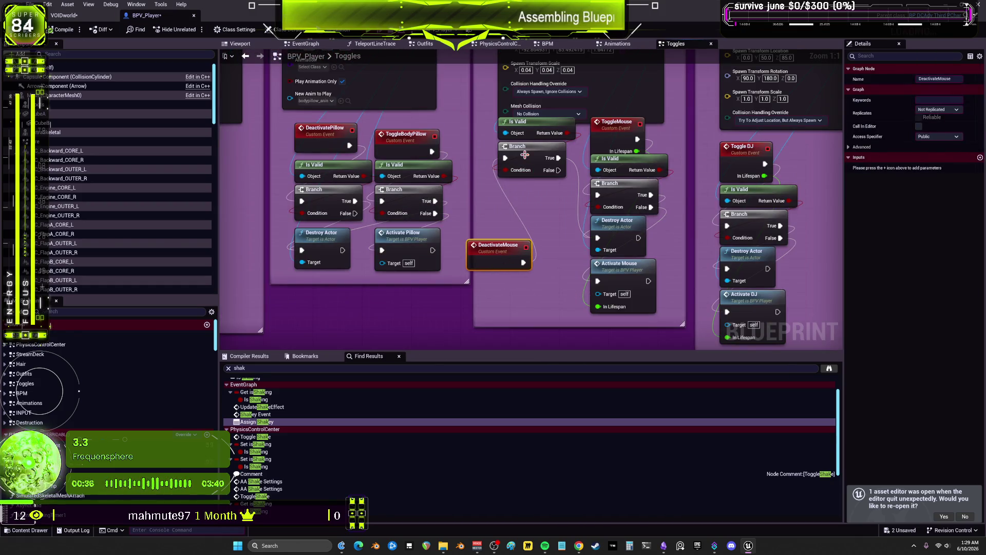
# - Add a breakpoint on the DeactivateMouse event in the Toggles graph
pyautogui.scroll(-3, 524, 154)
pyautogui.moveTo(524, 154); pyautogui.dragTo(527, 309)
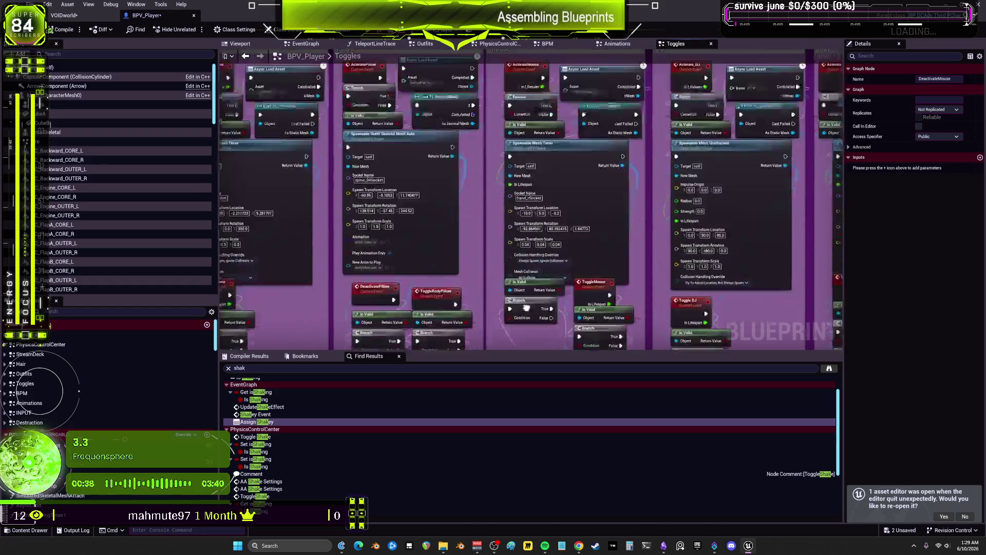
pyautogui.press('Home')
pyautogui.moveTo(505, 229); pyautogui.dragTo(530, 205)
pyautogui.rightClick(529, 204)
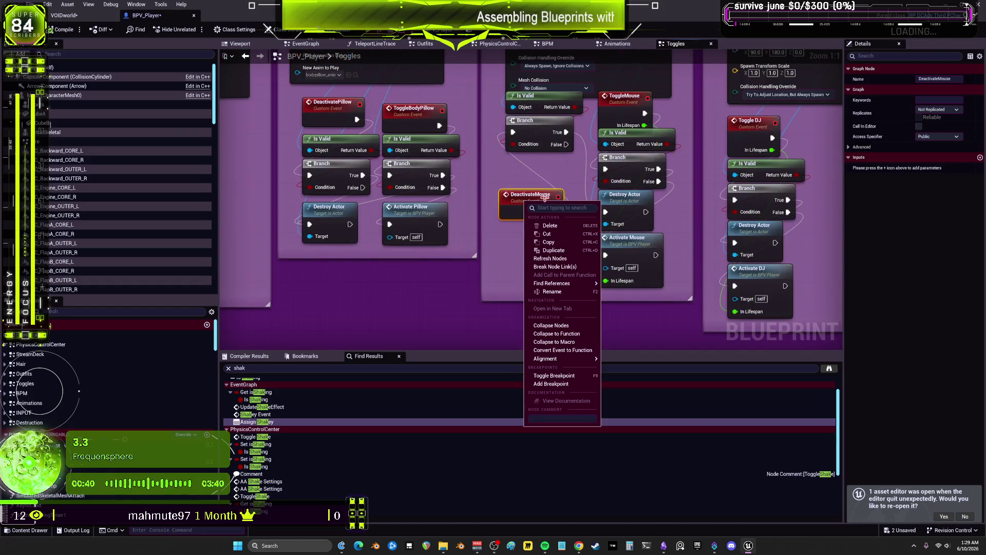
pyautogui.click(555, 376)
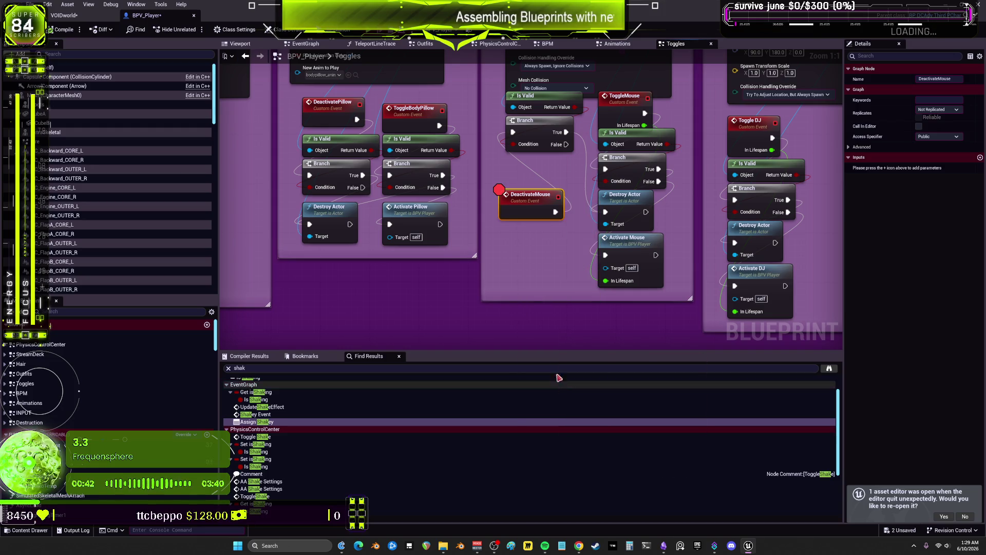
# - Play and step through Branch, Destroy Actor and SpawnActor BP Bottle, then resume and stop
pyautogui.click(372, 34)
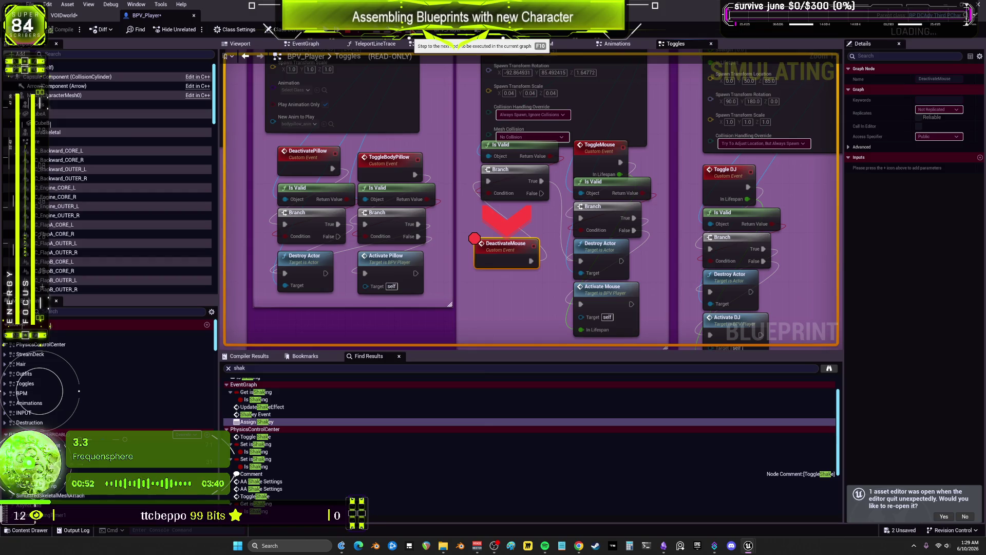
pyautogui.click(409, 32)
pyautogui.moveTo(515, 213)
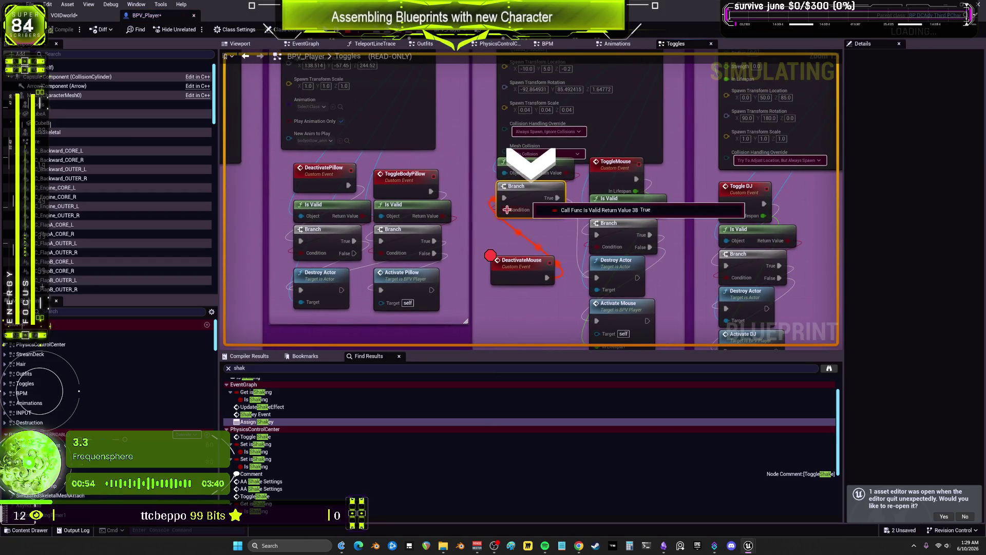
pyautogui.press('F10')
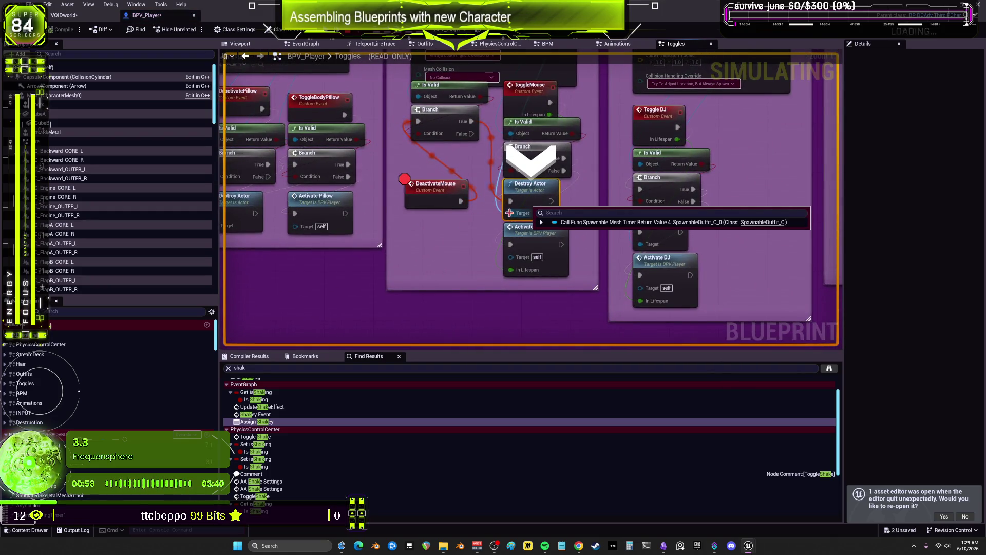
pyautogui.moveTo(601, 146); pyautogui.dragTo(596, 235)
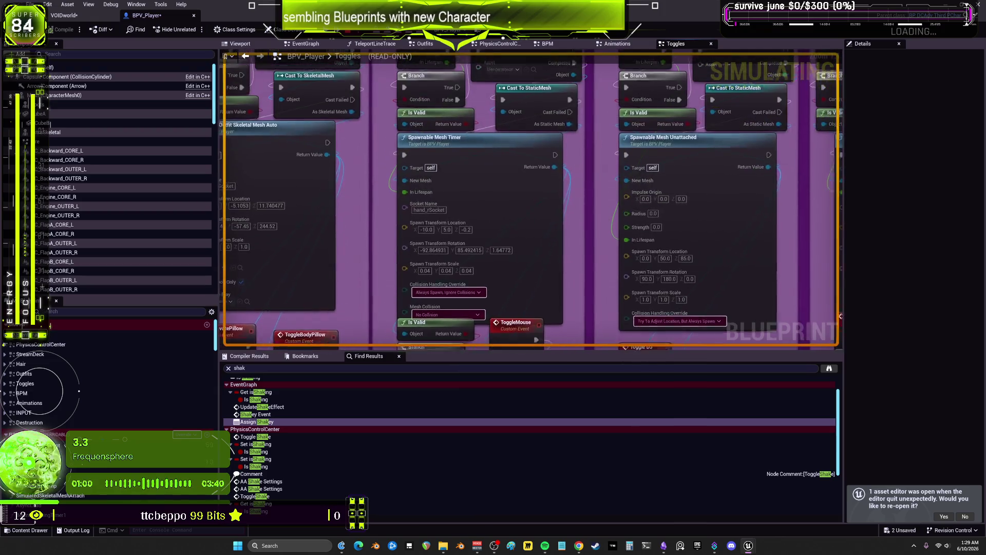
pyautogui.moveTo(501, 257)
pyautogui.press('F10')
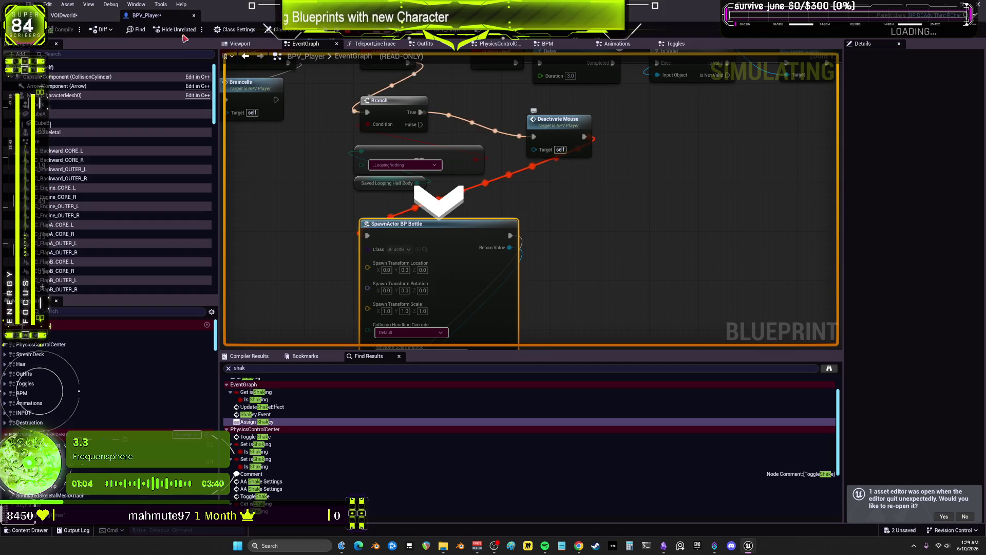
pyautogui.press('F5')
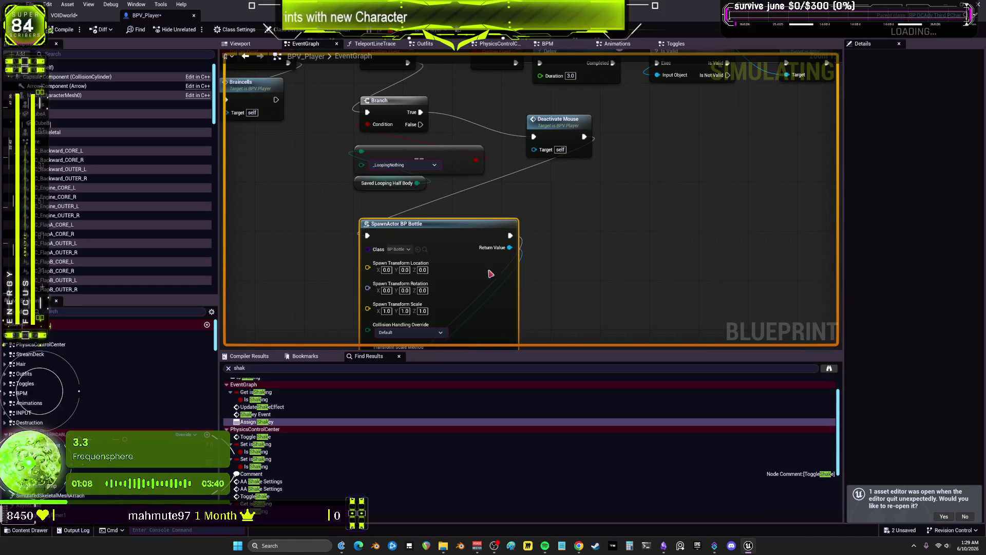
pyautogui.press('Escape')
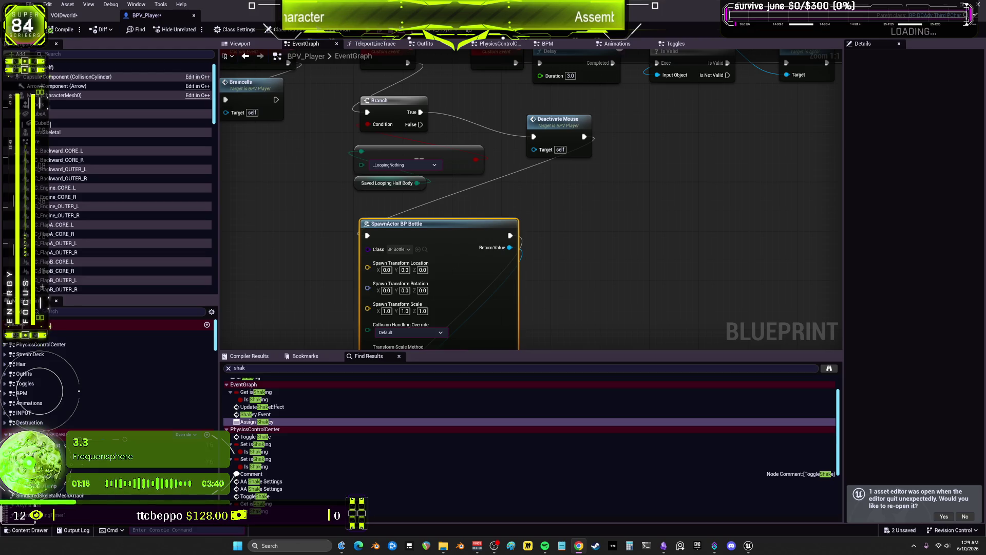
# - Remove the breakpoint from the DeactivateMouse event in the Toggles graph
pyautogui.scroll(-2, 533, 195)
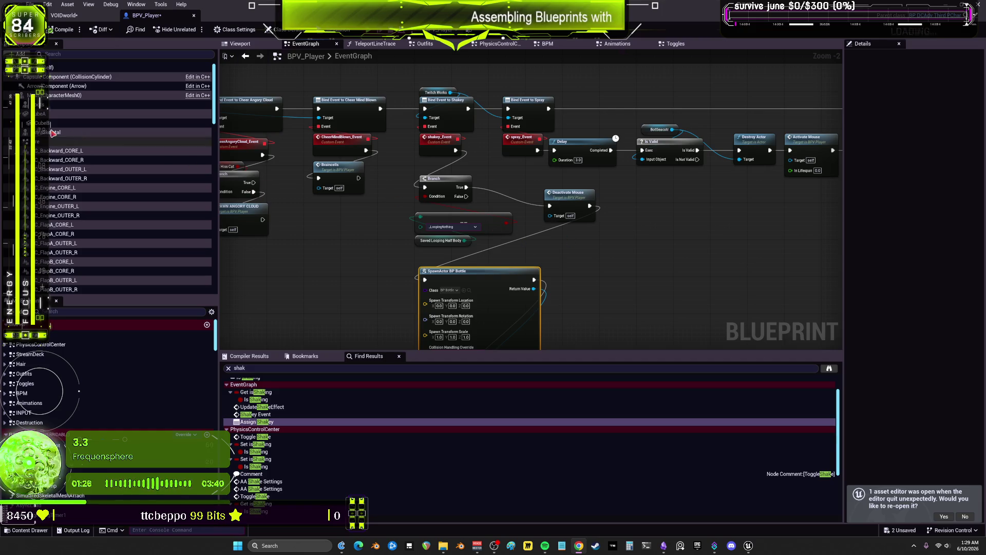
pyautogui.scroll(-1, 449, 65)
pyautogui.scroll(2, 489, 152)
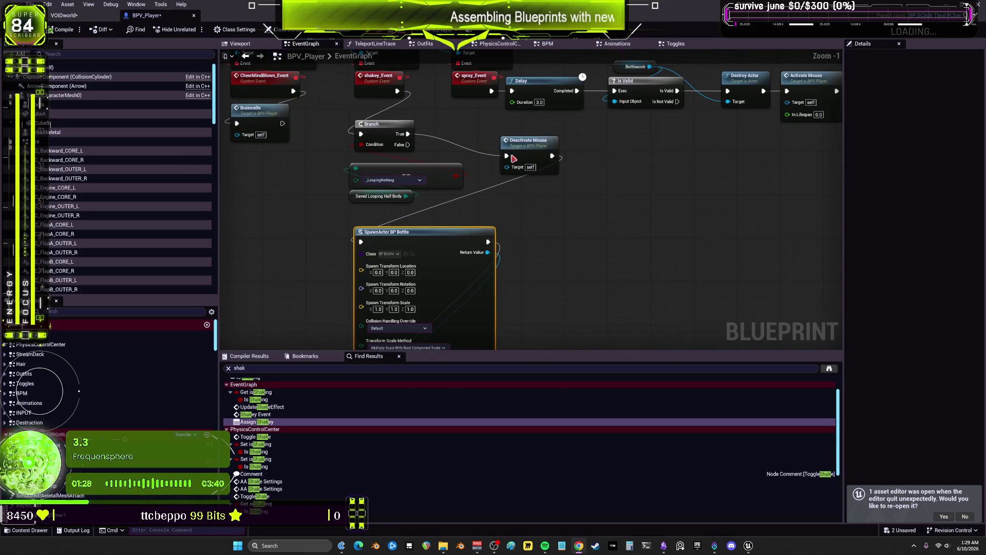
pyautogui.click(534, 150)
pyautogui.doubleClick(535, 150)
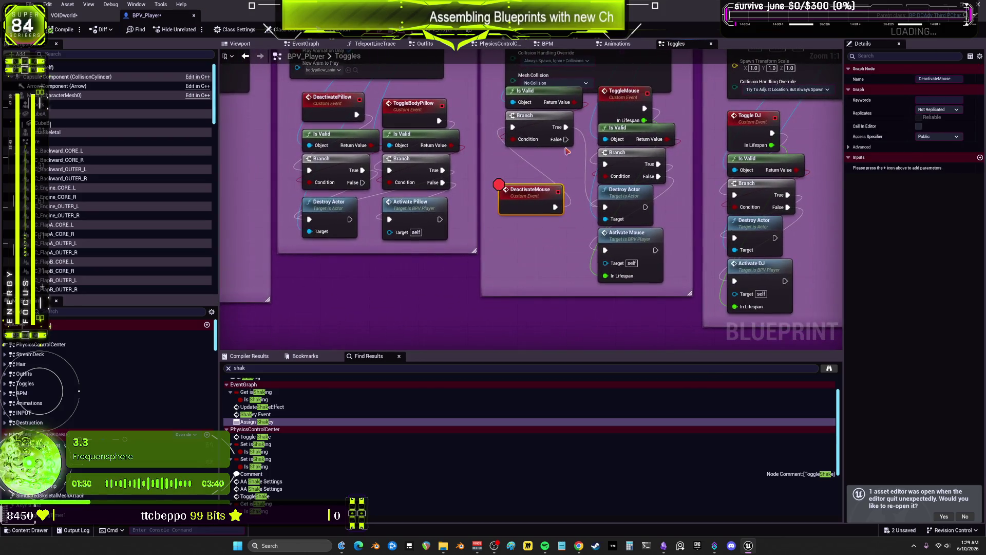
pyautogui.rightClick(522, 195)
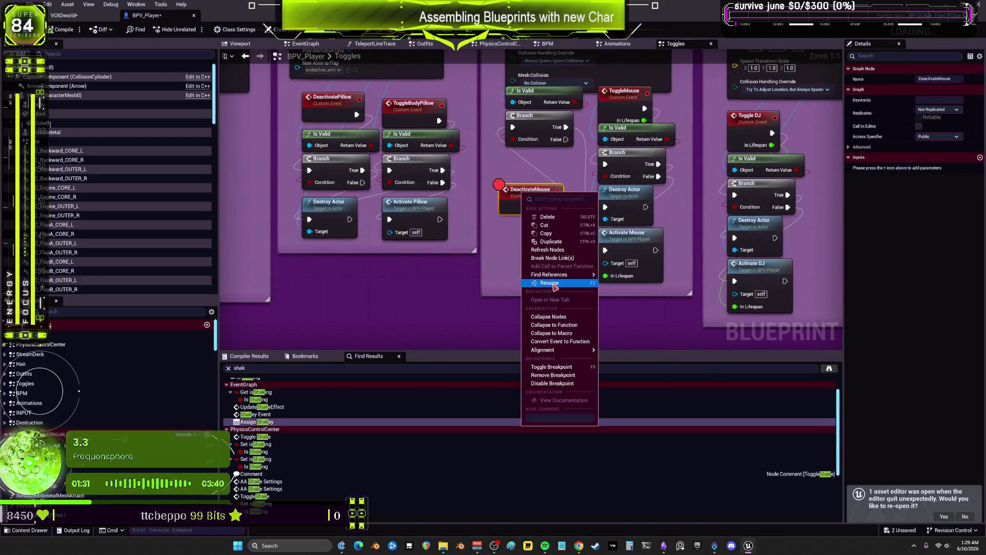
pyautogui.click(556, 373)
# - Find all references to the ActivateMouse event across the blueprint
pyautogui.moveTo(579, 174); pyautogui.dragTo(548, 349)
pyautogui.moveTo(580, 157); pyautogui.dragTo(557, 275)
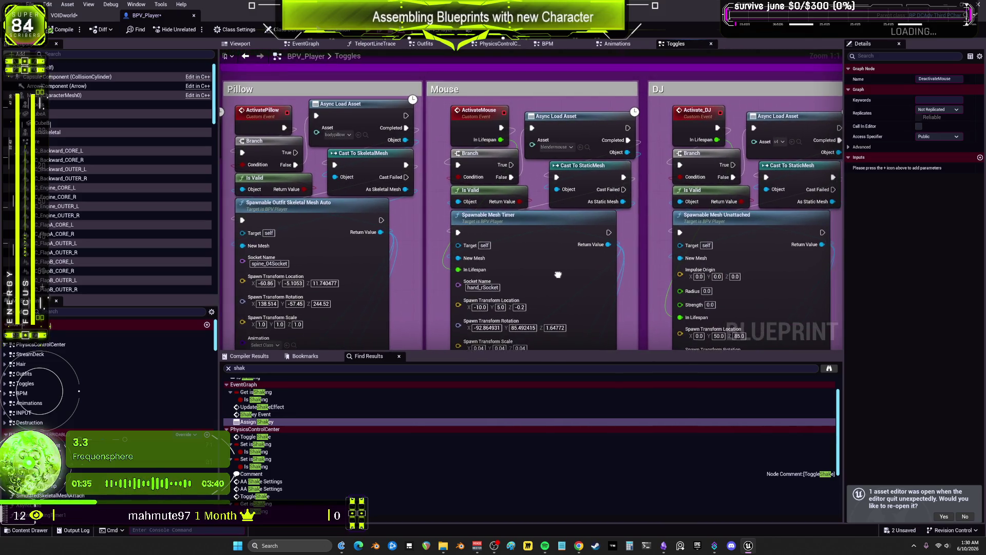
pyautogui.rightClick(486, 117)
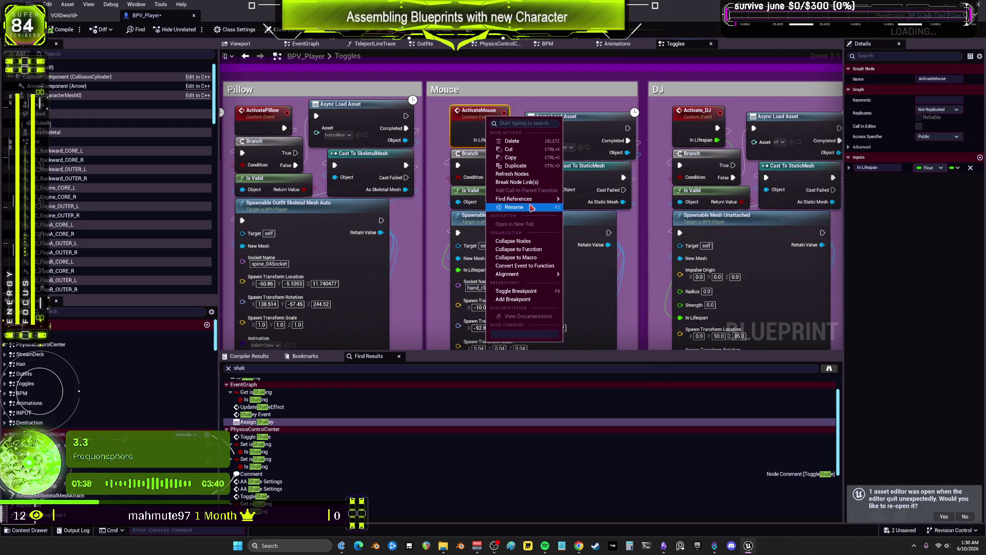
pyautogui.click(604, 211)
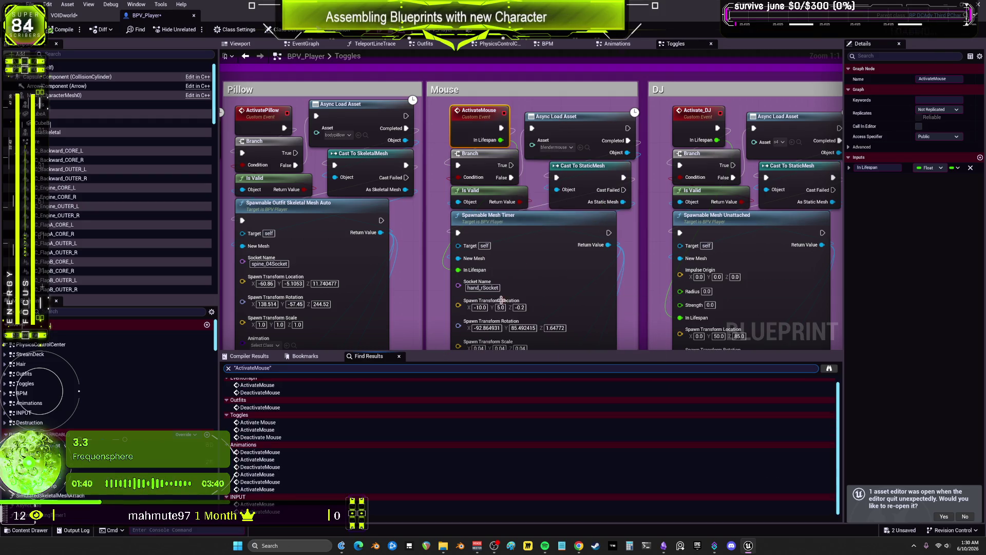
# - Visit the Activate/Deactivate Mouse references in the EventGraph, Outfits and Toggles graphs
pyautogui.doubleClick(263, 389)
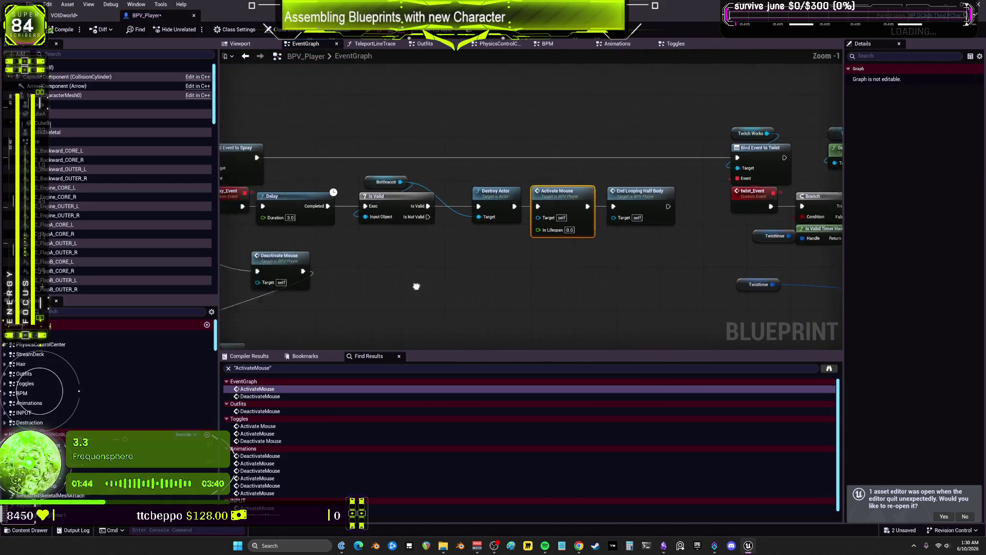
pyautogui.scroll(-3, 627, 282)
pyautogui.scroll(2, 470, 271)
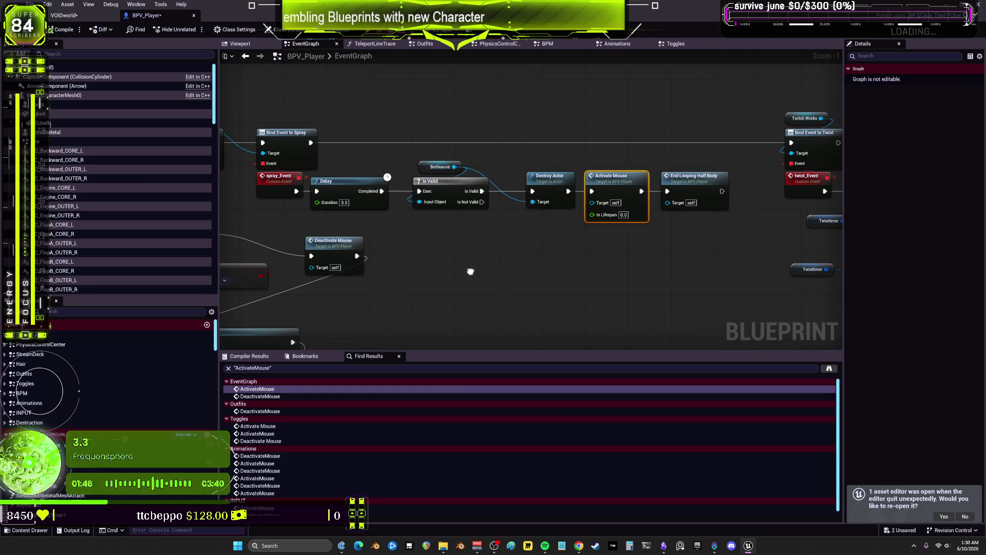
pyautogui.doubleClick(263, 396)
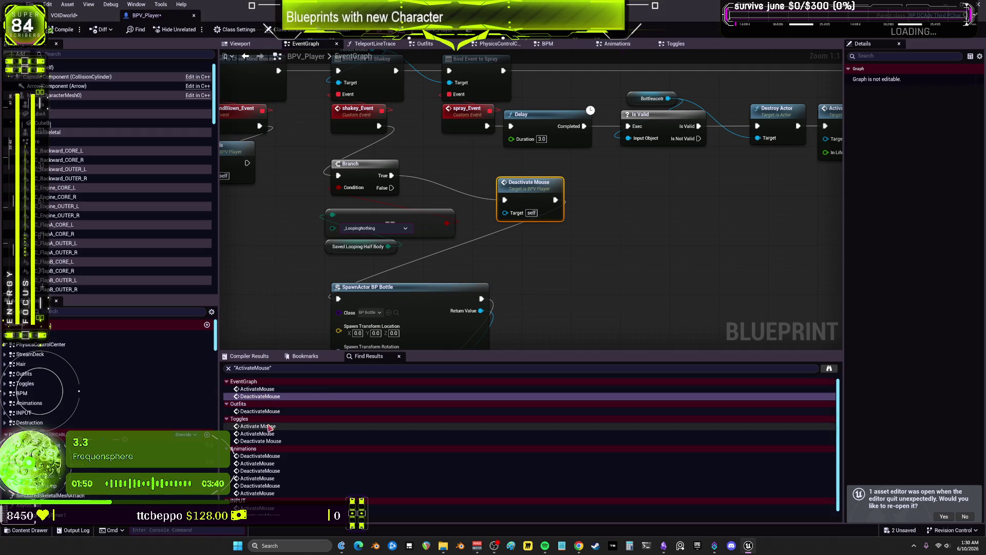
pyautogui.click(271, 413)
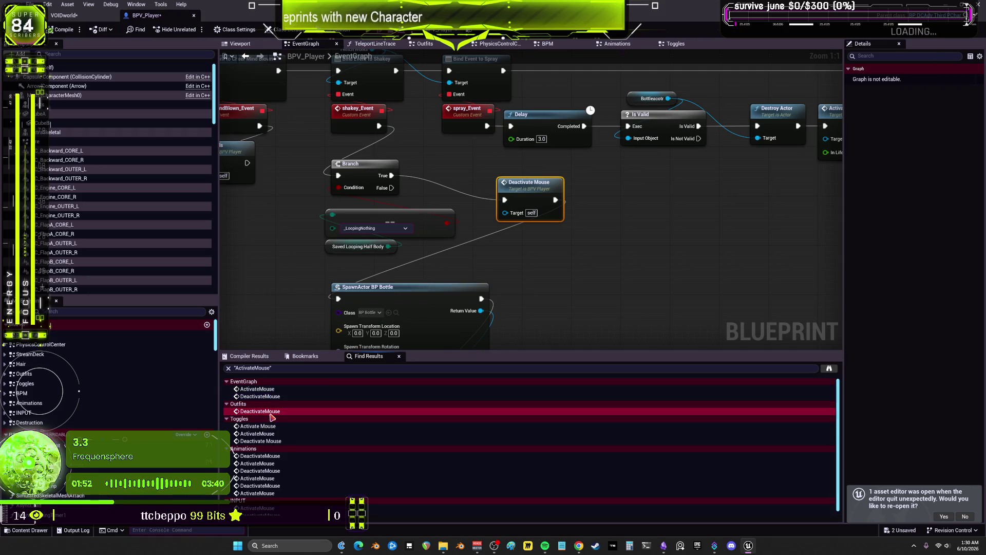
pyautogui.doubleClick(271, 413)
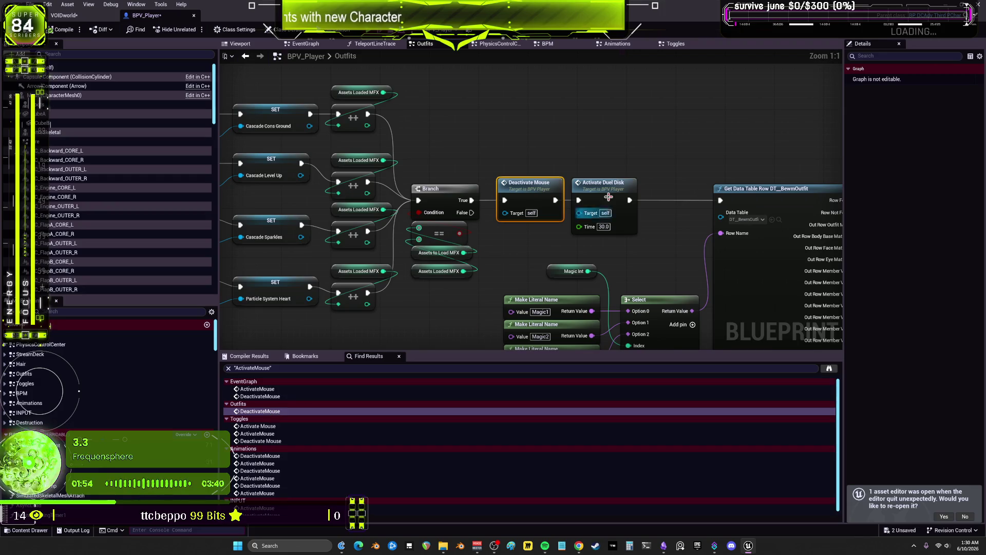
pyautogui.scroll(-2, 313, 212)
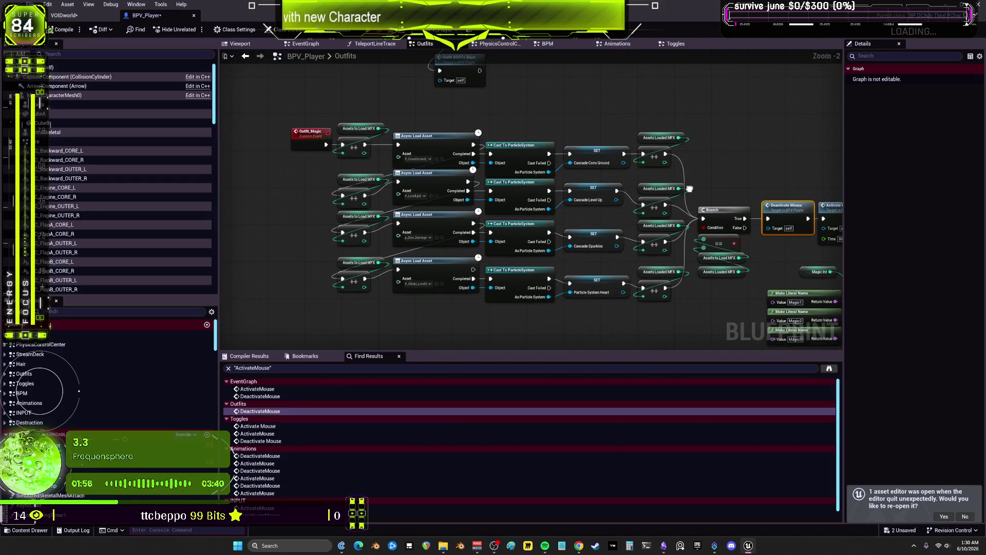
pyautogui.doubleClick(255, 427)
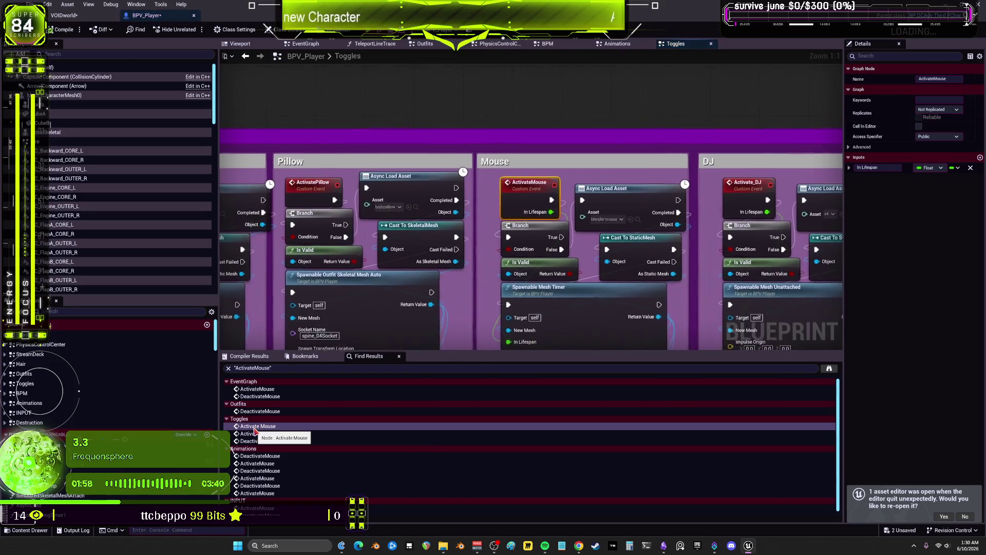
pyautogui.click(260, 434)
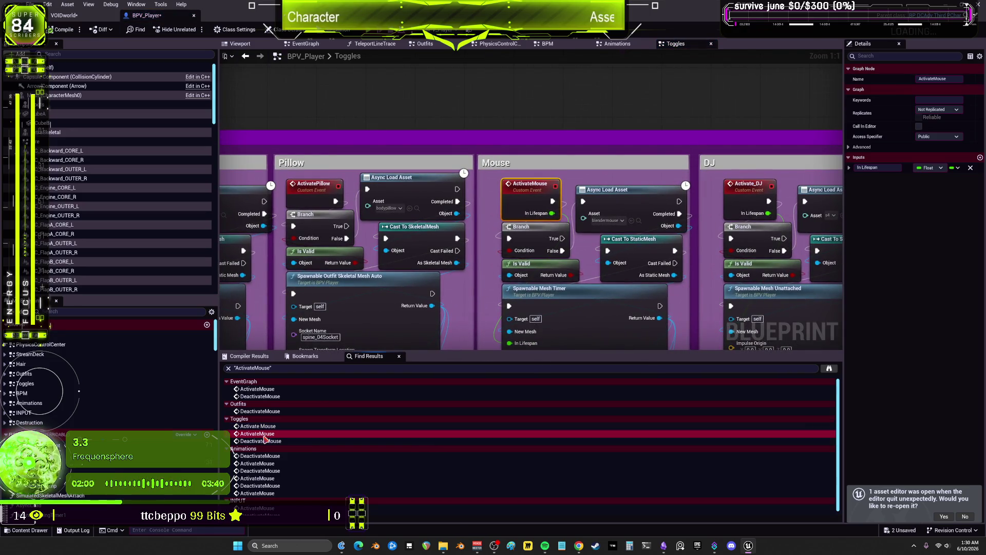
pyautogui.doubleClick(263, 435)
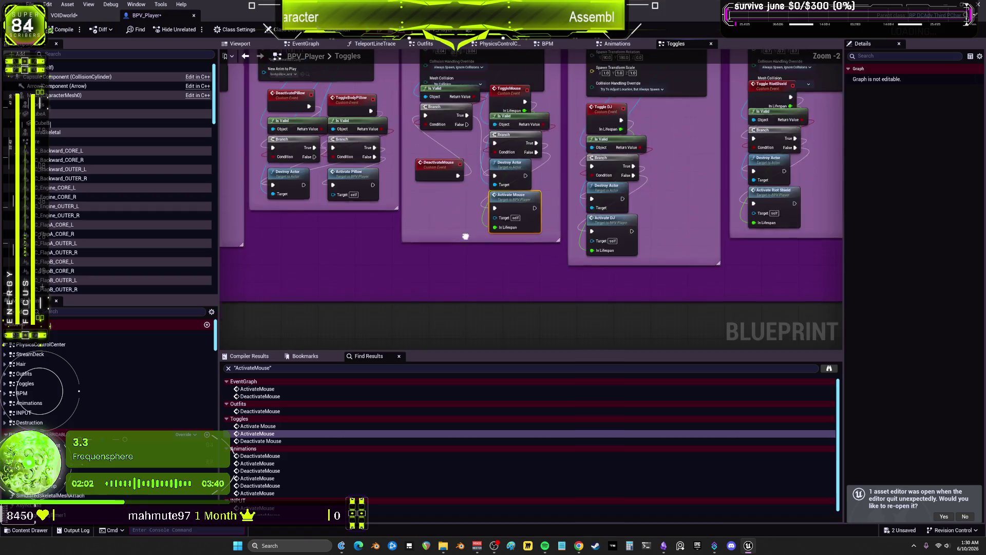
pyautogui.moveTo(466, 236)
pyautogui.mouseDown()
pyautogui.moveTo(447, 491)
pyautogui.moveTo(444, 468)
pyautogui.mouseUp()
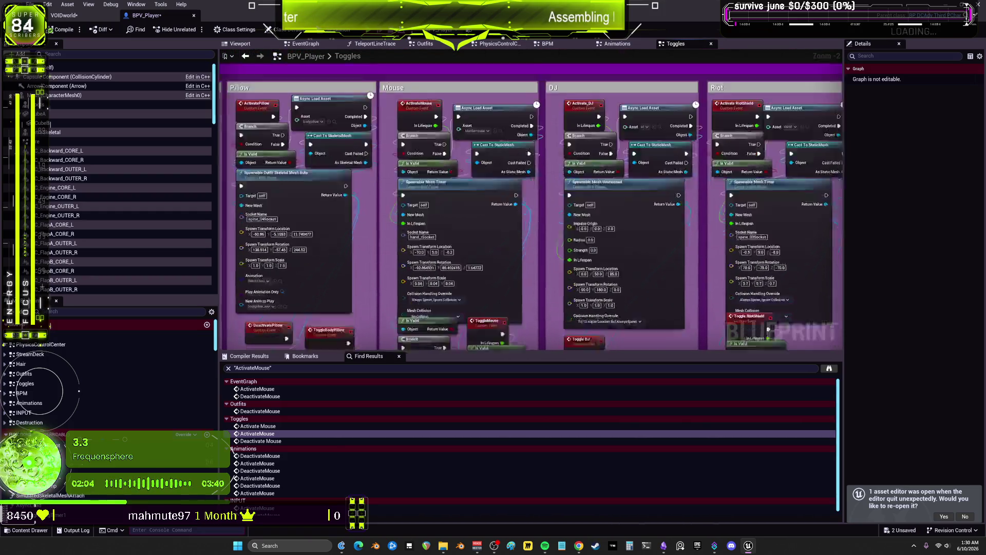
# - In the Animations graph, line up Delay Until Next Tick and Activate Mouse neatly
pyautogui.doubleClick(267, 456)
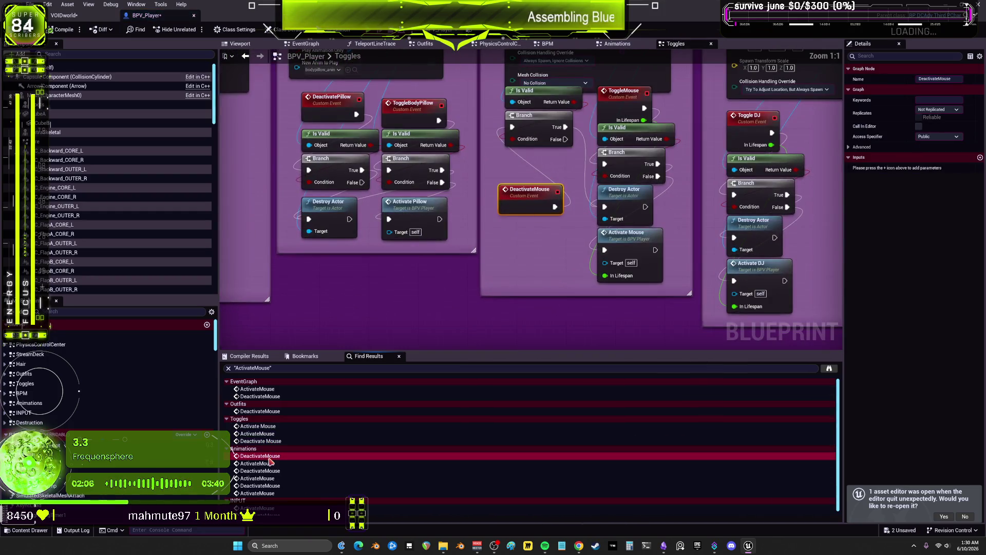
pyautogui.doubleClick(268, 456)
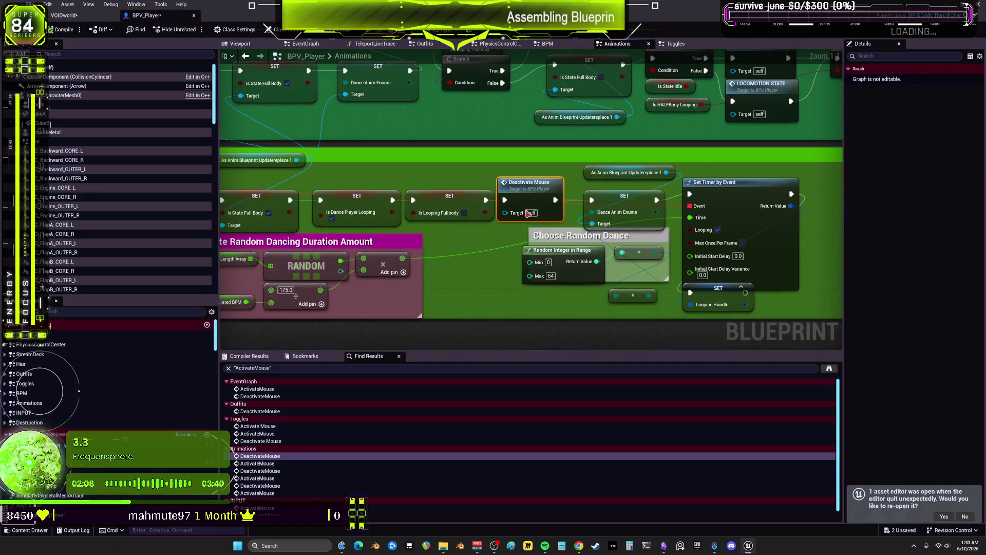
pyautogui.moveTo(532, 190)
pyautogui.mouseDown()
pyautogui.moveTo(544, 180)
pyautogui.moveTo(540, 192)
pyautogui.mouseUp()
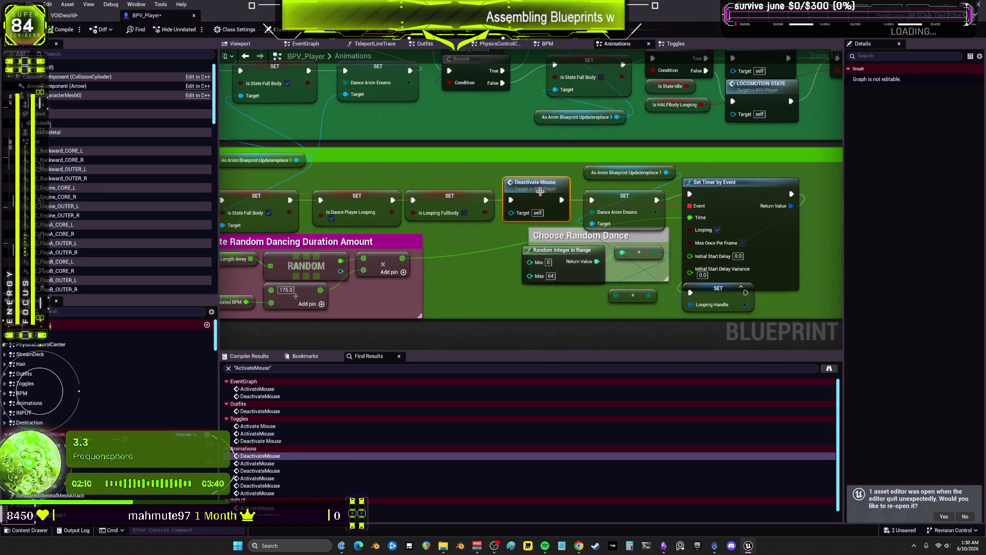
pyautogui.click(258, 463)
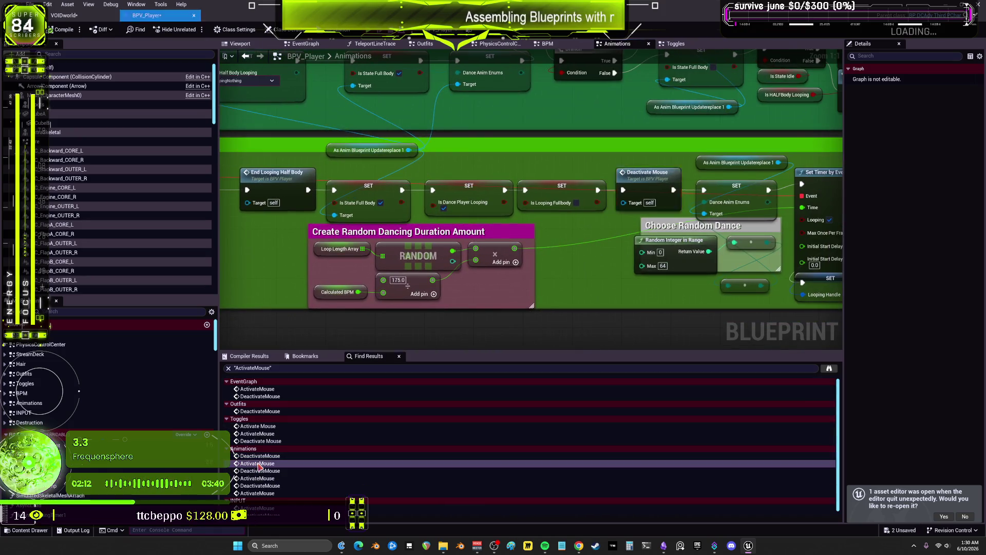
pyautogui.doubleClick(258, 464)
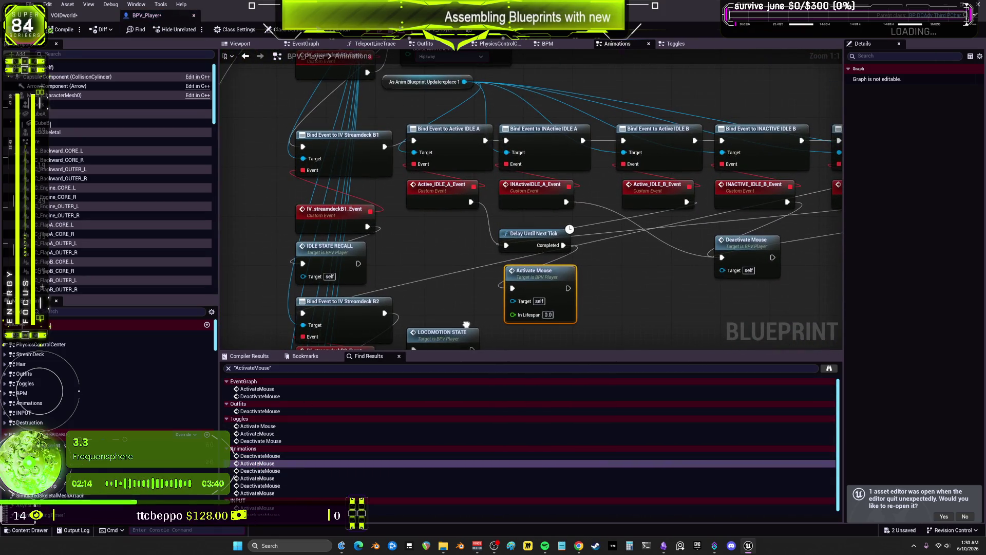
pyautogui.moveTo(525, 245)
pyautogui.mouseDown()
pyautogui.moveTo(492, 245)
pyautogui.moveTo(555, 251)
pyautogui.mouseUp()
pyautogui.moveTo(521, 290); pyautogui.dragTo(511, 215)
pyautogui.moveTo(516, 262); pyautogui.dragTo(608, 299)
pyautogui.moveTo(553, 219)
pyautogui.mouseDown()
pyautogui.moveTo(529, 263)
pyautogui.moveTo(559, 252)
pyautogui.mouseUp()
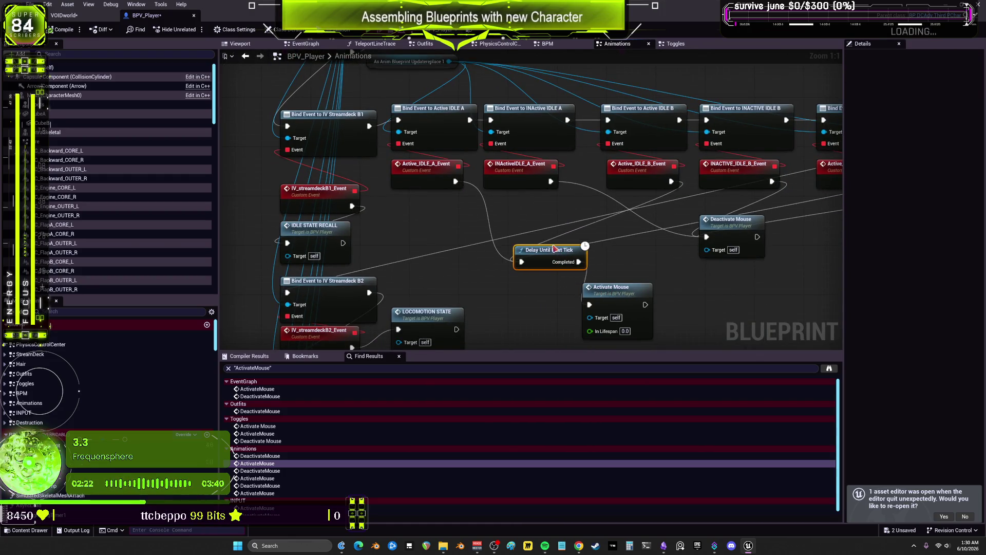
pyautogui.moveTo(637, 263); pyautogui.dragTo(618, 209)
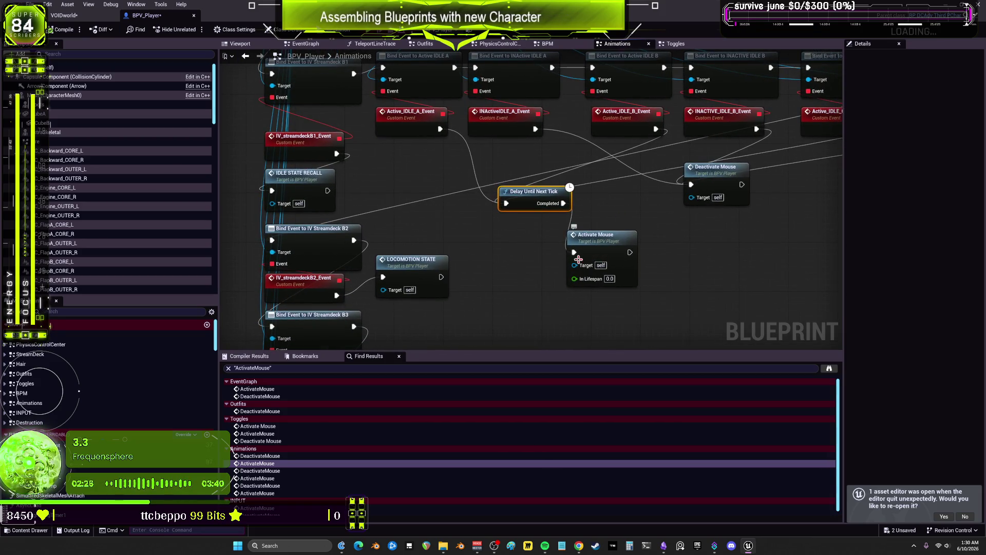
# - Go to the ActivateMouse event in Toggles, reposition it, and clear space above the sections
pyautogui.doubleClick(591, 245)
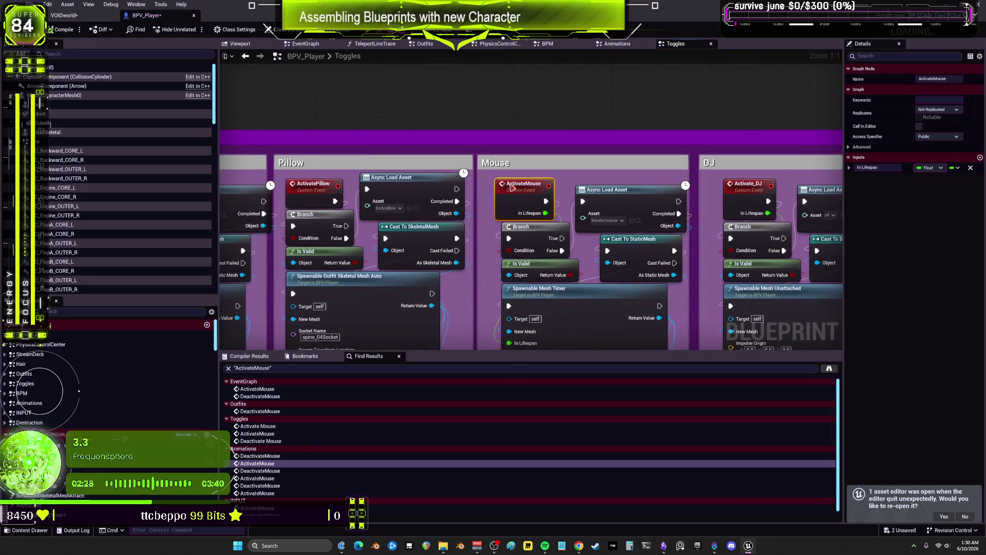
pyautogui.moveTo(415, 187); pyautogui.dragTo(520, 199)
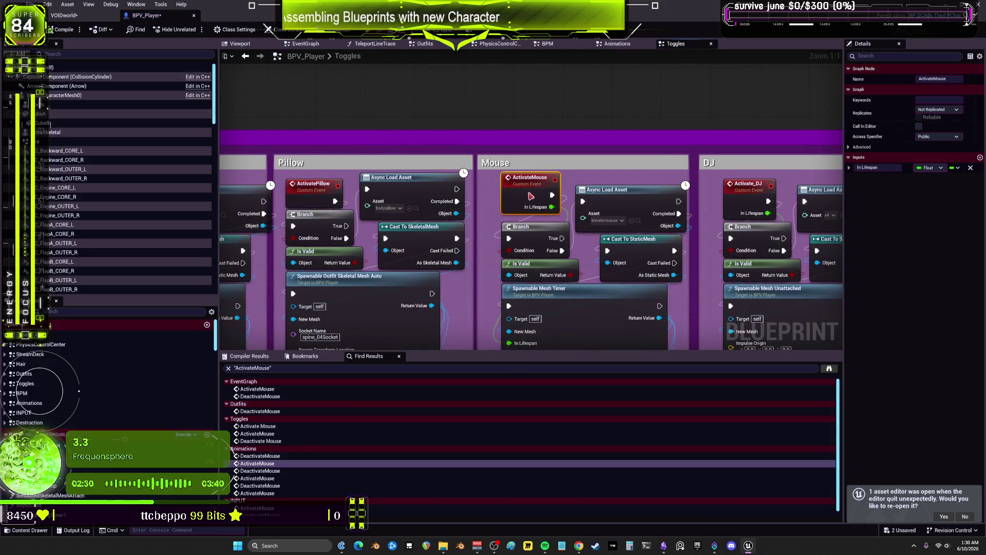
pyautogui.moveTo(600, 289); pyautogui.dragTo(583, 221)
pyautogui.moveTo(596, 283)
pyautogui.mouseDown()
pyautogui.moveTo(594, 257)
pyautogui.moveTo(536, 178)
pyautogui.mouseUp()
pyautogui.scroll(-4, 536, 178)
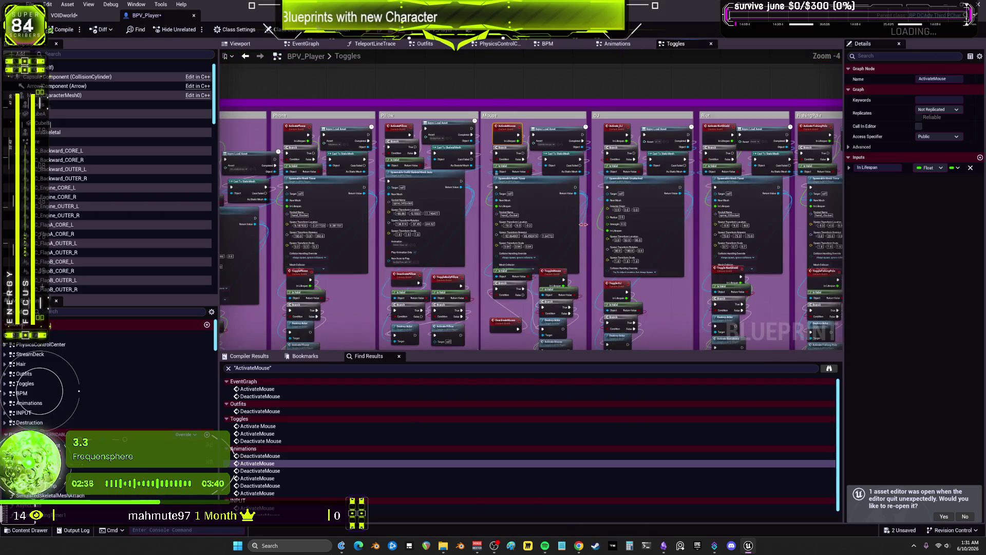
pyautogui.scroll(2, 572, 202)
pyautogui.moveTo(567, 55); pyautogui.dragTo(569, 189)
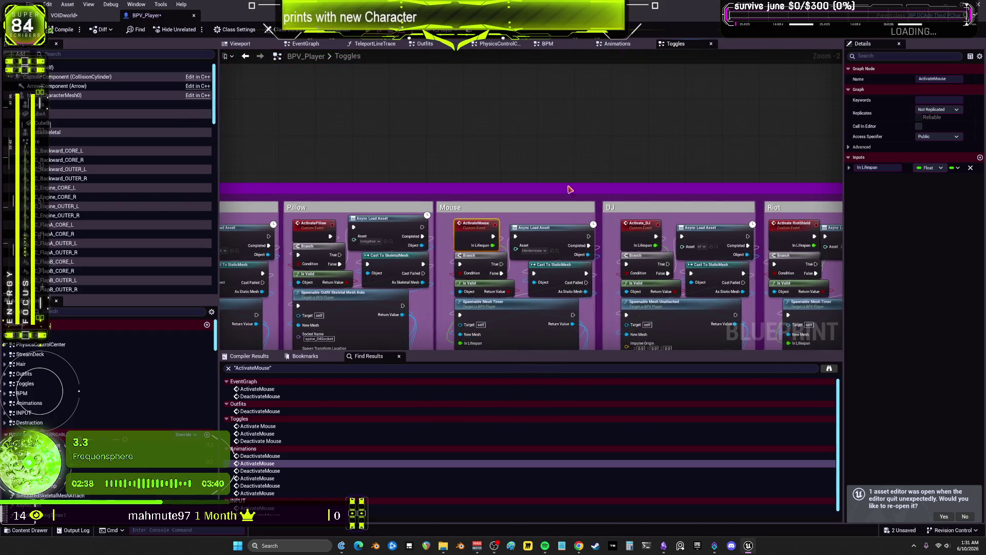
pyautogui.rightClick(564, 135)
# - Add a Print String node and an Increment Int (++) node in free space above the toggles
pyautogui.write('print strin')
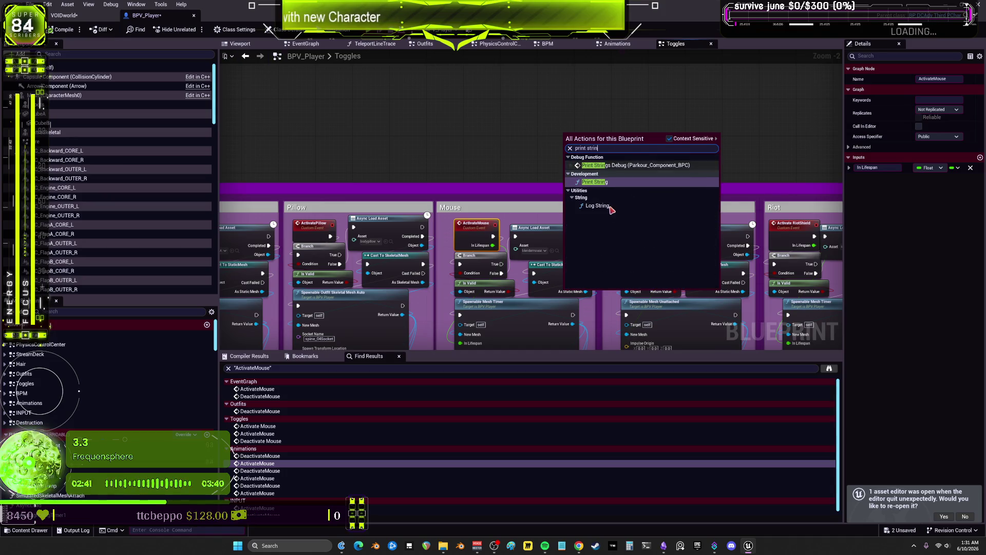
pyautogui.press('Return')
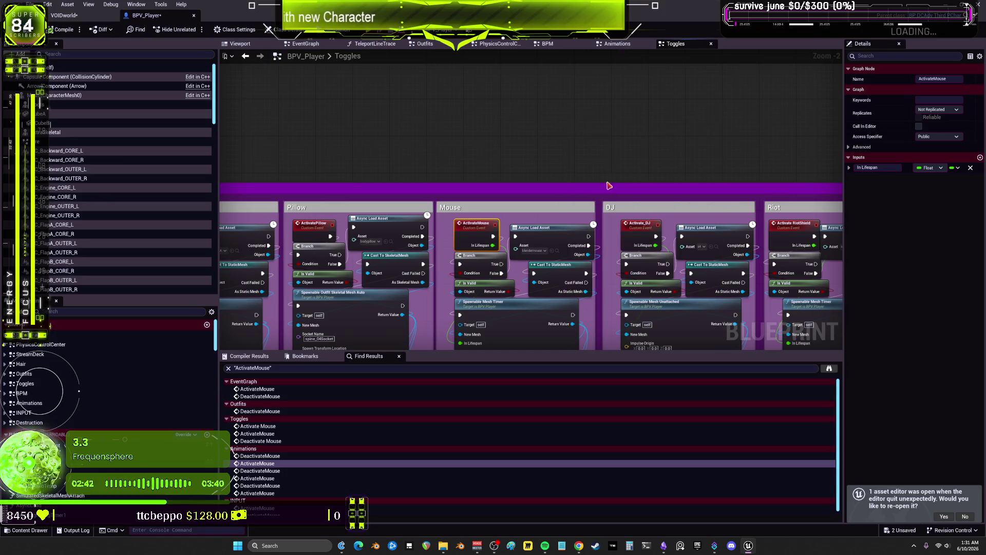
pyautogui.moveTo(543, 219); pyautogui.dragTo(529, 120)
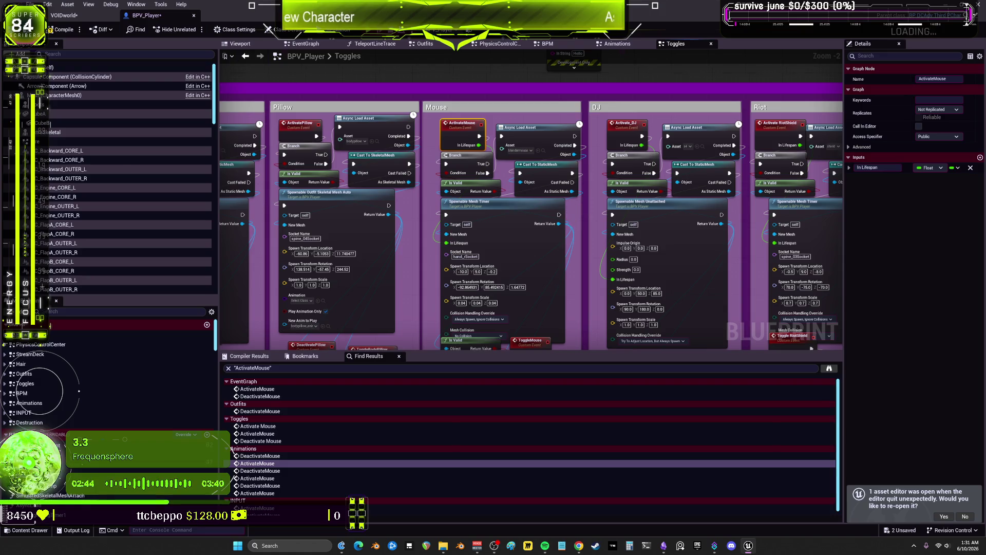
pyautogui.moveTo(561, 221); pyautogui.dragTo(558, 284)
pyautogui.moveTo(563, 210); pyautogui.dragTo(577, 250)
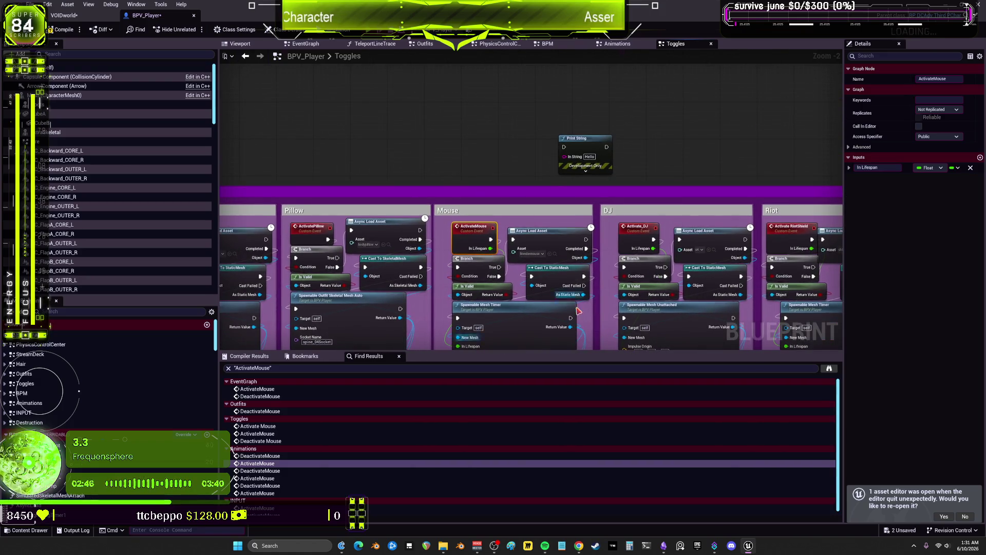
pyautogui.rightClick(515, 147)
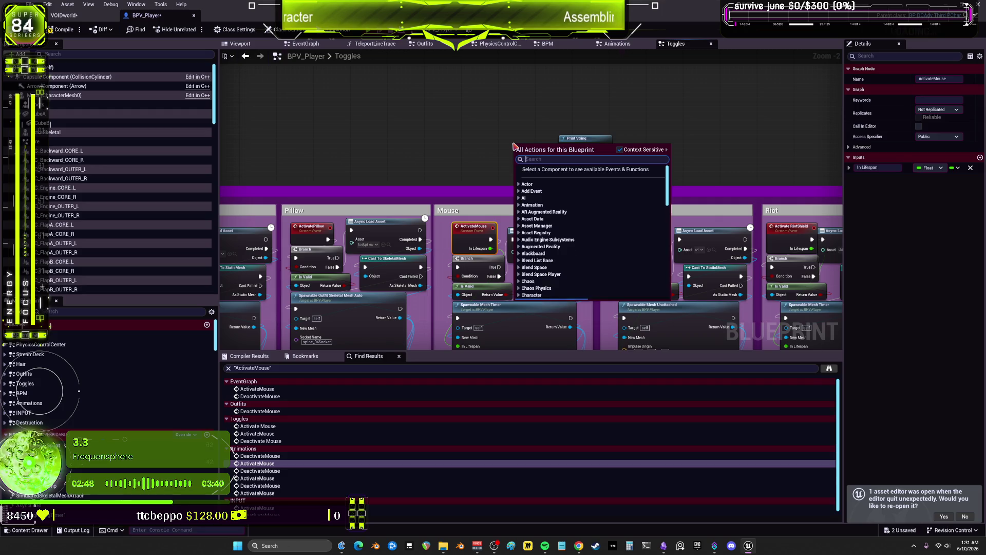
pyautogui.write('++')
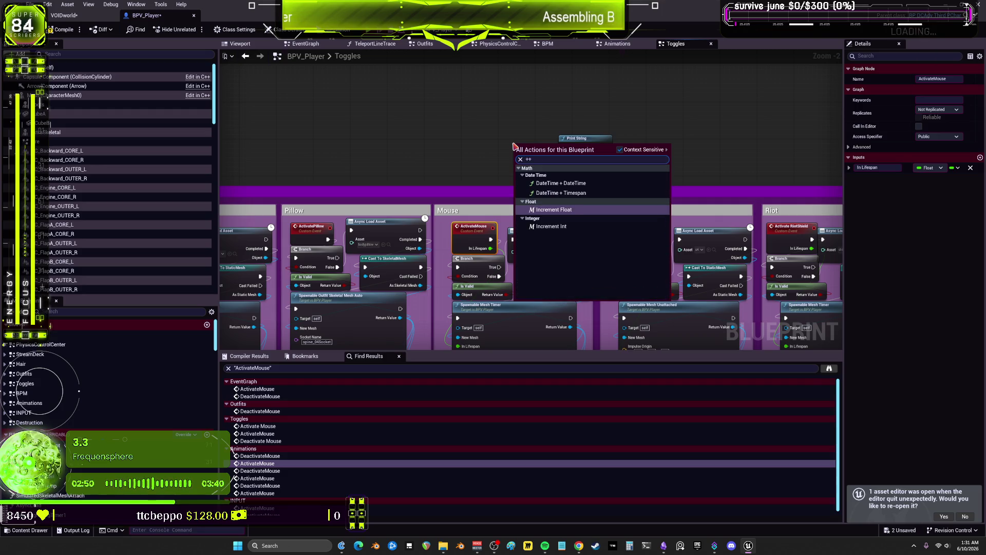
pyautogui.press('Escape')
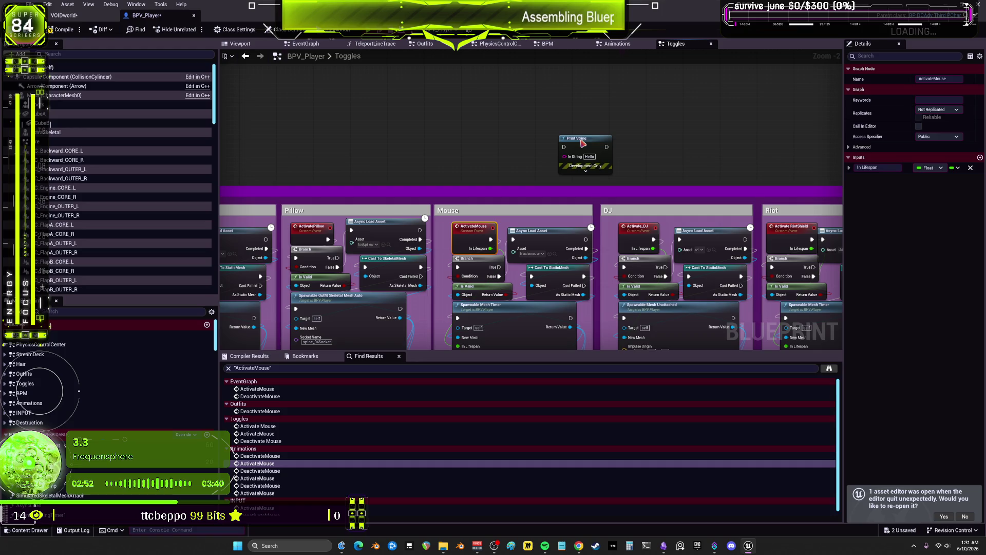
pyautogui.moveTo(590, 153); pyautogui.dragTo(632, 144)
# - Promote the incremented value to a new variable NewVar_0 and add a New Var 0 getter
pyautogui.rightClick(539, 154)
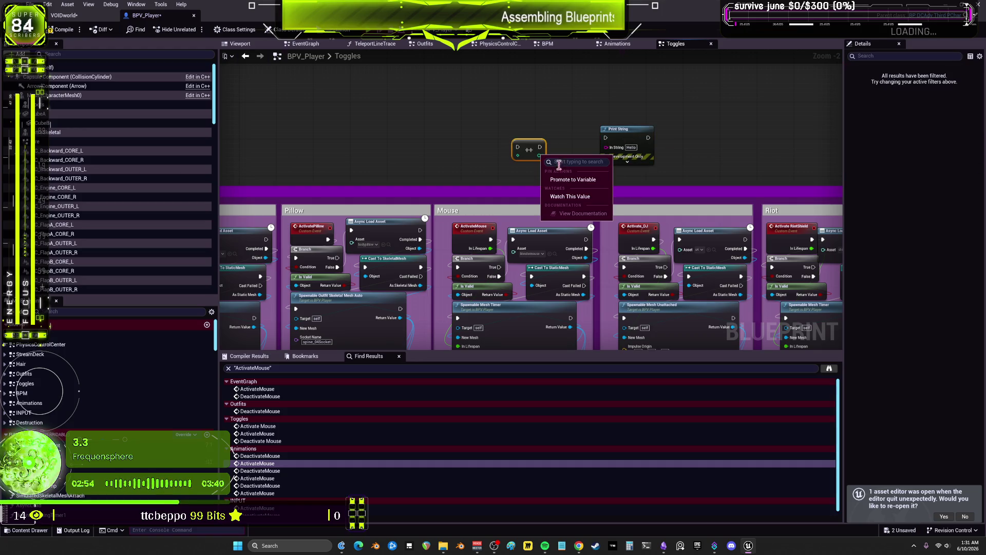
pyautogui.click(566, 184)
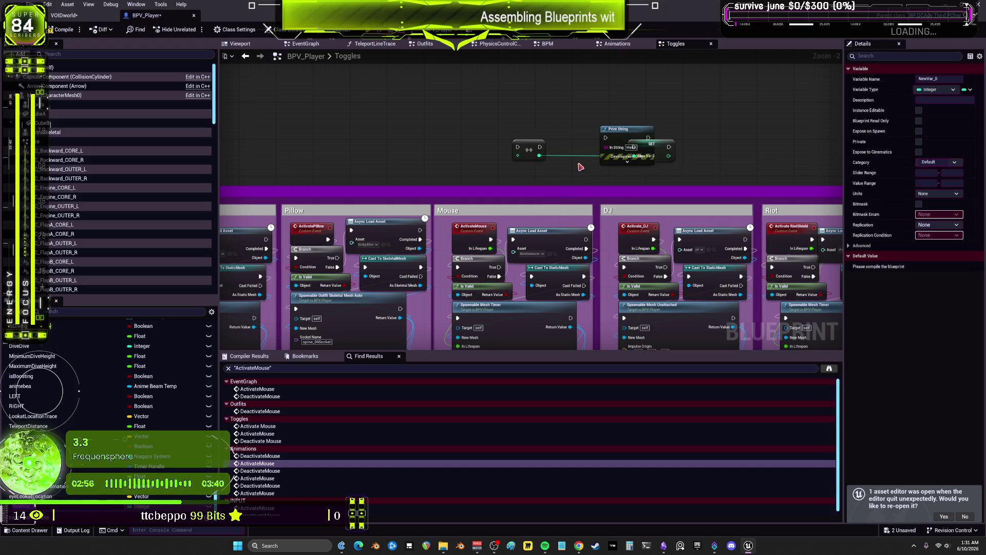
pyautogui.moveTo(663, 147); pyautogui.dragTo(568, 170)
pyautogui.hotkey('ctrl', 'z')
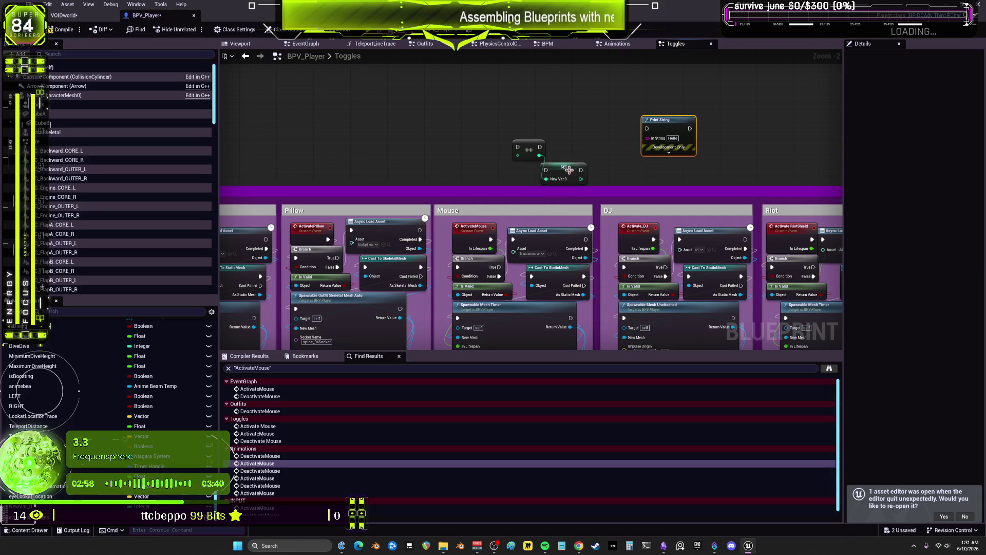
pyautogui.moveTo(21, 516); pyautogui.dragTo(475, 158)
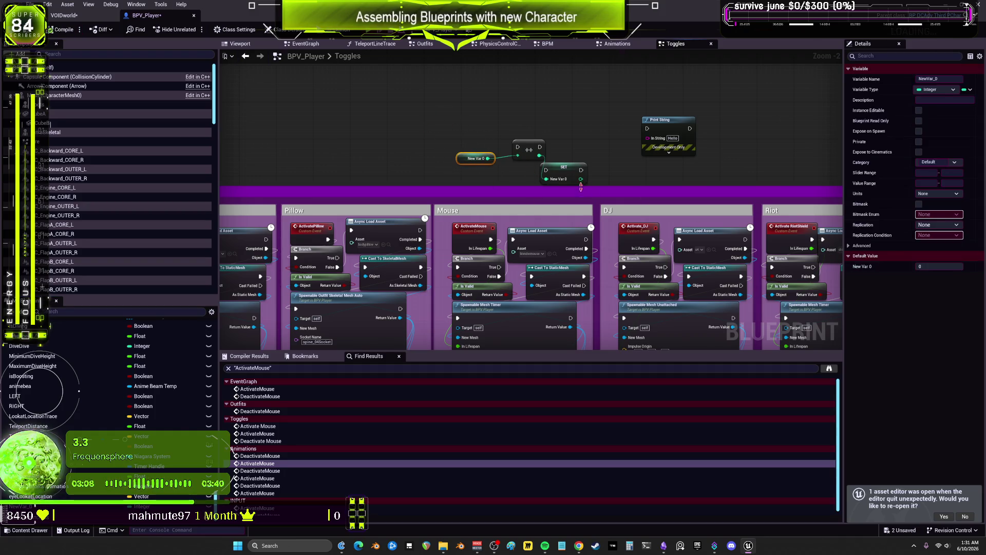
# - Wire the incremented value through an int-to-string conversion into Print String's In String, then compile
pyautogui.moveTo(577, 321)
pyautogui.mouseDown()
pyautogui.moveTo(574, 215)
pyautogui.moveTo(574, 247)
pyautogui.mouseUp()
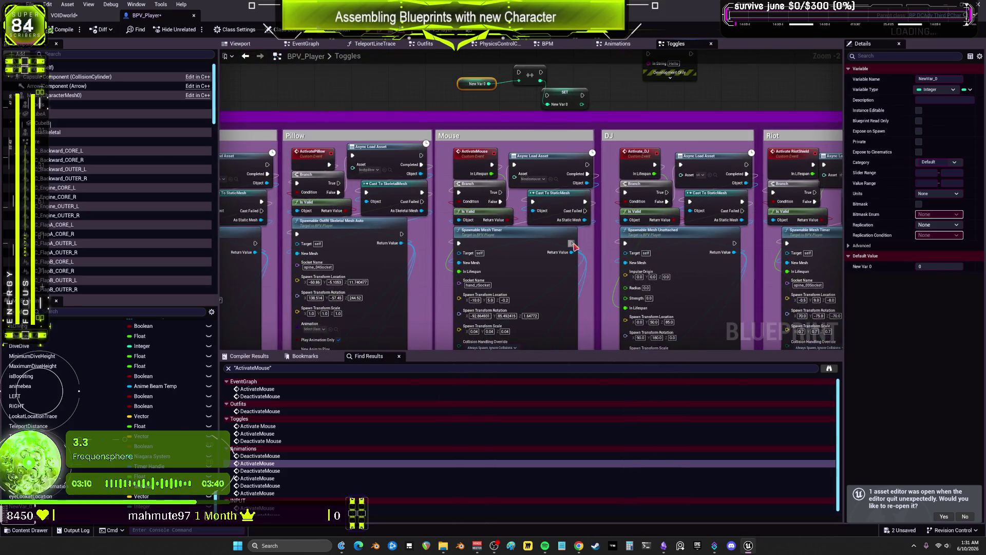
pyautogui.moveTo(563, 202)
pyautogui.mouseDown()
pyautogui.moveTo(560, 133)
pyautogui.moveTo(548, 225)
pyautogui.mouseUp()
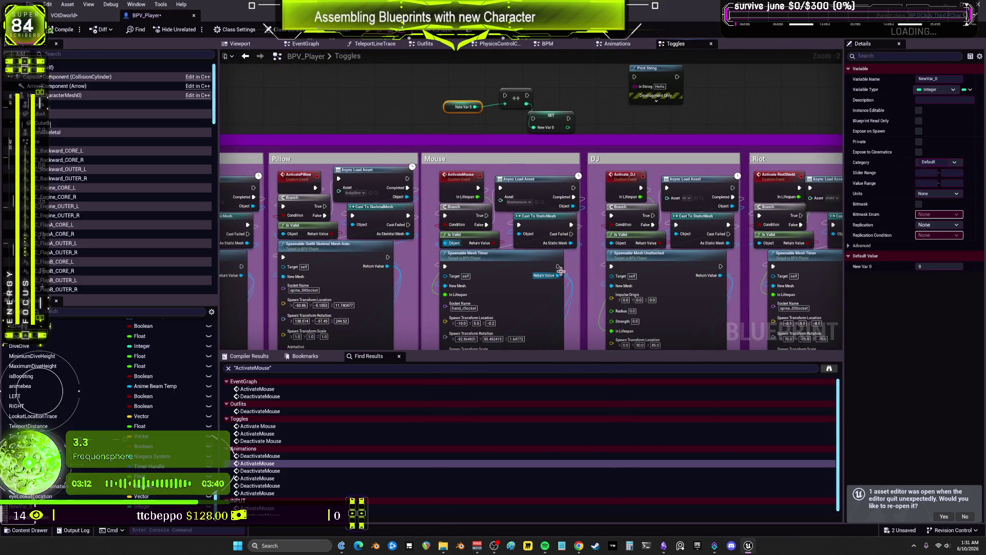
pyautogui.moveTo(529, 149); pyautogui.dragTo(503, 209)
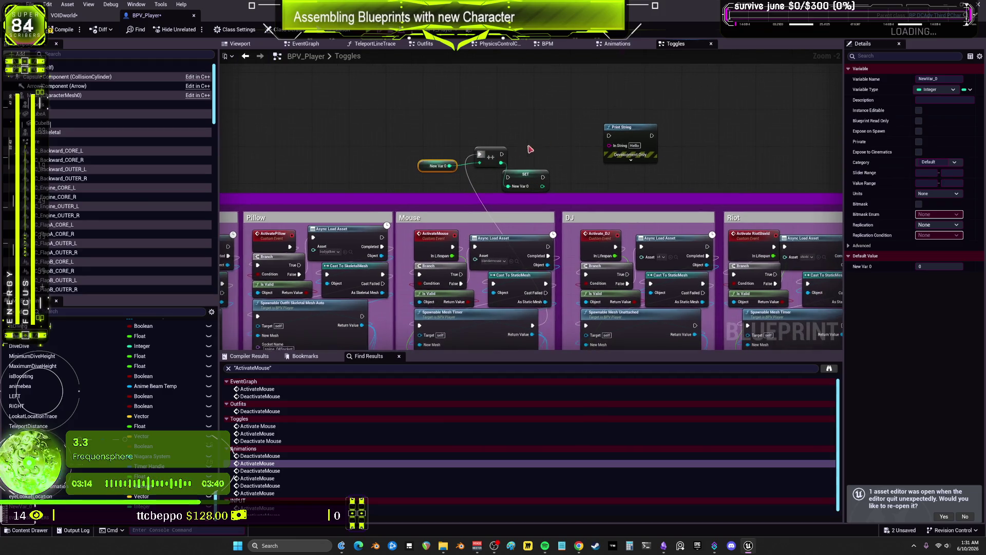
pyautogui.moveTo(501, 163); pyautogui.dragTo(625, 145)
pyautogui.moveTo(566, 158); pyautogui.dragTo(567, 159)
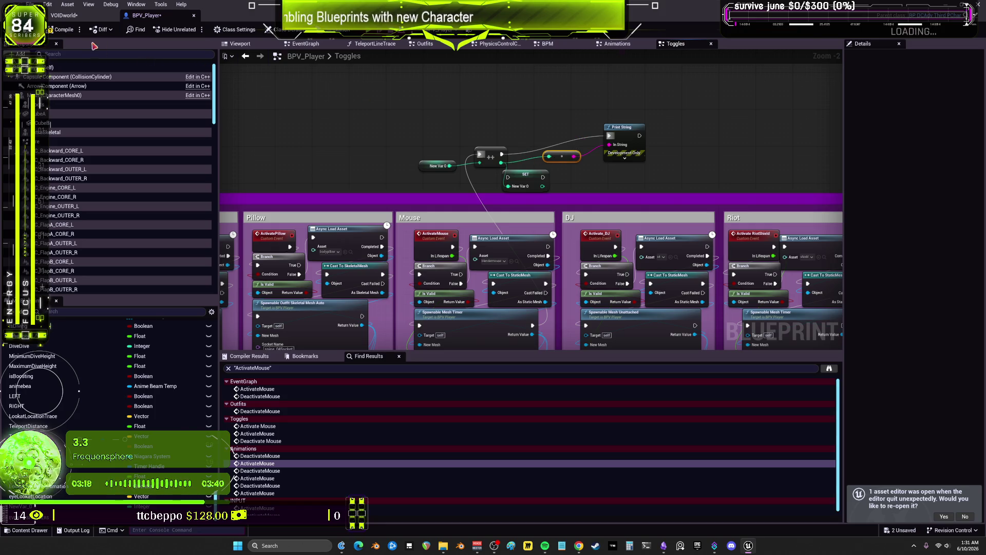
pyautogui.click(61, 29)
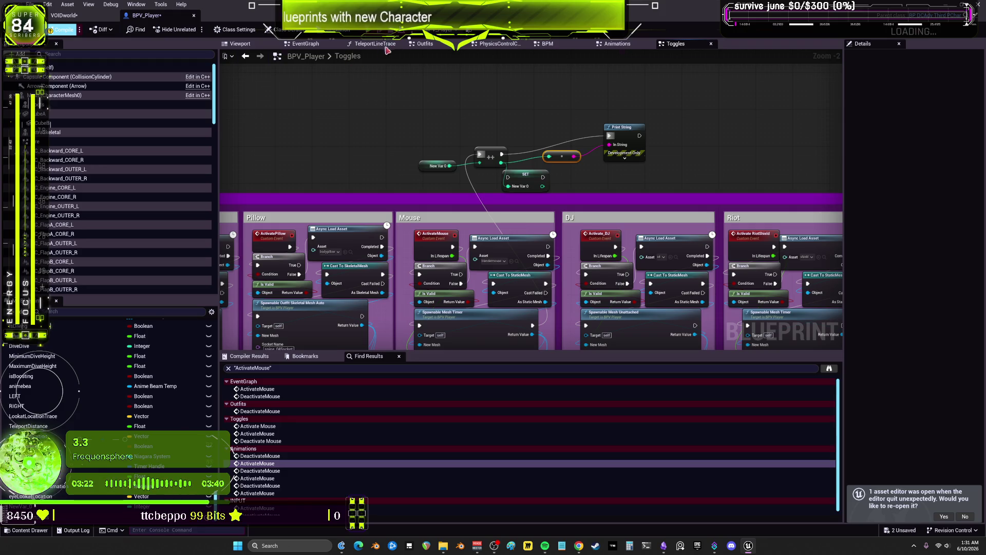
# - Play-test the game, then delete the New Var 0, ++, SET and Print String test nodes
pyautogui.hotkey('alt', 'p')
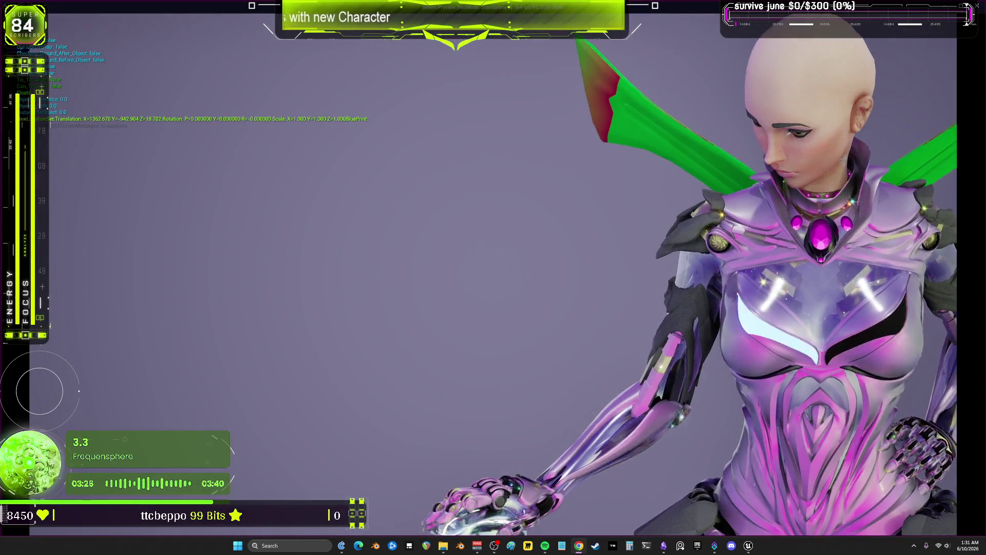
pyautogui.press('Escape')
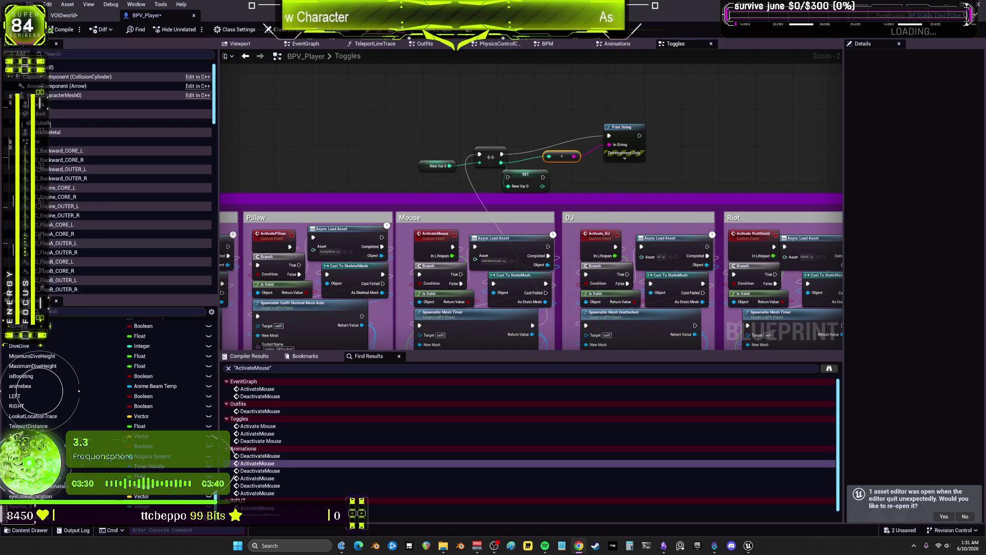
pyautogui.moveTo(695, 92); pyautogui.dragTo(417, 192)
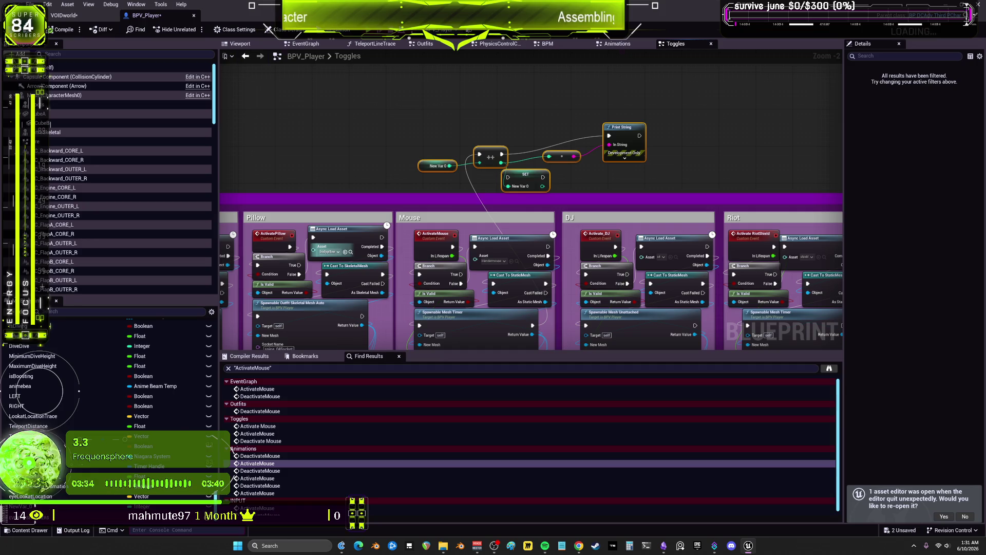
pyautogui.press('Delete')
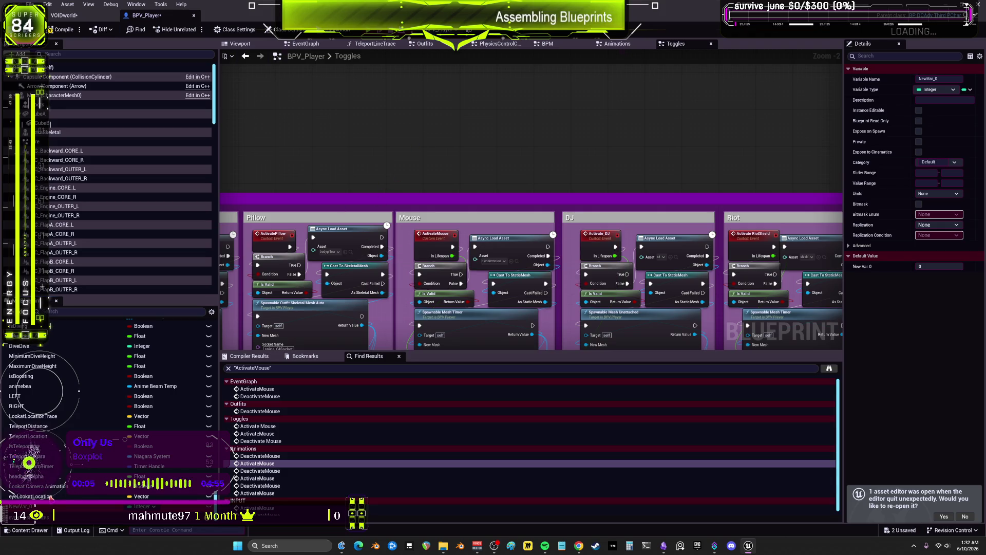
pyautogui.click(51, 497)
pyautogui.moveTo(570, 307); pyautogui.dragTo(562, 176)
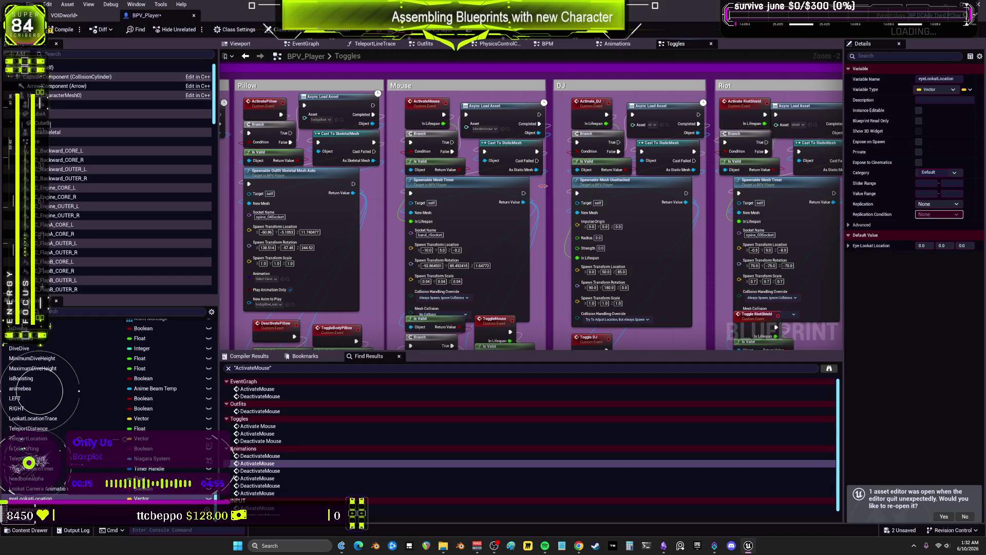
# - Restack the Branch, Is Valid and DeactivateMouse nodes and move the Mouse comment box lower right
pyautogui.scroll(-2, 593, 202)
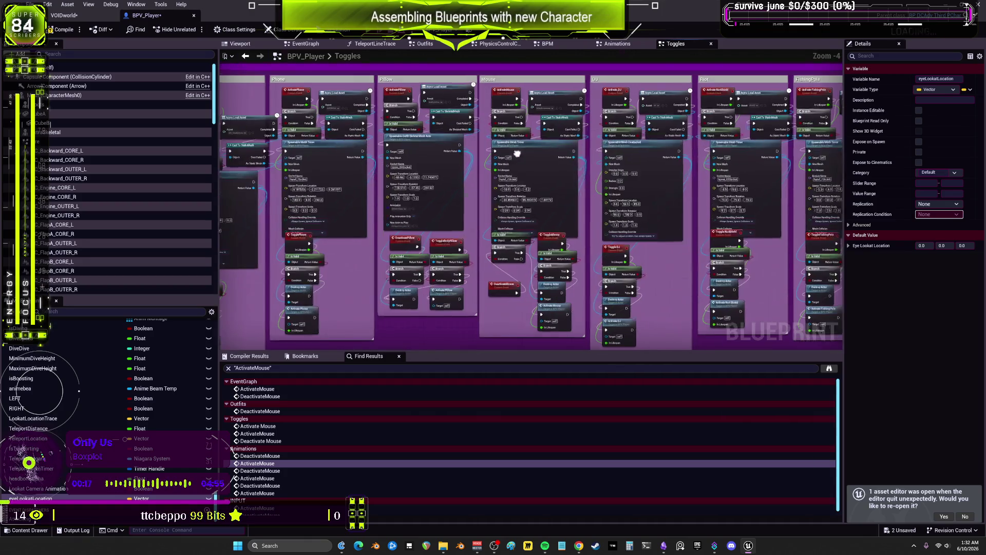
pyautogui.scroll(1, 544, 236)
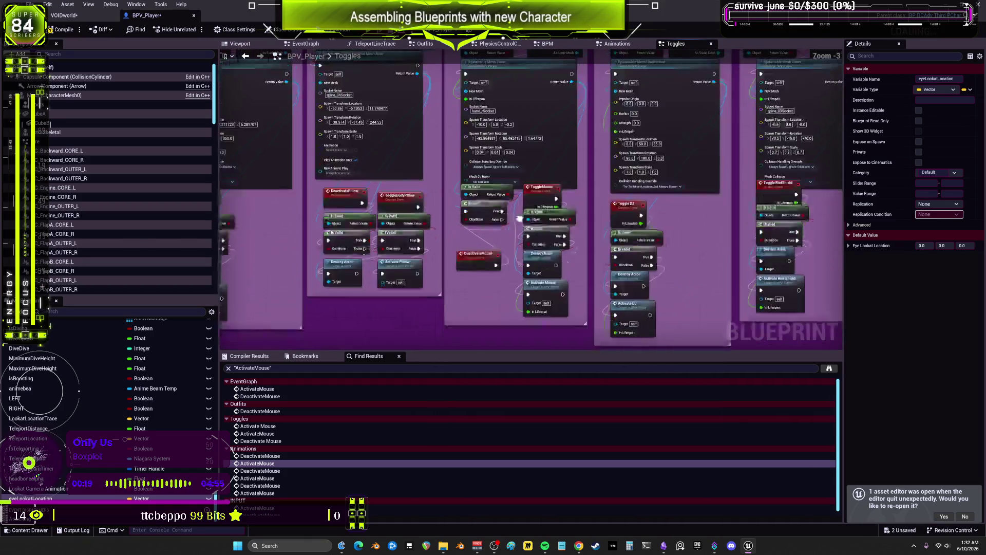
pyautogui.click(485, 235)
pyautogui.moveTo(486, 165); pyautogui.dragTo(481, 199)
pyautogui.moveTo(492, 154); pyautogui.dragTo(487, 186)
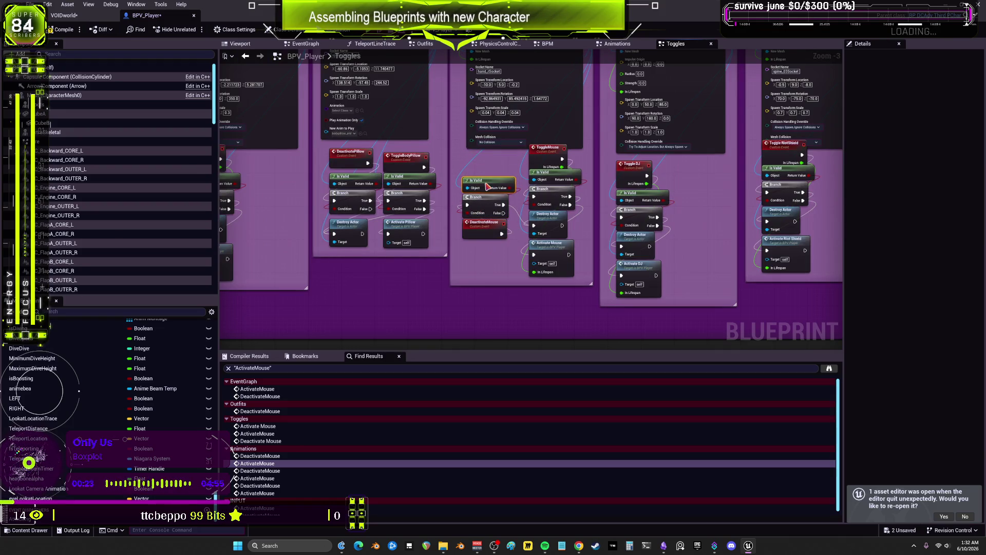
pyautogui.moveTo(565, 204)
pyautogui.mouseDown()
pyautogui.moveTo(552, 155)
pyautogui.moveTo(548, 177)
pyautogui.mouseUp()
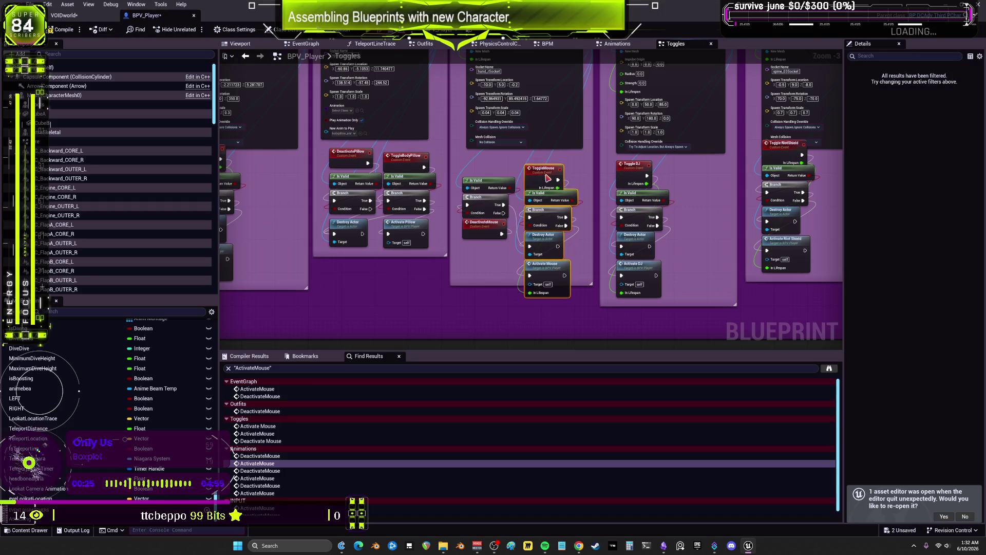
pyautogui.moveTo(489, 220)
pyautogui.mouseDown()
pyautogui.moveTo(496, 251)
pyautogui.moveTo(502, 243)
pyautogui.mouseUp()
pyautogui.scroll(-3, 502, 243)
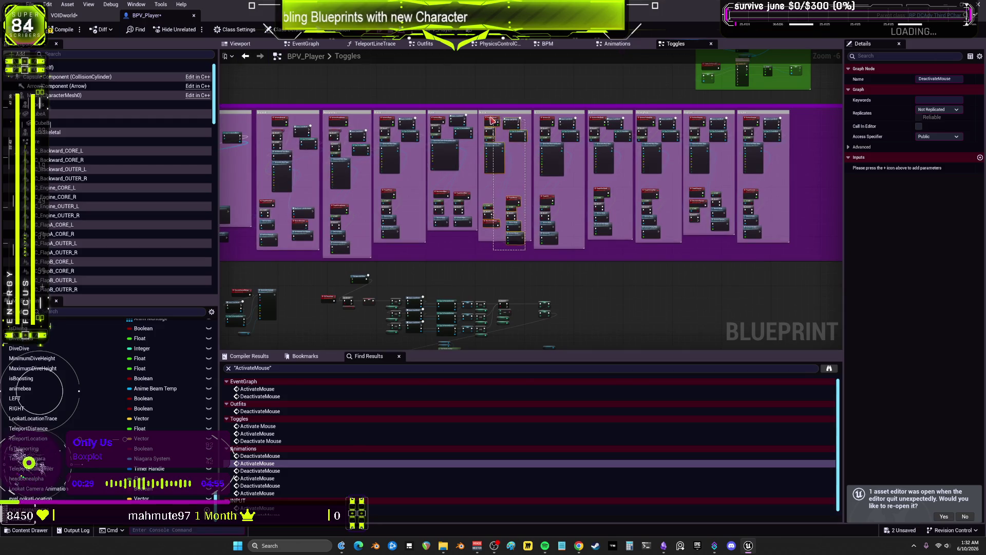
pyautogui.moveTo(490, 120)
pyautogui.mouseDown()
pyautogui.moveTo(549, 193)
pyautogui.moveTo(764, 403)
pyautogui.mouseUp()
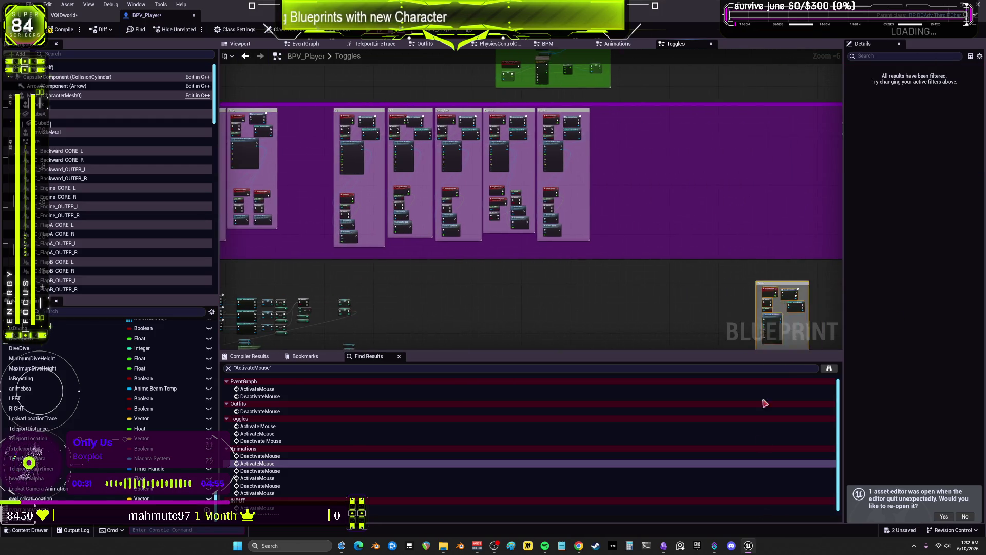
pyautogui.click(676, 463)
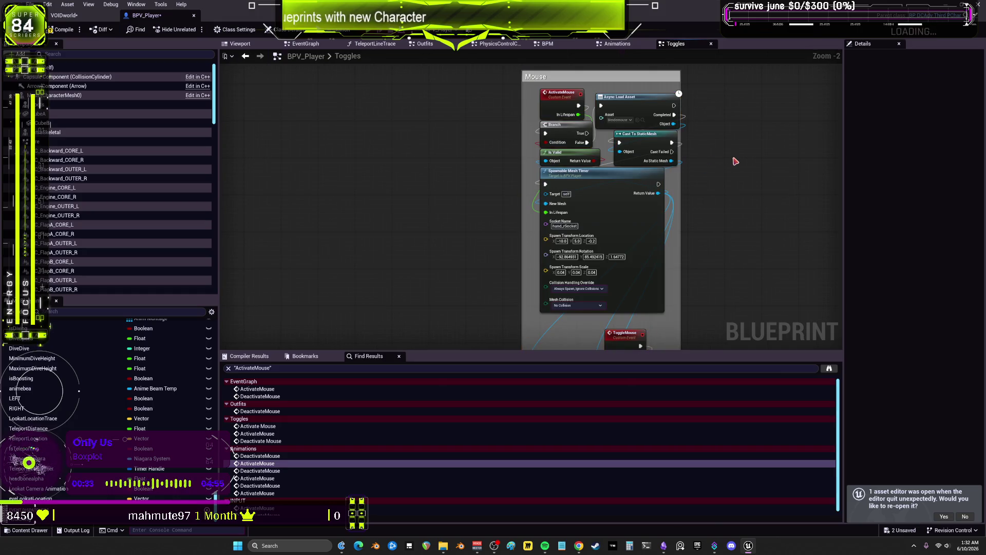
# - Line up ActivateMouse, Branch, Async Load Asset, Cast To StaticMesh, Is Valid and Spawnable Mesh Timer in one row
pyautogui.moveTo(561, 93); pyautogui.dragTo(390, 139)
pyautogui.moveTo(555, 124); pyautogui.dragTo(468, 144)
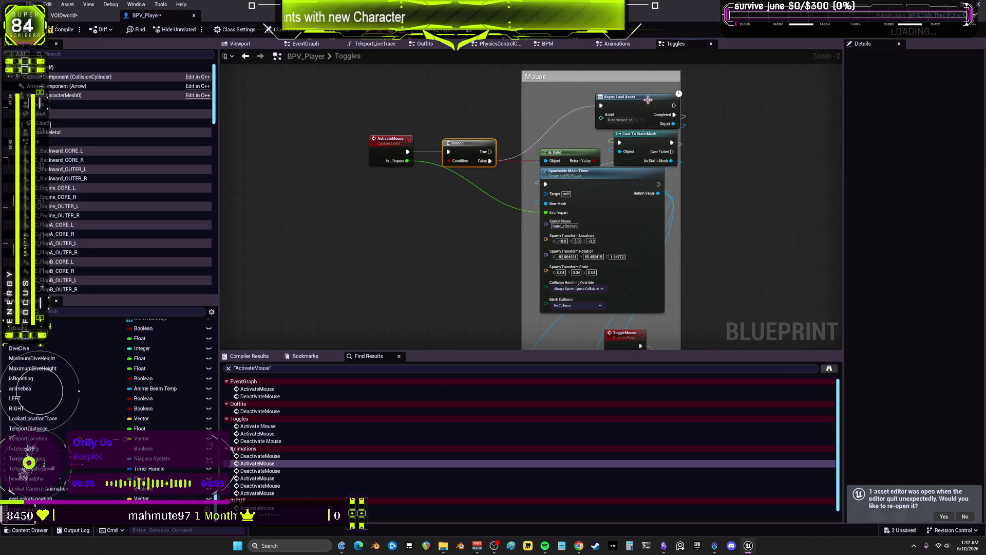
pyautogui.moveTo(647, 100); pyautogui.dragTo(592, 105)
pyautogui.moveTo(560, 152)
pyautogui.mouseDown()
pyautogui.moveTo(442, 208)
pyautogui.moveTo(402, 208)
pyautogui.mouseUp()
pyautogui.moveTo(608, 187)
pyautogui.mouseDown()
pyautogui.moveTo(557, 234)
pyautogui.moveTo(544, 219)
pyautogui.mouseUp()
pyautogui.moveTo(654, 143)
pyautogui.mouseDown()
pyautogui.moveTo(661, 202)
pyautogui.moveTo(690, 148)
pyautogui.mouseUp()
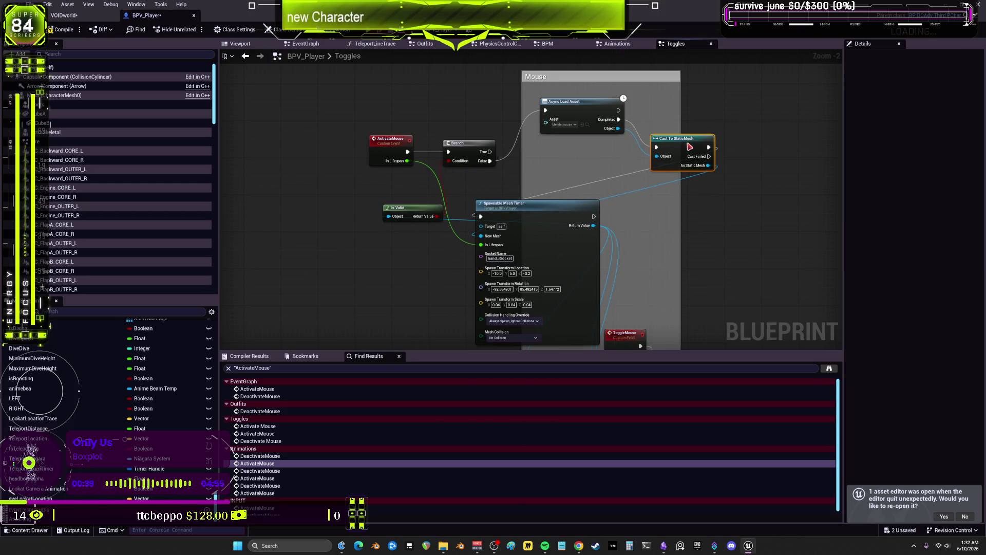
pyautogui.moveTo(476, 220)
pyautogui.mouseDown()
pyautogui.moveTo(704, 211)
pyautogui.moveTo(724, 197)
pyautogui.mouseUp()
pyautogui.moveTo(655, 131); pyautogui.dragTo(571, 148)
# - Arrange the ToggleMouse and DeactivateMouse chains, with their Is Valid checks, Branches and Destroy Actor, into rows
pyautogui.moveTo(740, 155); pyautogui.dragTo(688, 132)
pyautogui.moveTo(612, 312)
pyautogui.mouseDown()
pyautogui.moveTo(599, 268)
pyautogui.moveTo(557, 213)
pyautogui.moveTo(367, 207)
pyautogui.mouseUp()
pyautogui.moveTo(516, 245); pyautogui.dragTo(653, 277)
pyautogui.moveTo(590, 295)
pyautogui.mouseDown()
pyautogui.moveTo(590, 210)
pyautogui.moveTo(563, 184)
pyautogui.mouseUp()
pyautogui.moveTo(544, 300)
pyautogui.mouseDown()
pyautogui.moveTo(474, 267)
pyautogui.moveTo(392, 280)
pyautogui.moveTo(372, 242)
pyautogui.mouseUp()
pyautogui.moveTo(606, 290)
pyautogui.mouseDown()
pyautogui.moveTo(606, 261)
pyautogui.moveTo(567, 201)
pyautogui.mouseUp()
pyautogui.moveTo(611, 287); pyautogui.dragTo(688, 229)
pyautogui.moveTo(619, 325); pyautogui.dragTo(636, 285)
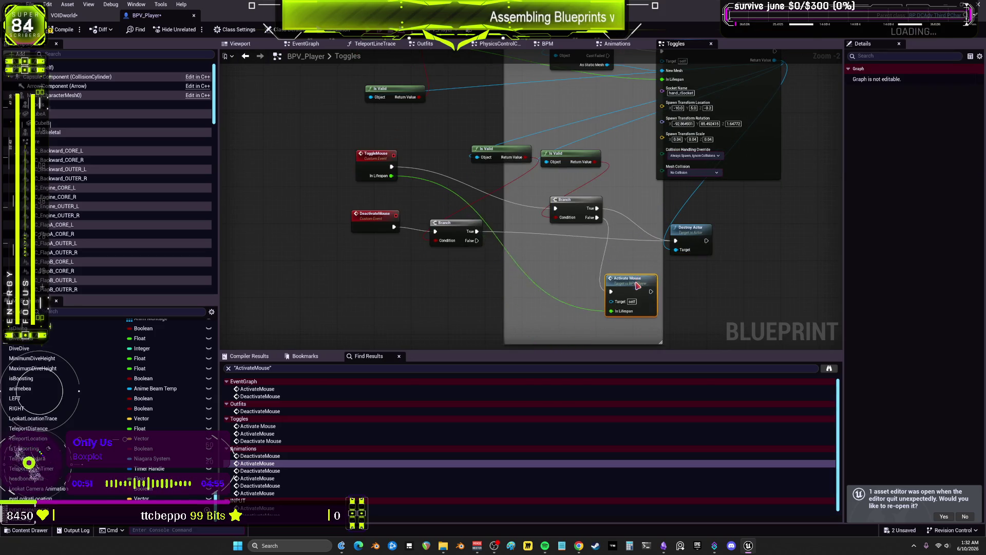
pyautogui.scroll(-1, 564, 209)
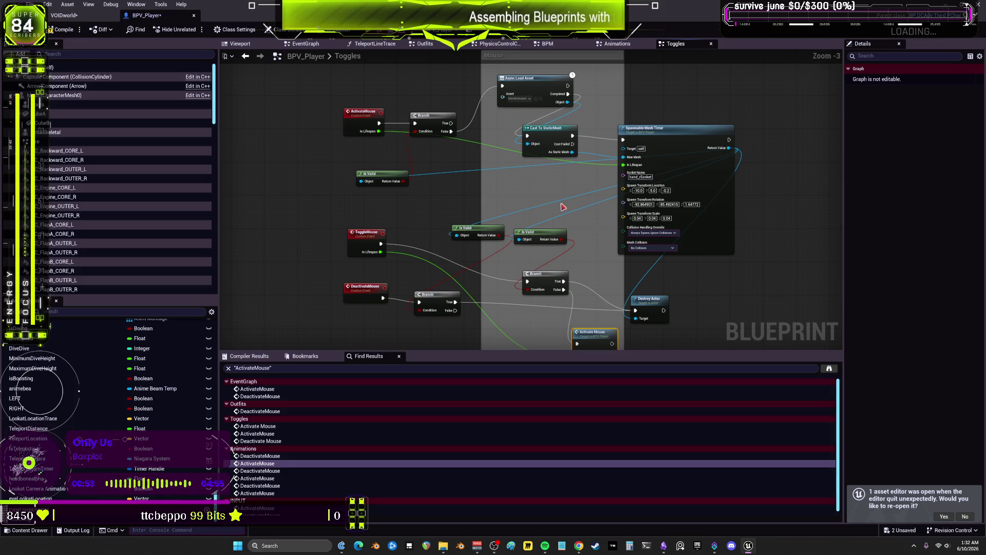
pyautogui.rightClick(361, 117)
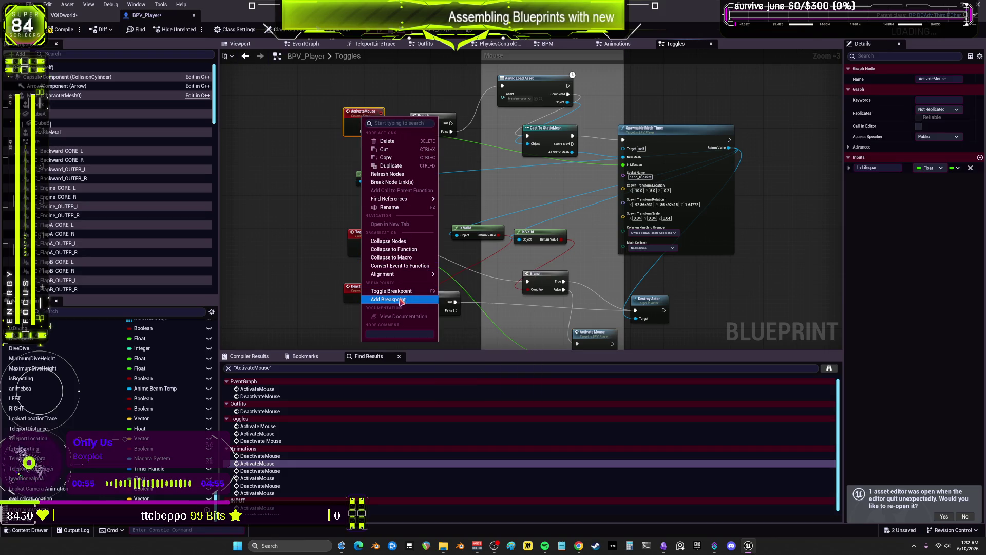
# - Add a breakpoint on ActivateMouse, then find references to ToggleMouse and jump to its single result
pyautogui.click(380, 297)
pyautogui.moveTo(449, 208); pyautogui.dragTo(449, 177)
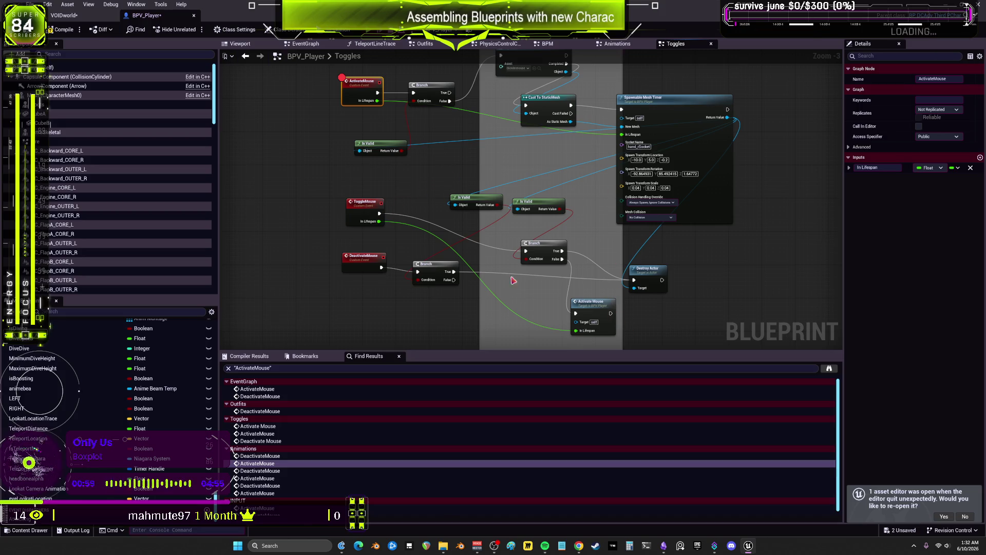
pyautogui.rightClick(362, 211)
pyautogui.moveTo(402, 371)
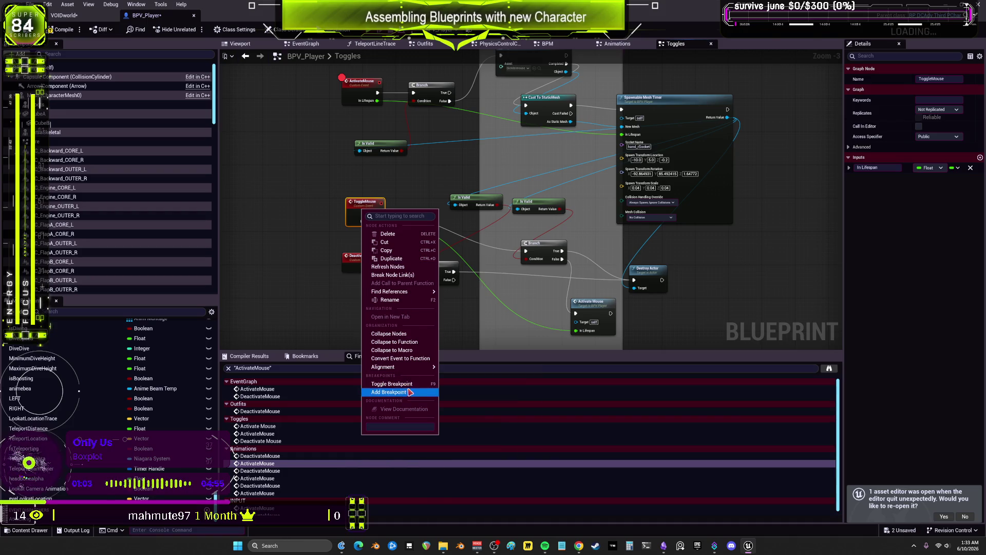
pyautogui.moveTo(398, 294)
pyautogui.click(502, 293)
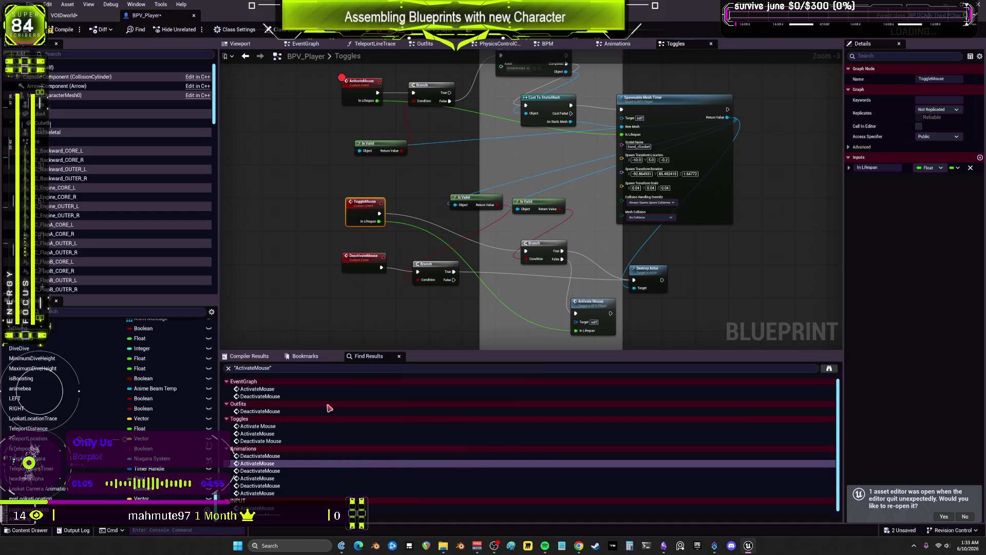
pyautogui.doubleClick(257, 388)
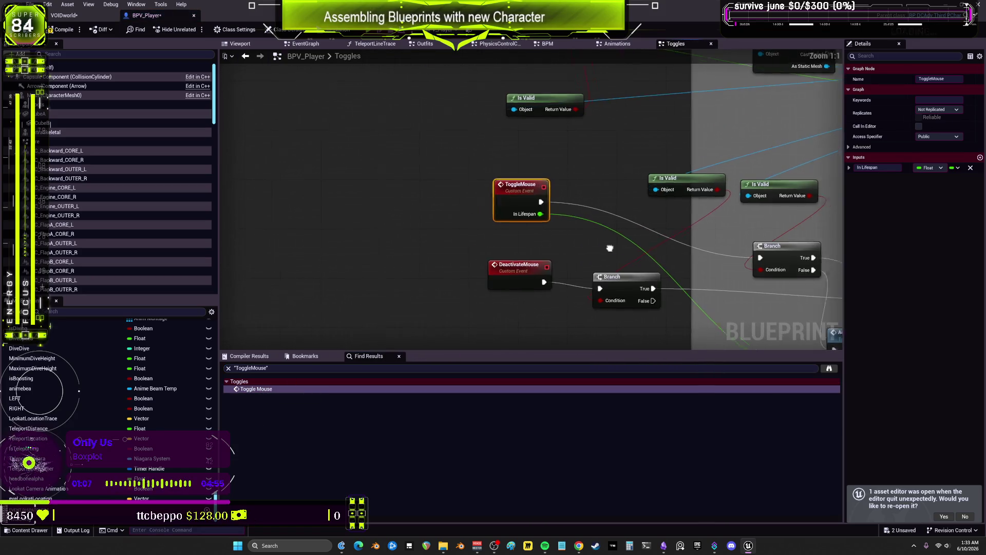
# - Delete the ToggleMouse event, its Branch, the second Is Valid check and the Activate Mouse call
pyautogui.scroll(-1, 609, 248)
pyautogui.moveTo(464, 231); pyautogui.dragTo(411, 188)
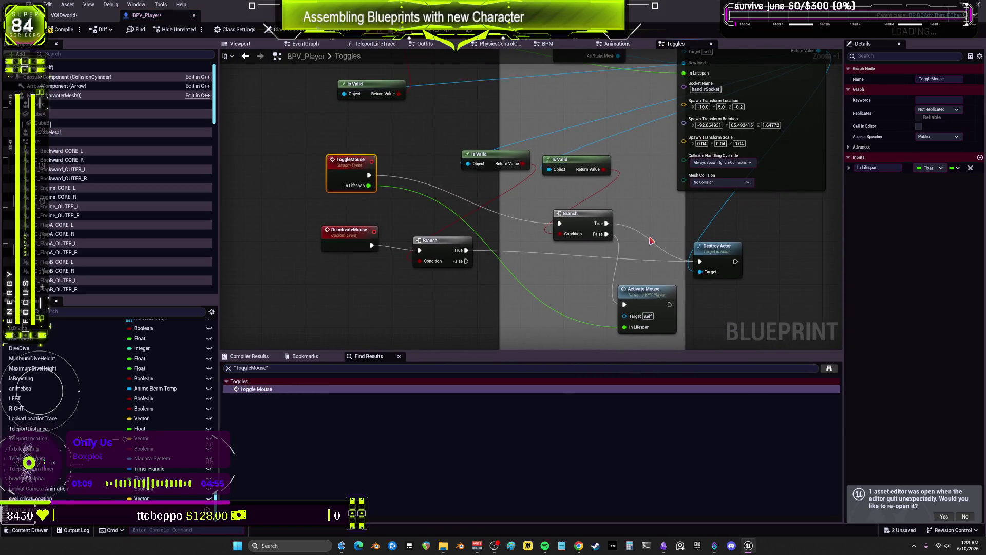
pyautogui.press('Delete')
pyautogui.click(565, 211)
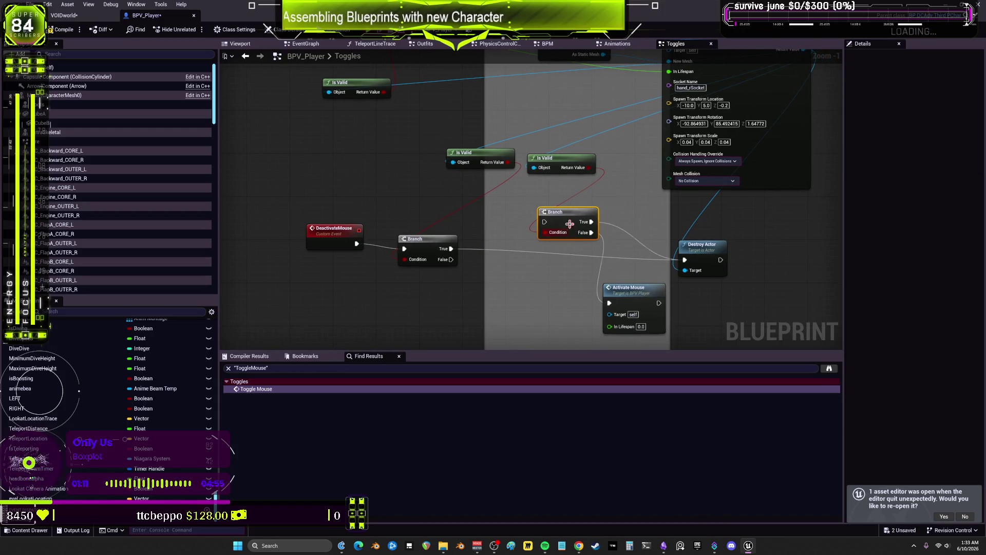
pyautogui.press('Delete')
pyautogui.click(560, 158)
pyautogui.press('Delete')
pyautogui.click(624, 288)
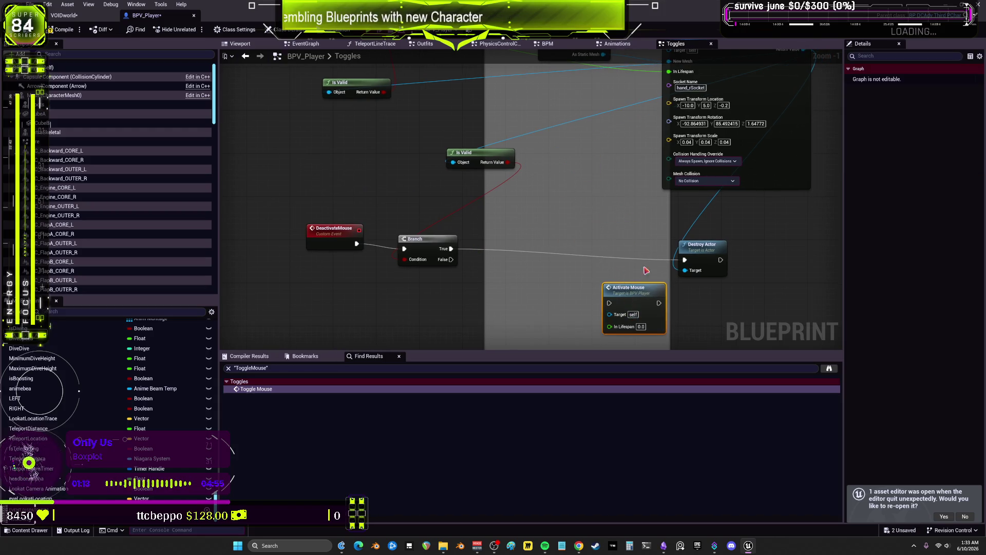
pyautogui.press('Delete')
# - Group DeactivateMouse, its Branch and Destroy Actor, and place Is Valid beside the spawned mesh's Return Value
pyautogui.scroll(-2, 590, 275)
pyautogui.scroll(1, 638, 253)
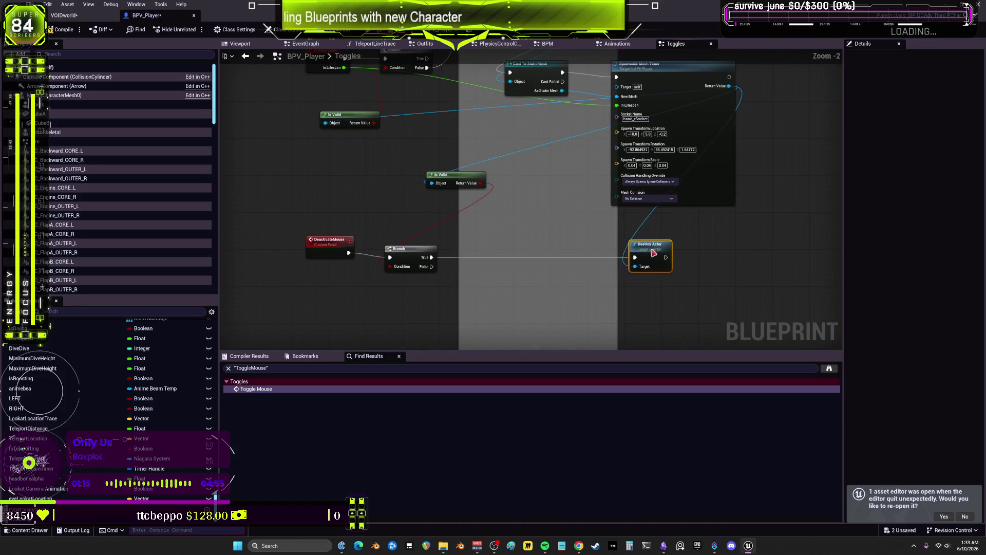
pyautogui.moveTo(638, 253)
pyautogui.mouseDown()
pyautogui.moveTo(466, 252)
pyautogui.moveTo(765, 243)
pyautogui.mouseUp()
pyautogui.keyDown('shift'); pyautogui.click(429, 257); pyautogui.keyUp('shift')
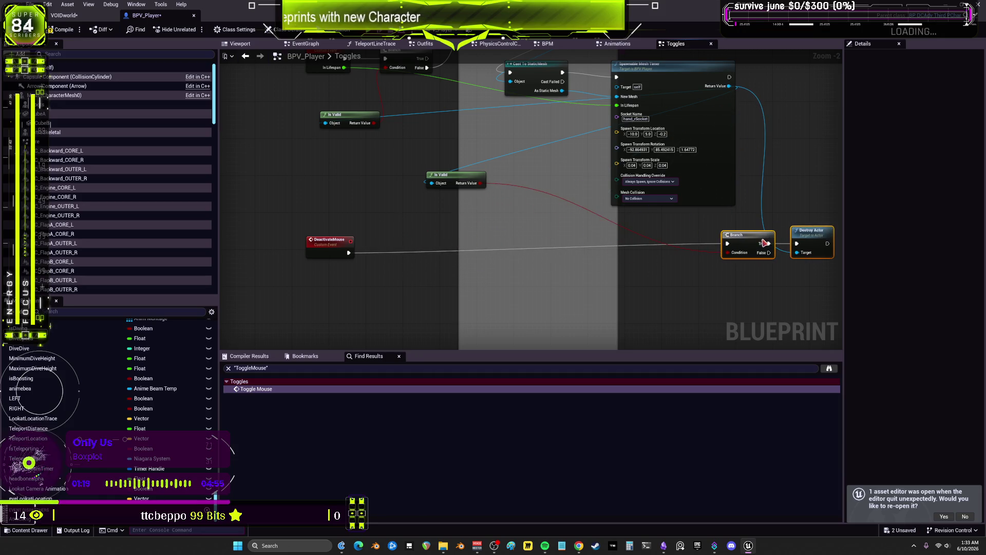
pyautogui.moveTo(344, 250); pyautogui.dragTo(690, 240)
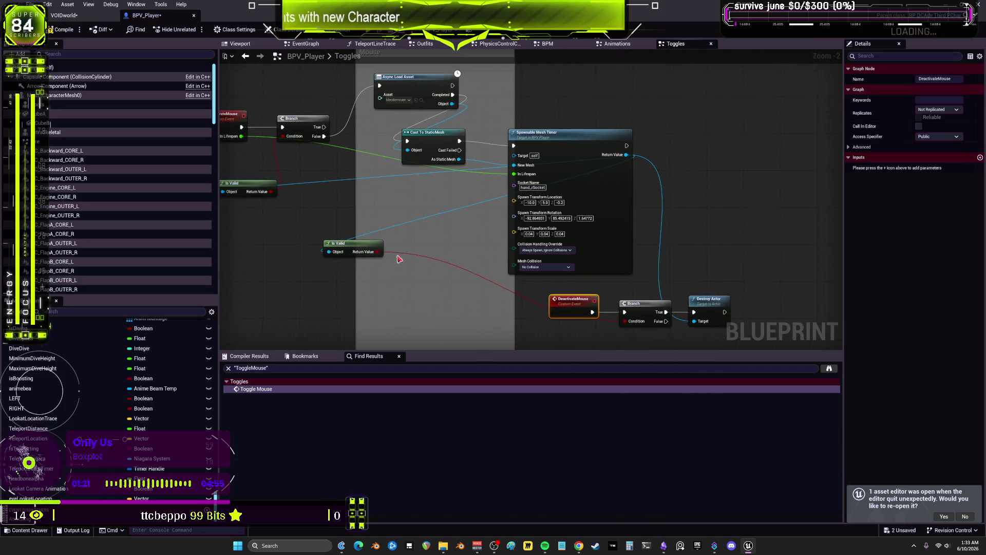
pyautogui.moveTo(356, 246)
pyautogui.mouseDown()
pyautogui.moveTo(696, 241)
pyautogui.moveTo(700, 267)
pyautogui.moveTo(636, 248)
pyautogui.moveTo(649, 235)
pyautogui.moveTo(611, 85)
pyautogui.moveTo(635, 87)
pyautogui.mouseUp()
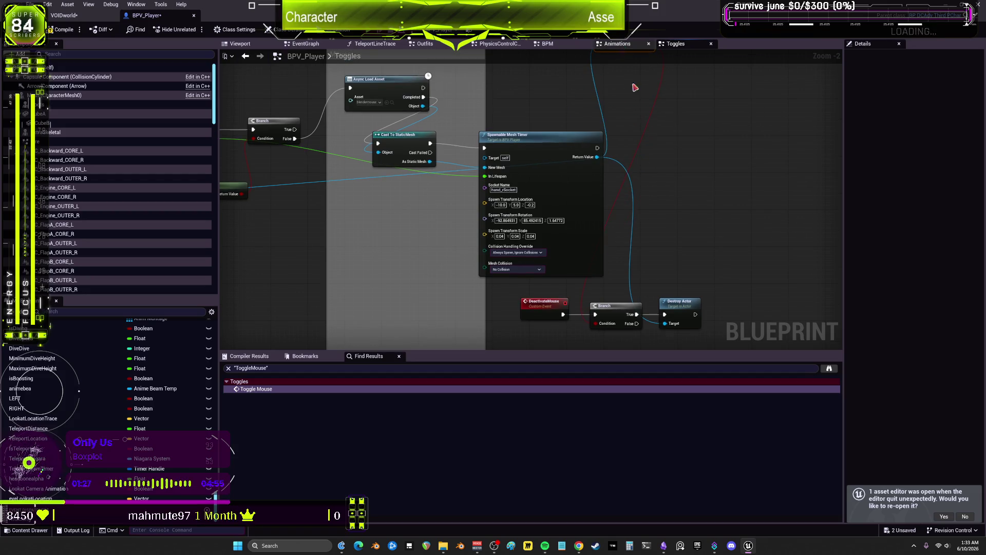
# - Move the DeactivateMouse chain up and settle its Is Valid check directly below the Branch
pyautogui.moveTo(719, 281)
pyautogui.mouseDown()
pyautogui.moveTo(558, 329)
pyautogui.moveTo(618, 169)
pyautogui.moveTo(547, 183)
pyautogui.moveTo(584, 201)
pyautogui.moveTo(576, 215)
pyautogui.mouseUp()
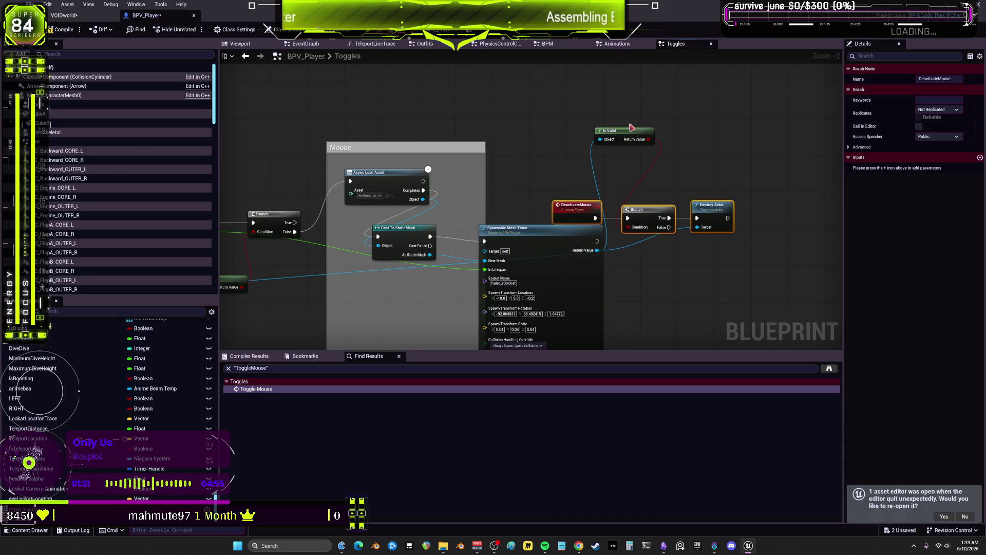
pyautogui.moveTo(632, 128); pyautogui.dragTo(654, 244)
pyautogui.moveTo(790, 174)
pyautogui.mouseDown()
pyautogui.moveTo(551, 225)
pyautogui.moveTo(575, 195)
pyautogui.mouseUp()
pyautogui.click(579, 150)
pyautogui.moveTo(654, 251); pyautogui.dragTo(657, 251)
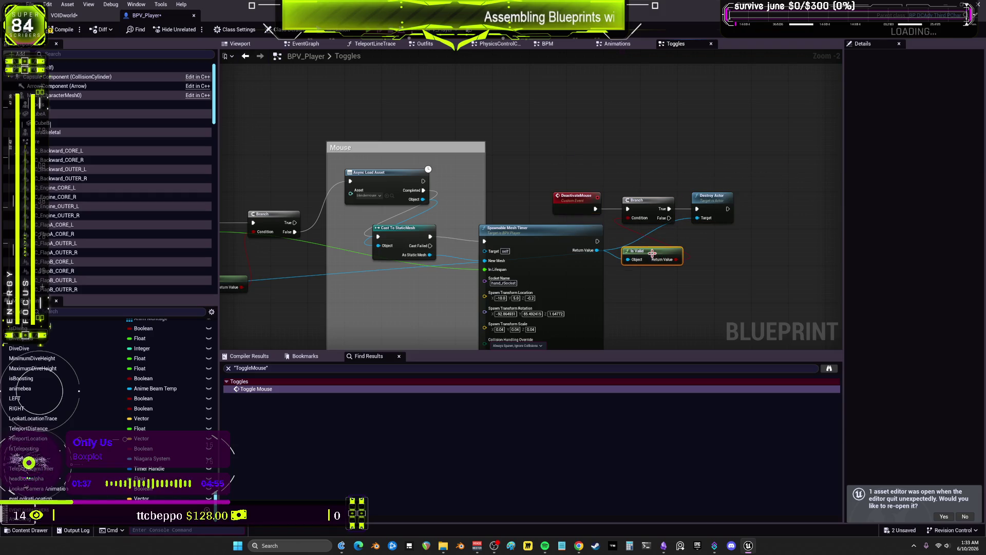
# - Align Cast To StaticMesh, Is Valid and Async Load Asset with the ActivateMouse Branch, then compile
pyautogui.moveTo(604, 193); pyautogui.dragTo(785, 176)
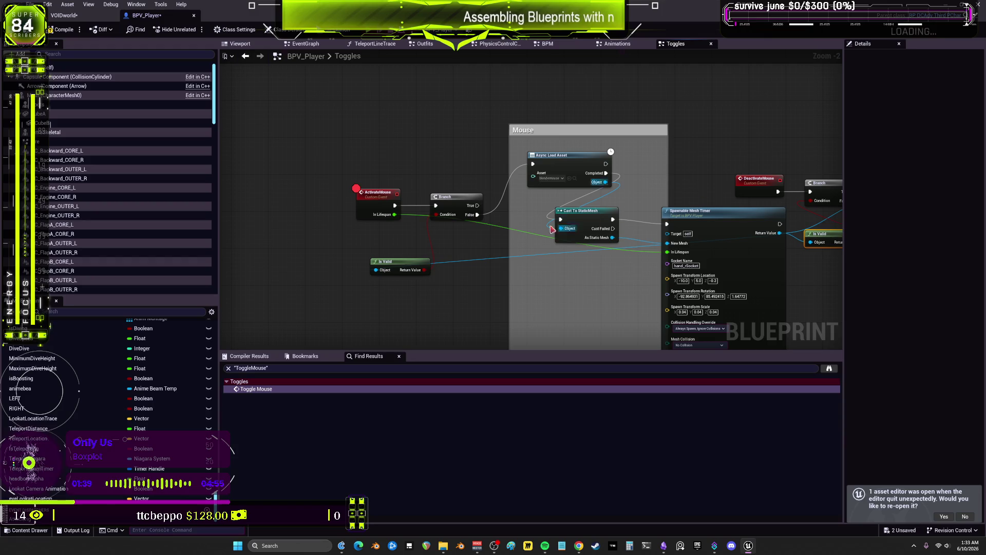
pyautogui.moveTo(577, 221); pyautogui.dragTo(615, 225)
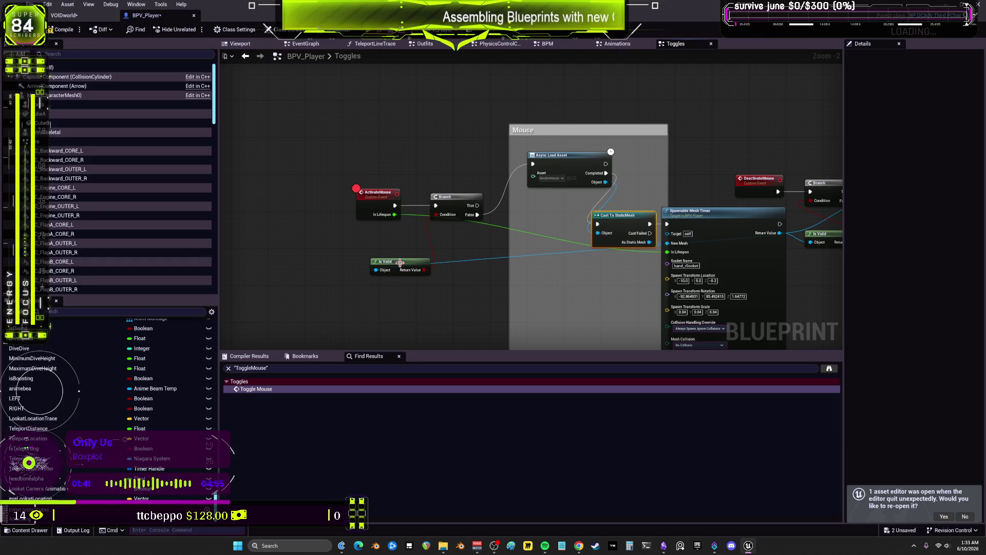
pyautogui.moveTo(399, 262)
pyautogui.mouseDown()
pyautogui.moveTo(519, 303)
pyautogui.moveTo(578, 293)
pyautogui.moveTo(460, 235)
pyautogui.moveTo(463, 246)
pyautogui.mouseUp()
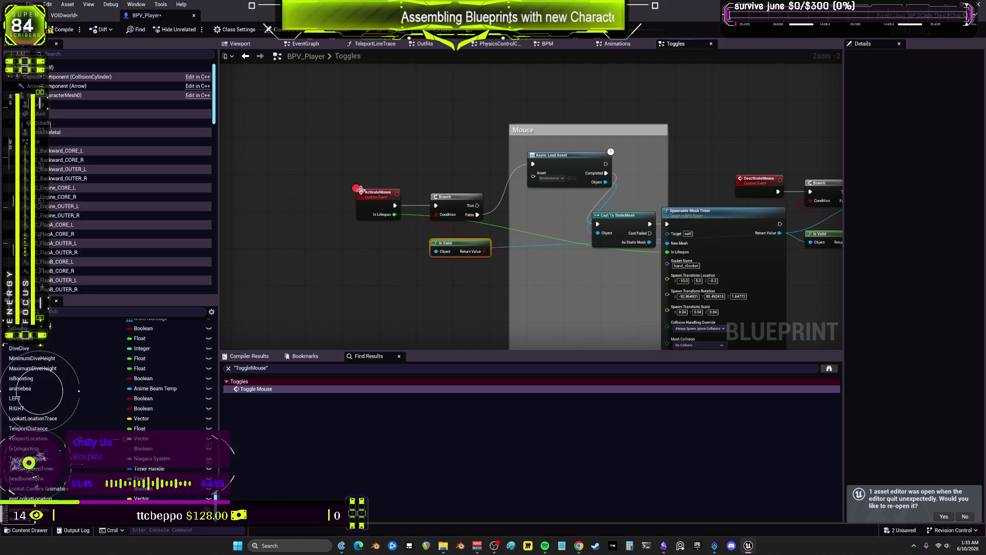
pyautogui.moveTo(361, 190); pyautogui.dragTo(299, 182)
pyautogui.moveTo(514, 150); pyautogui.dragTo(470, 207)
pyautogui.click(570, 217)
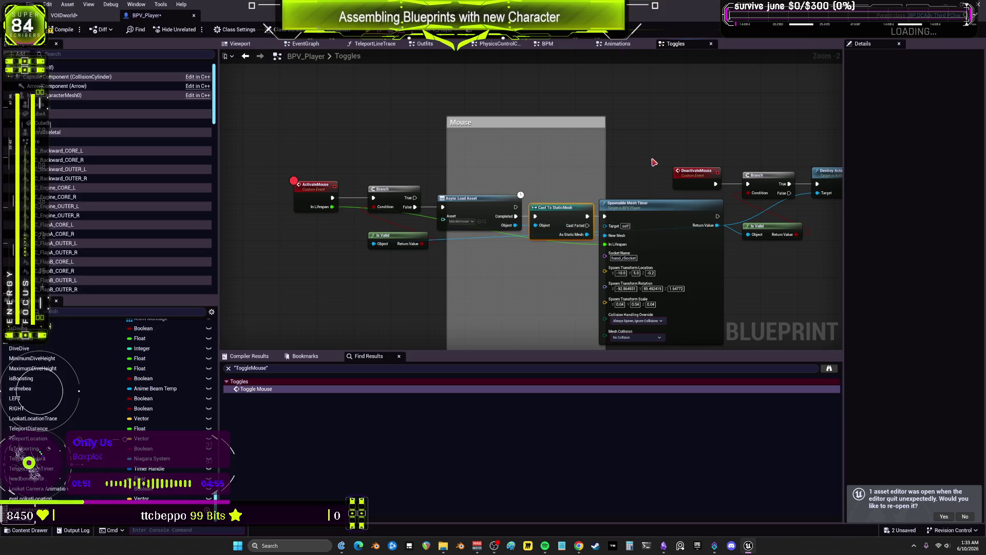
pyautogui.click(653, 162)
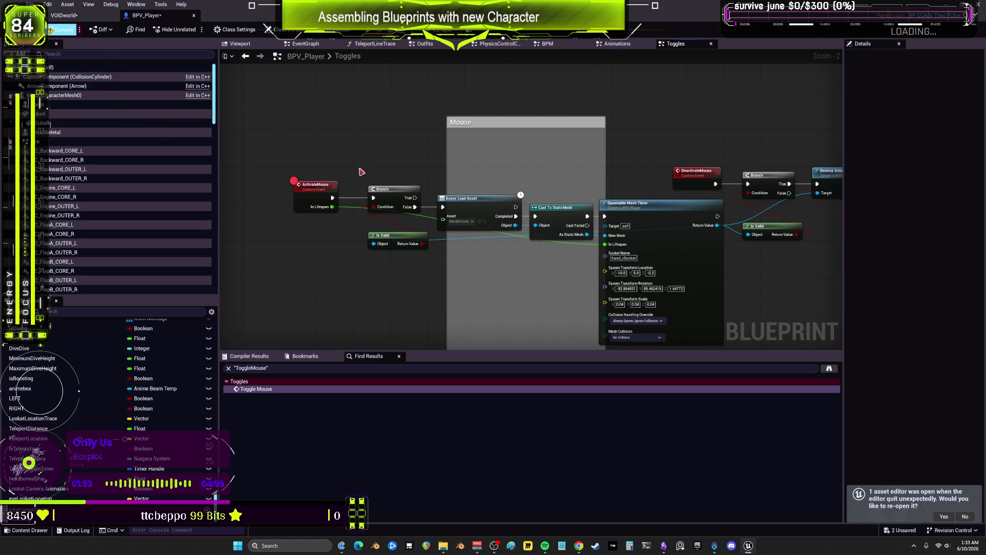
pyautogui.press('F7')
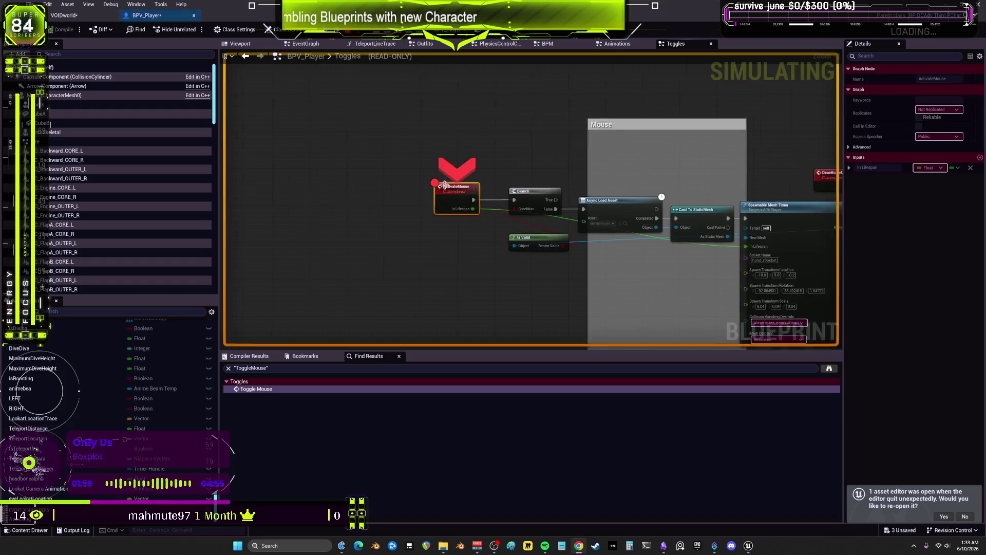
# - At the ActivateMouse breakpoint, inspect pin values and step over Branch and Async Load Asset into Animations
pyautogui.moveTo(615, 217)
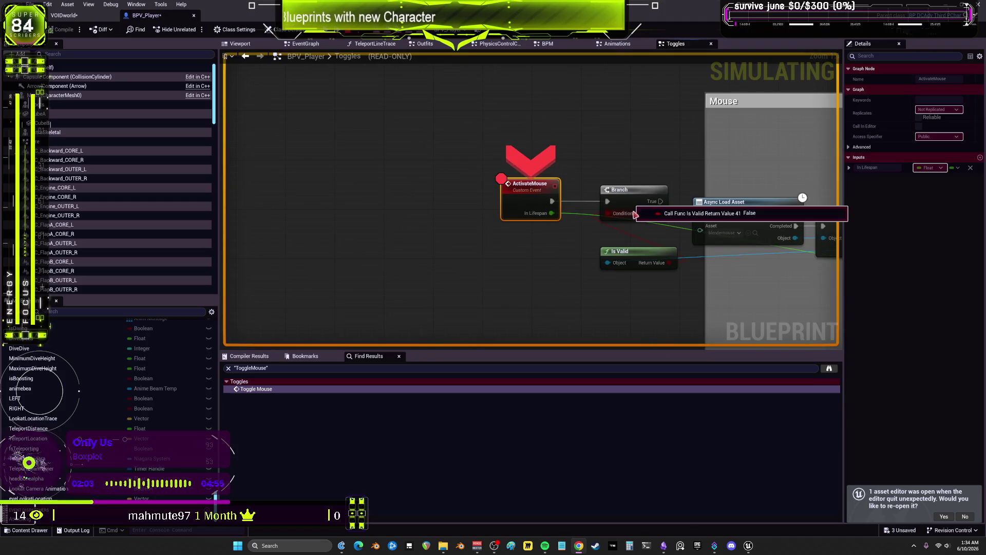
pyautogui.press('F10')
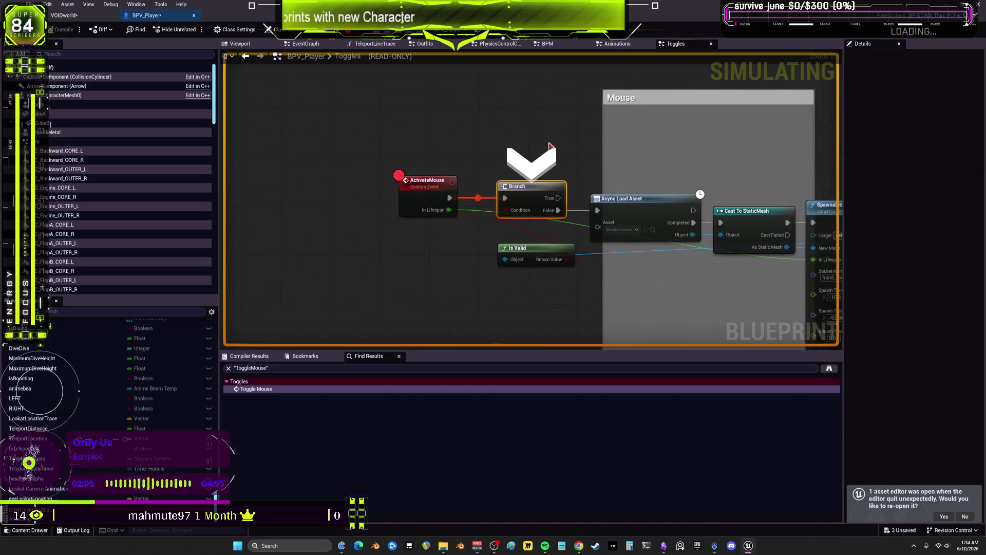
pyautogui.moveTo(447, 208)
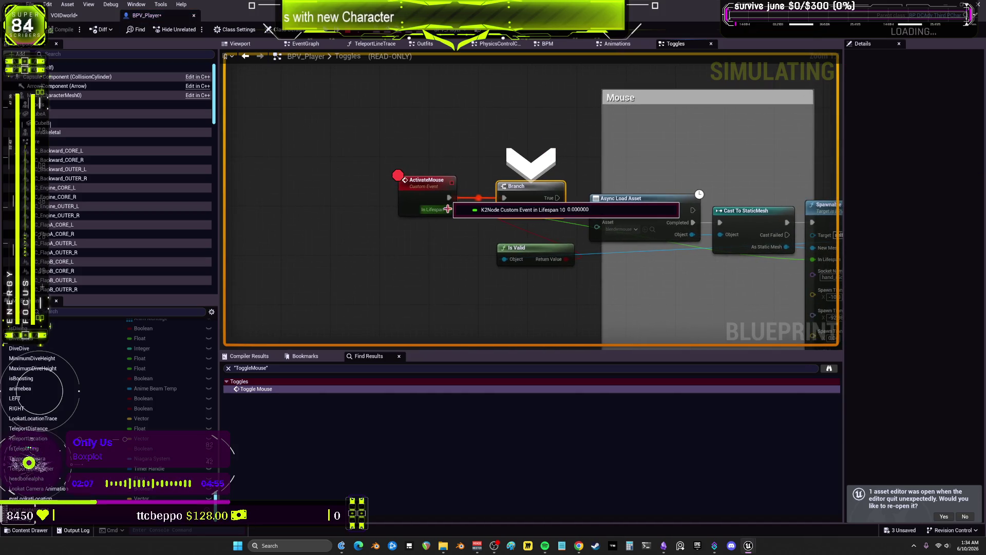
pyautogui.moveTo(567, 261)
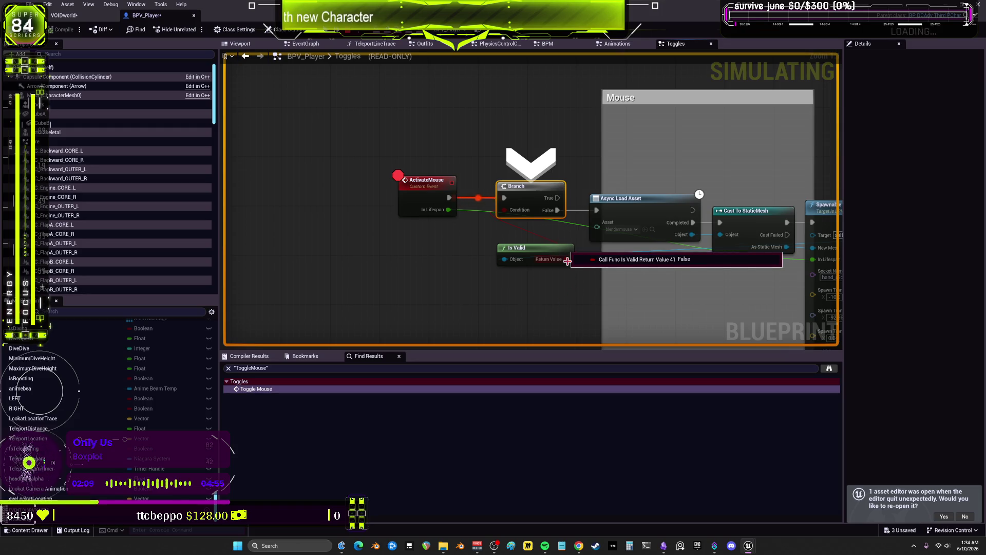
pyautogui.press('F10')
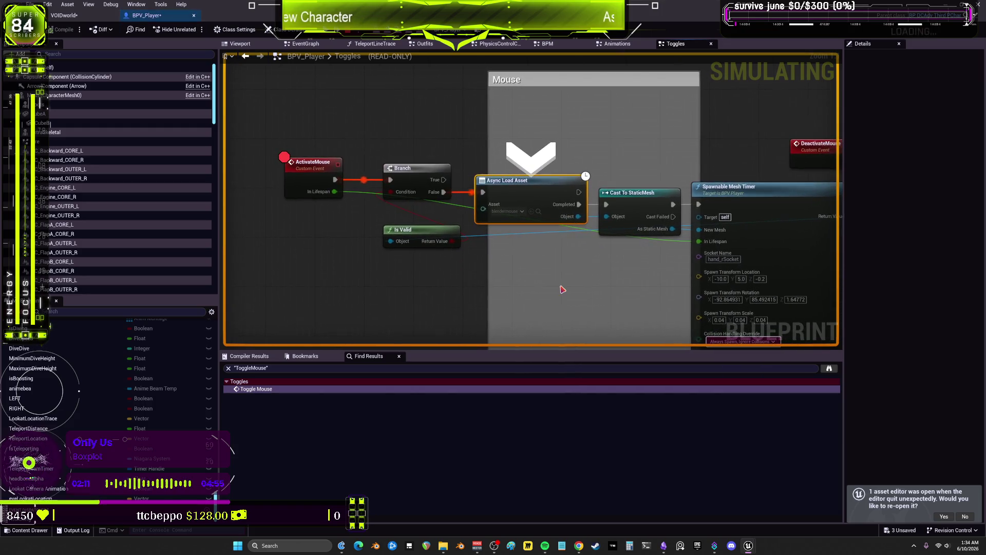
pyautogui.press('F10')
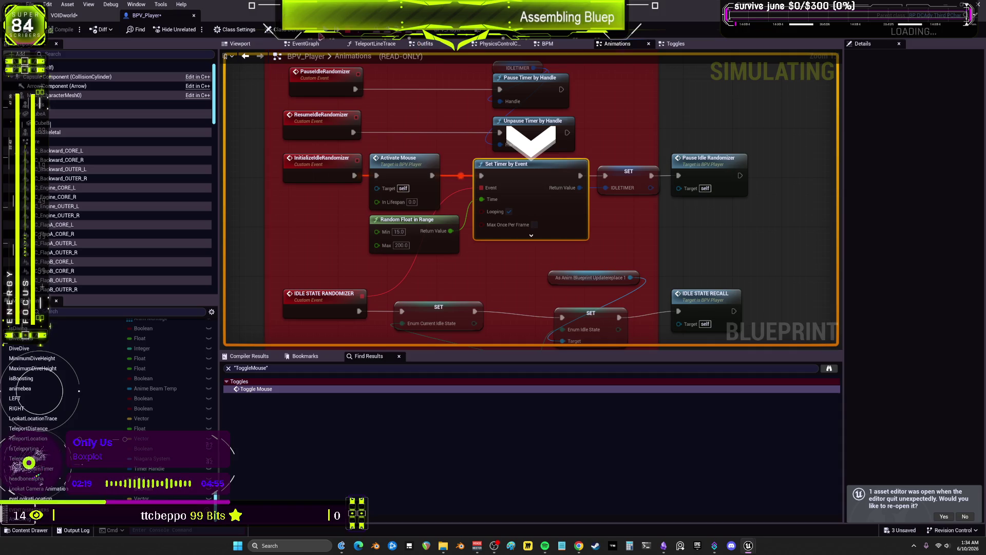
# - Resume the game, return to the editor, step from Branch to Async Load Asset, then stop simulating
pyautogui.click(321, 36)
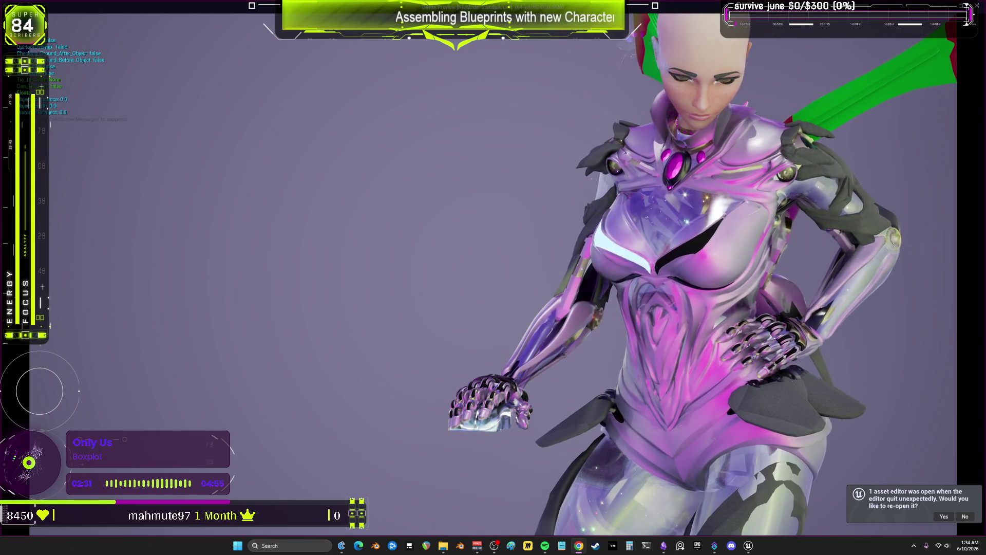
pyautogui.hotkey('alt', 'Tab')
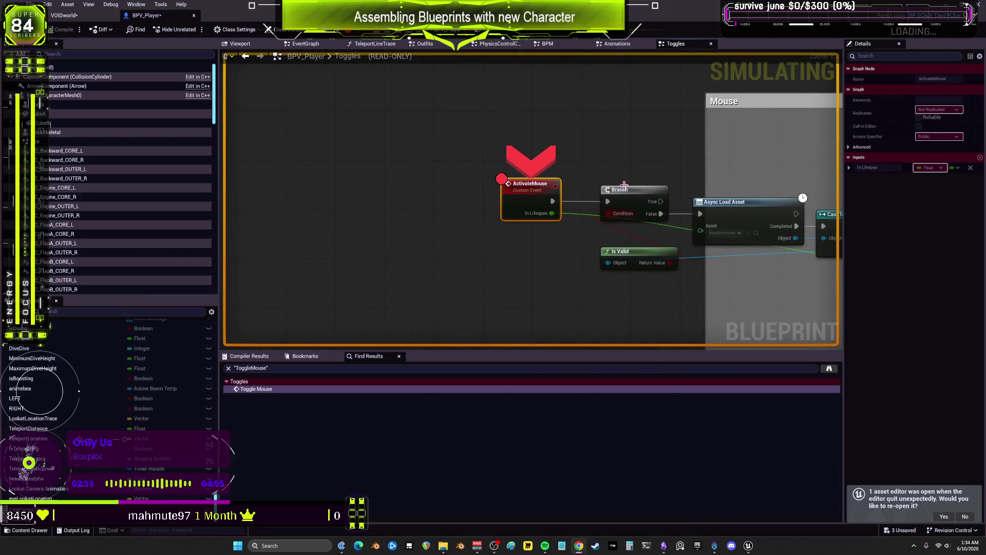
pyautogui.press('F10')
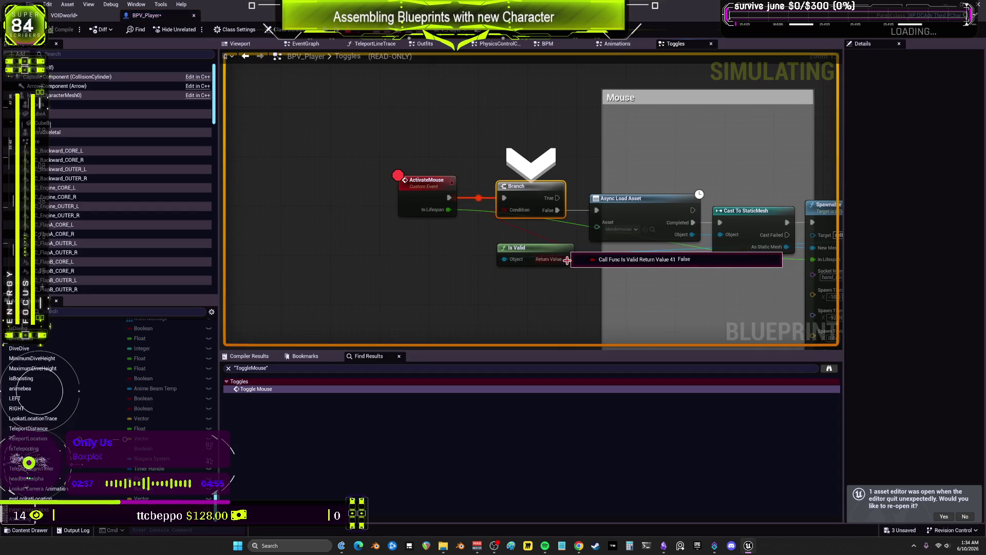
pyautogui.moveTo(520, 210)
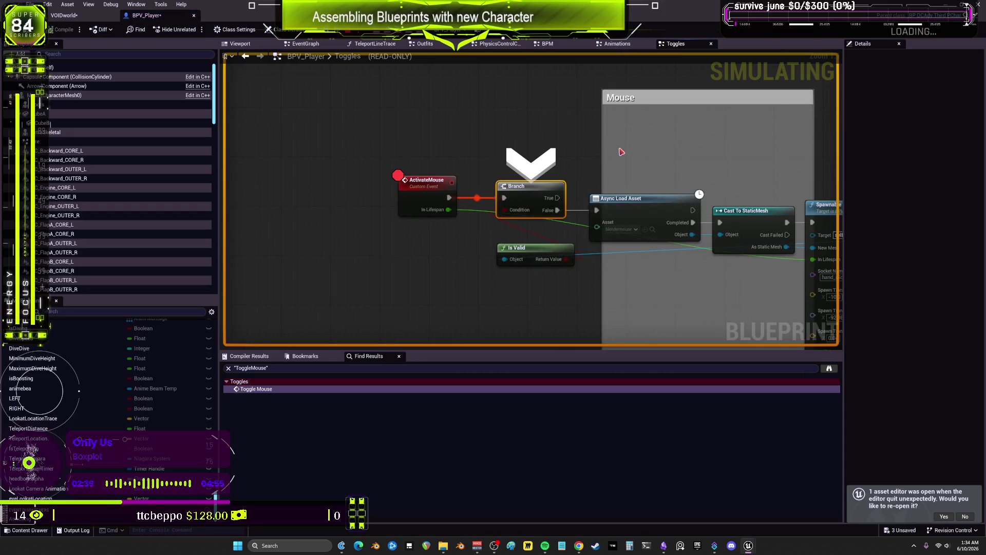
pyautogui.press('F10')
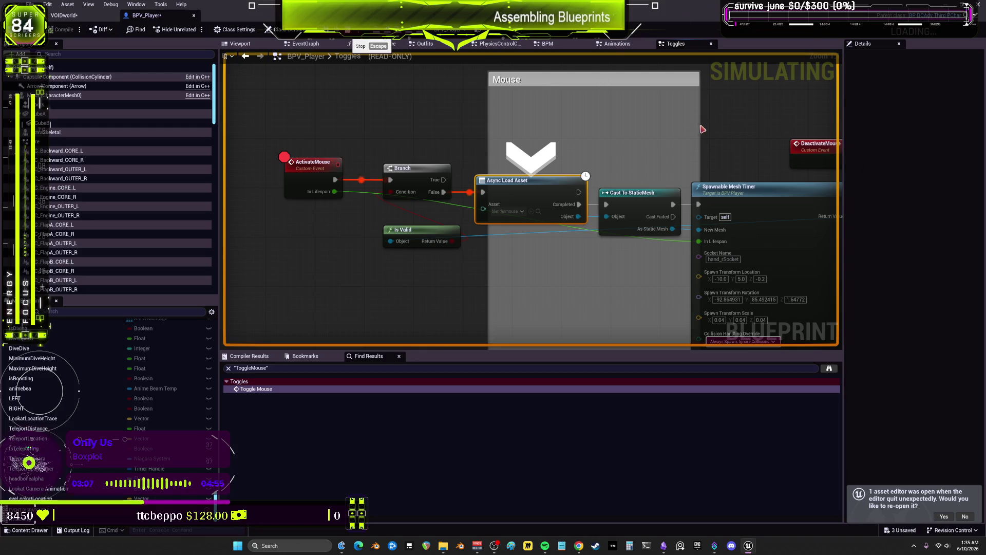
pyautogui.press('Escape')
# - Select the Mouse comment box, frame it in view, and delete it
pyautogui.scroll(-3, 647, 170)
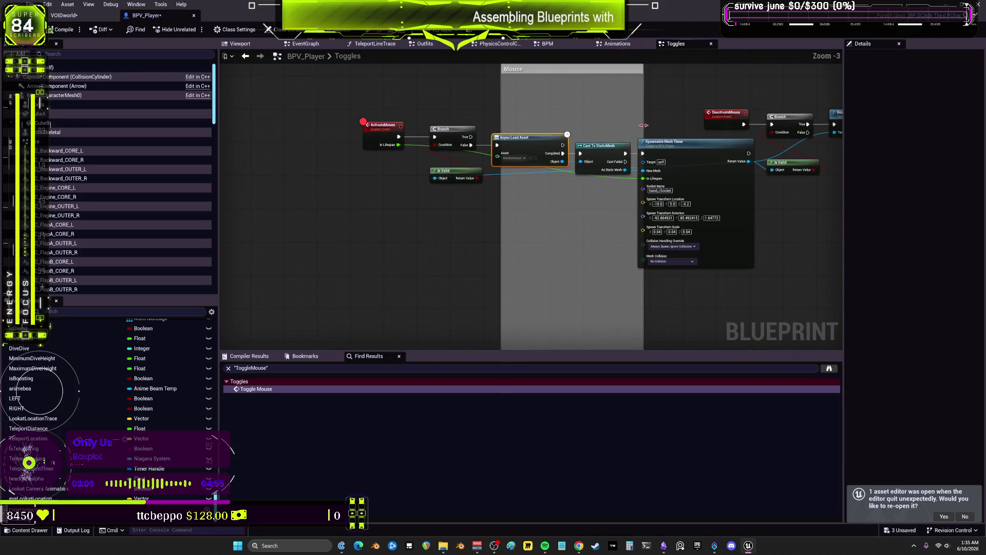
pyautogui.moveTo(646, 170); pyautogui.dragTo(653, 154)
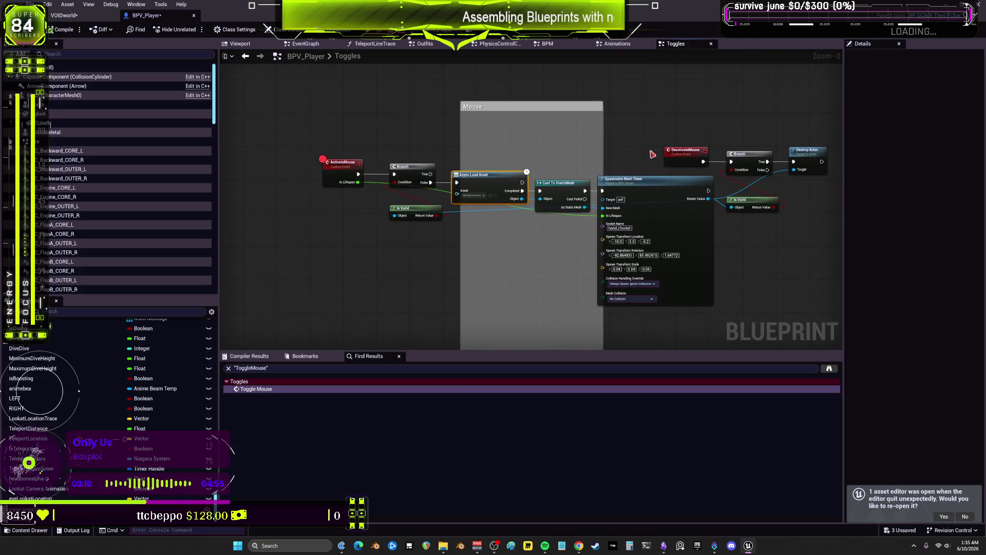
pyautogui.click(636, 203)
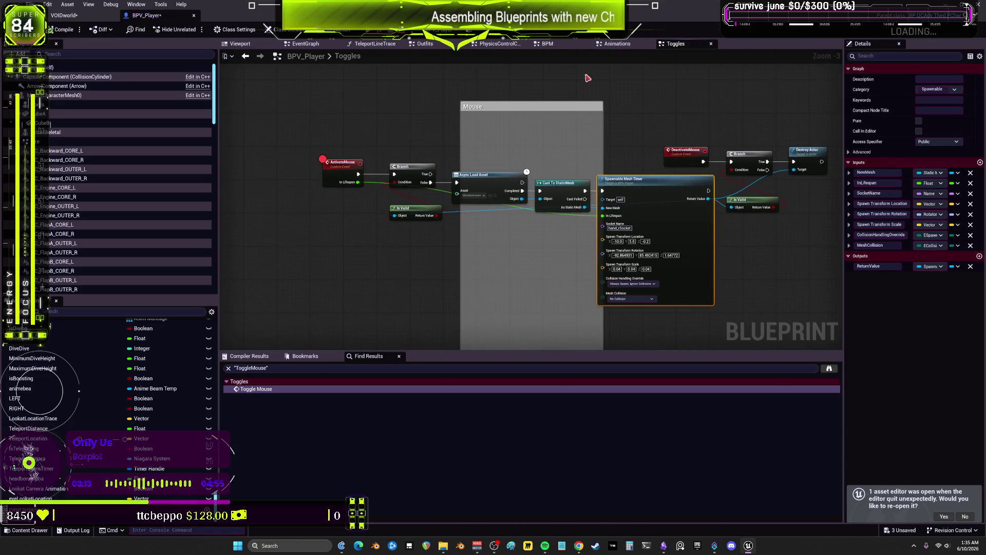
pyautogui.click(598, 103)
pyautogui.scroll(-5, 599, 103)
pyautogui.scroll(3, 589, 312)
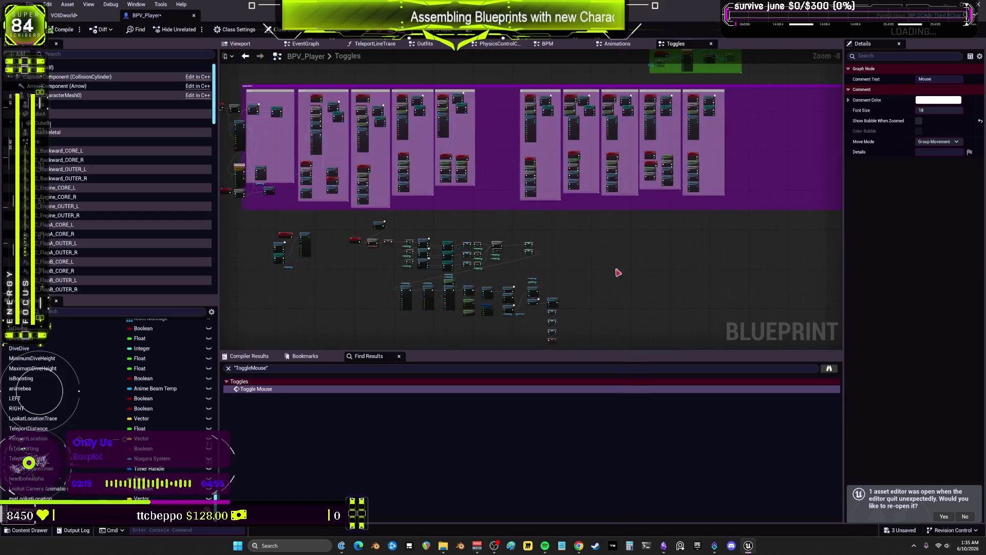
pyautogui.scroll(-3, 575, 247)
pyautogui.press('Home')
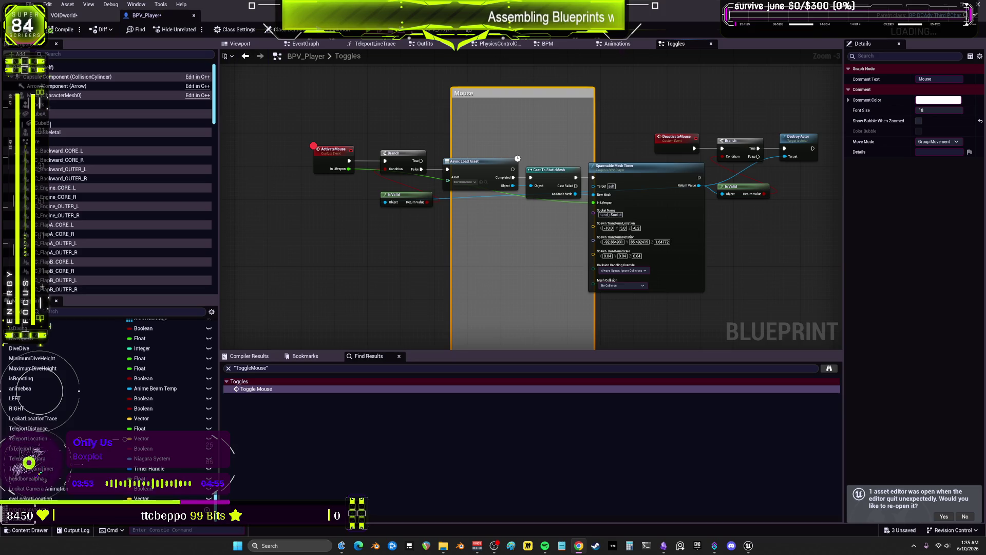
pyautogui.press('Delete')
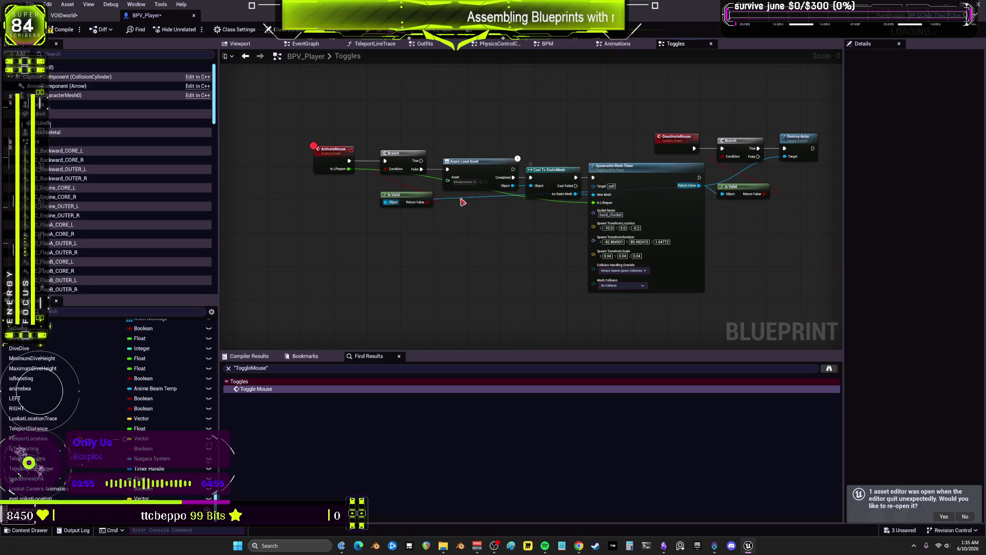
# - Lower the Is Valid and Spawnable Mesh Timer nodes, then open the Spawnable_Mesh_Timer function
pyautogui.moveTo(406, 194); pyautogui.dragTo(401, 223)
pyautogui.moveTo(616, 165)
pyautogui.mouseDown()
pyautogui.moveTo(611, 206)
pyautogui.moveTo(499, 220)
pyautogui.mouseUp()
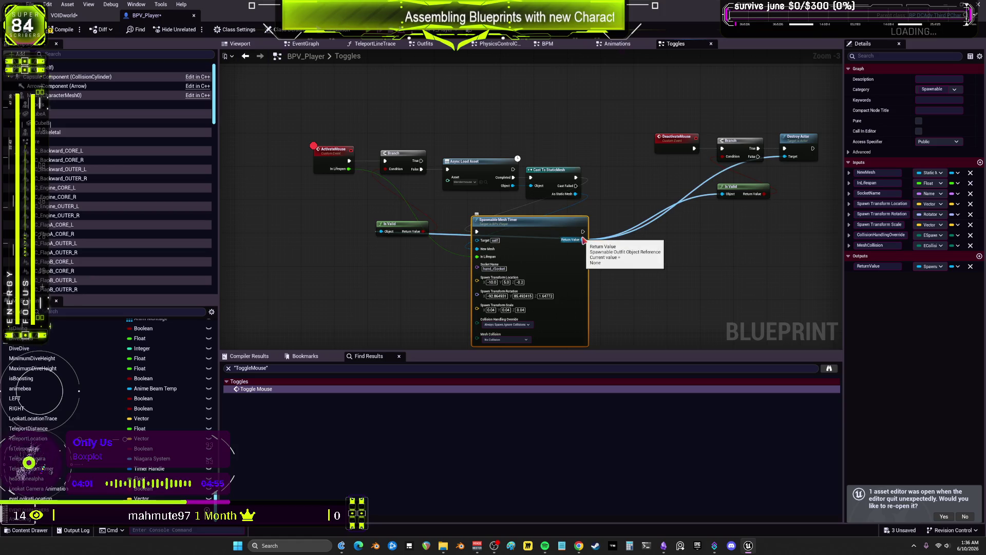
pyautogui.doubleClick(557, 224)
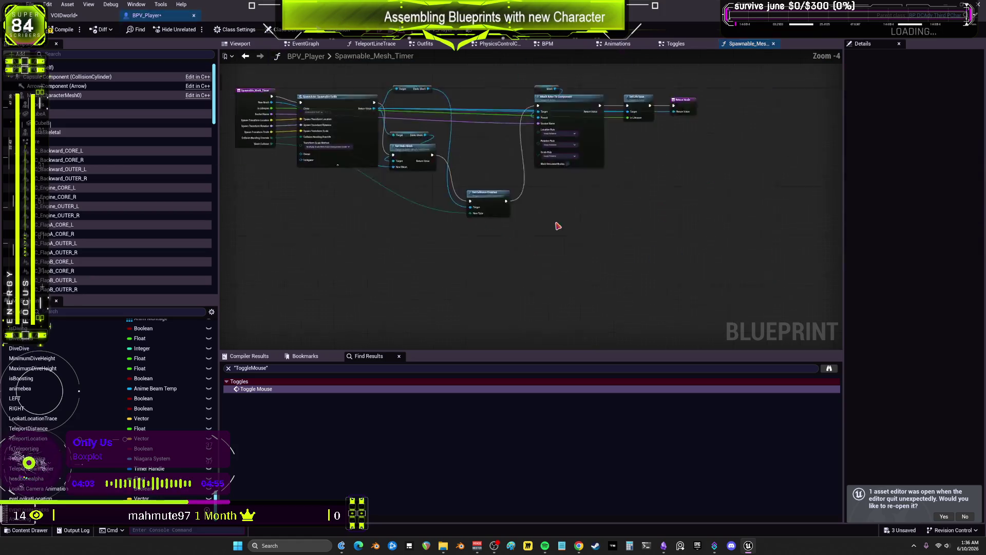
pyautogui.scroll(2, 538, 202)
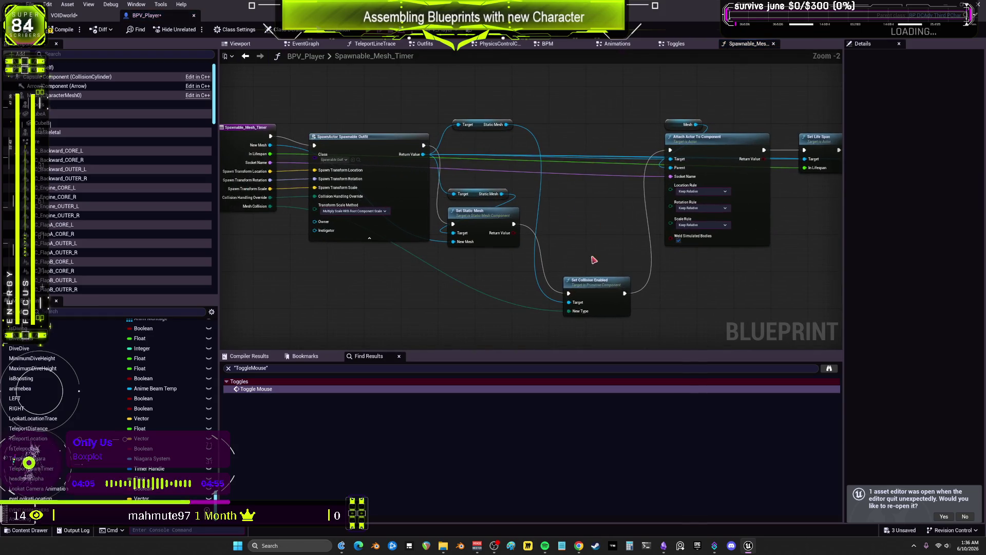
# - Line up Set Collision Enabled, Attach Actor To Component, Set Life Span and the Return Node in one row
pyautogui.moveTo(586, 290)
pyautogui.mouseDown()
pyautogui.moveTo(583, 237)
pyautogui.moveTo(563, 228)
pyautogui.mouseUp()
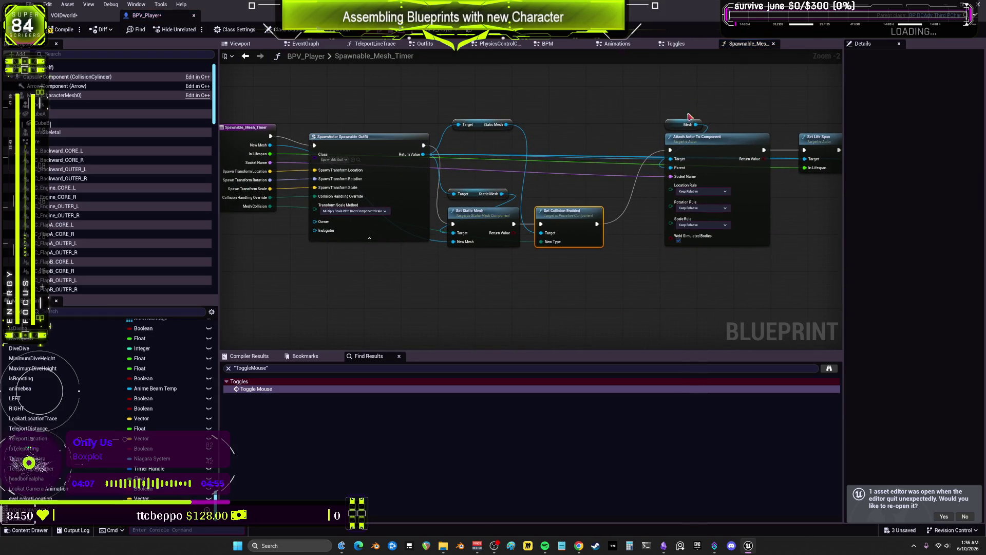
pyautogui.moveTo(699, 149)
pyautogui.mouseDown()
pyautogui.moveTo(687, 153)
pyautogui.moveTo(661, 214)
pyautogui.moveTo(643, 223)
pyautogui.mouseUp()
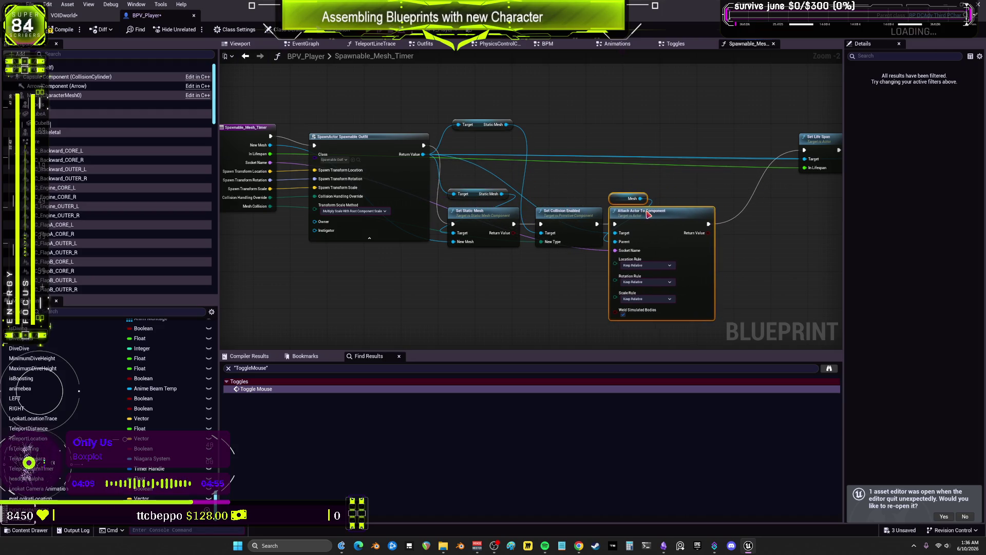
pyautogui.click(678, 138)
pyautogui.moveTo(679, 138)
pyautogui.mouseDown()
pyautogui.moveTo(634, 203)
pyautogui.moveTo(600, 209)
pyautogui.mouseUp()
pyautogui.moveTo(748, 134); pyautogui.dragTo(656, 205)
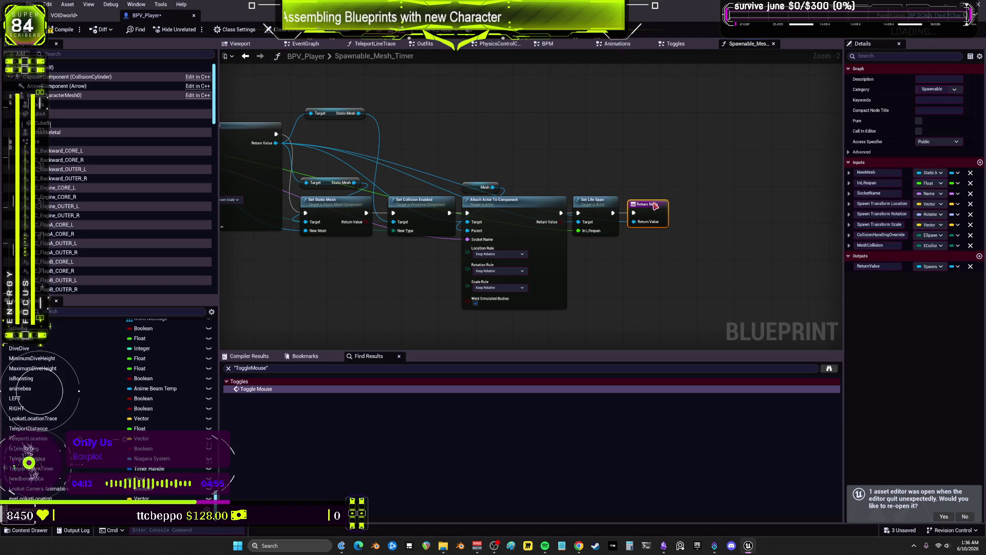
# - Reposition the function entry node beside SpawnActor Spawnable Outfit, then go back to the Toggles graph
pyautogui.moveTo(497, 143); pyautogui.dragTo(603, 175)
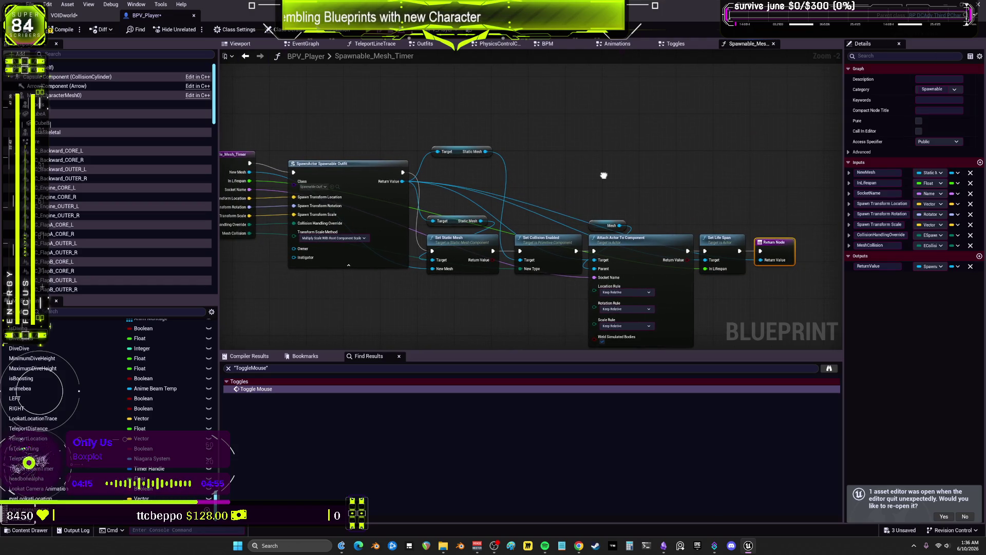
pyautogui.moveTo(405, 172); pyautogui.dragTo(468, 160)
pyautogui.moveTo(278, 164); pyautogui.dragTo(303, 169)
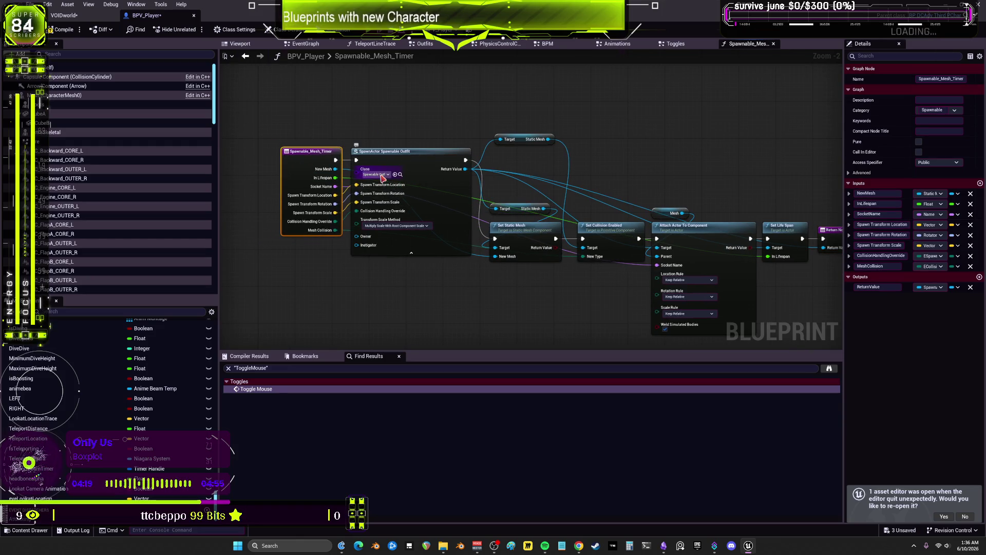
pyautogui.moveTo(288, 171); pyautogui.dragTo(251, 170)
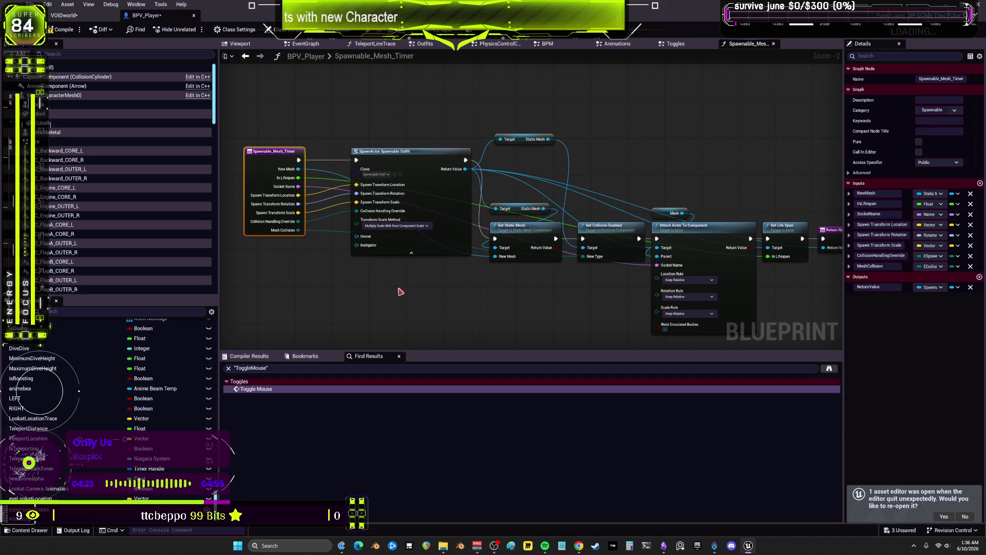
pyautogui.click(402, 163)
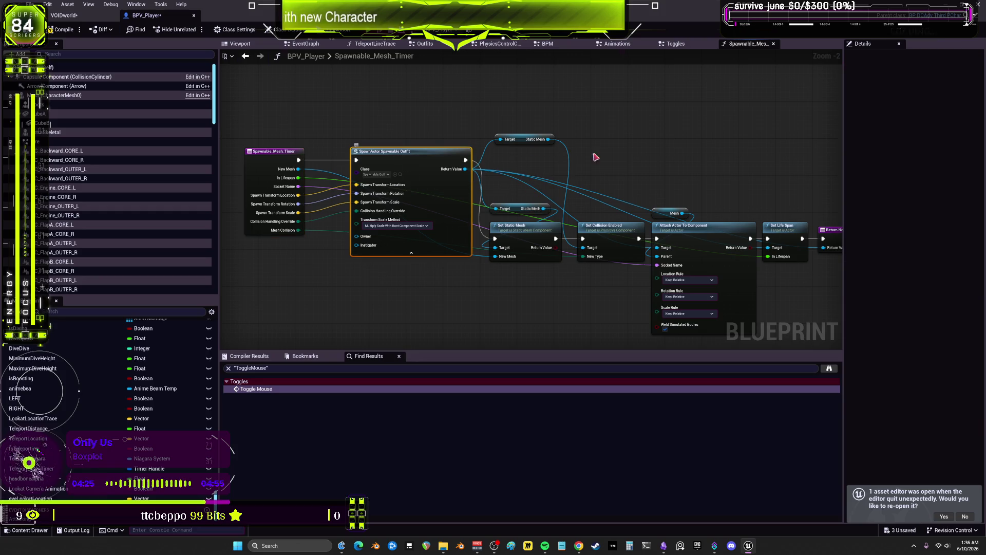
pyautogui.click(631, 145)
pyautogui.click(437, 157)
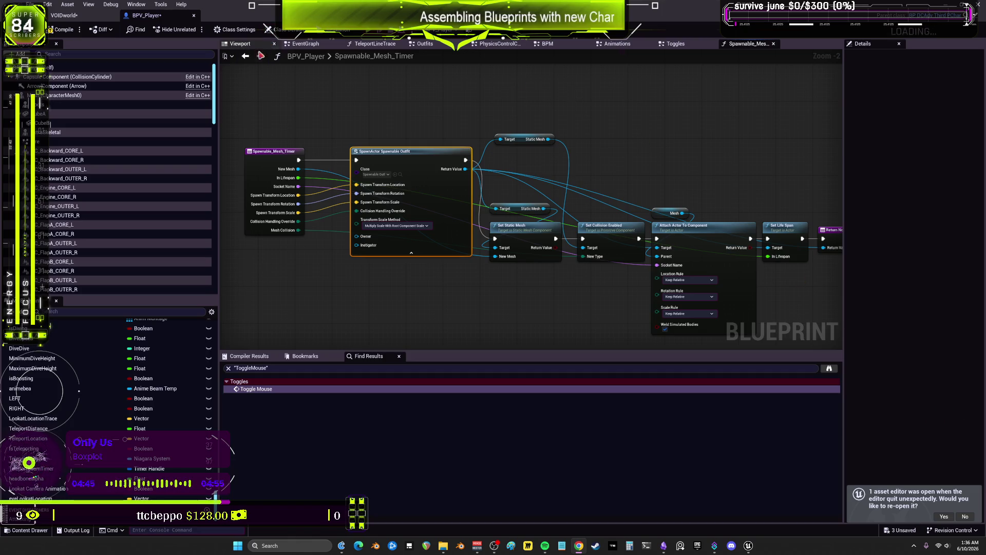
pyautogui.click(246, 56)
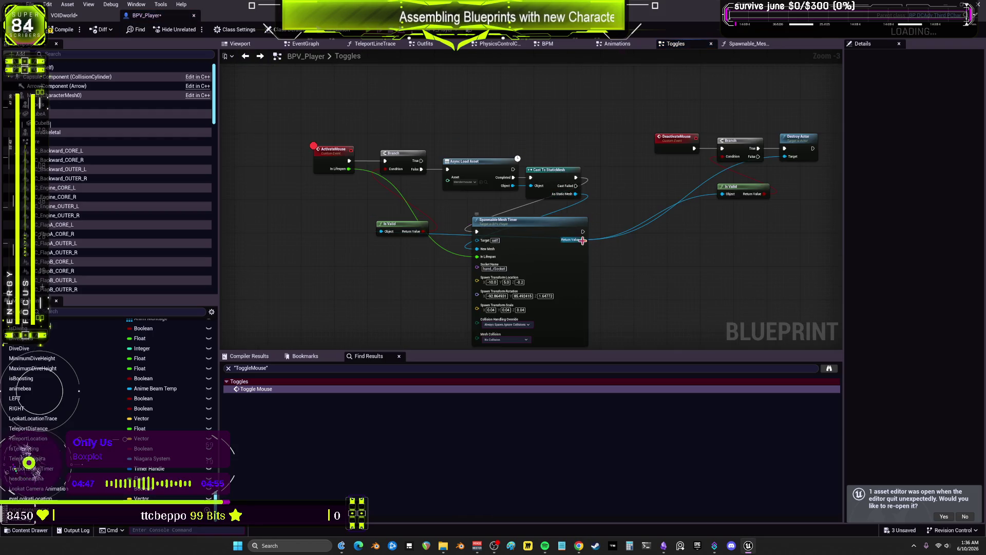
# - Reopen the Spawnable_Mesh_Timer function and check its Return Node and SpawnActor nodes
pyautogui.moveTo(642, 288); pyautogui.dragTo(590, 247)
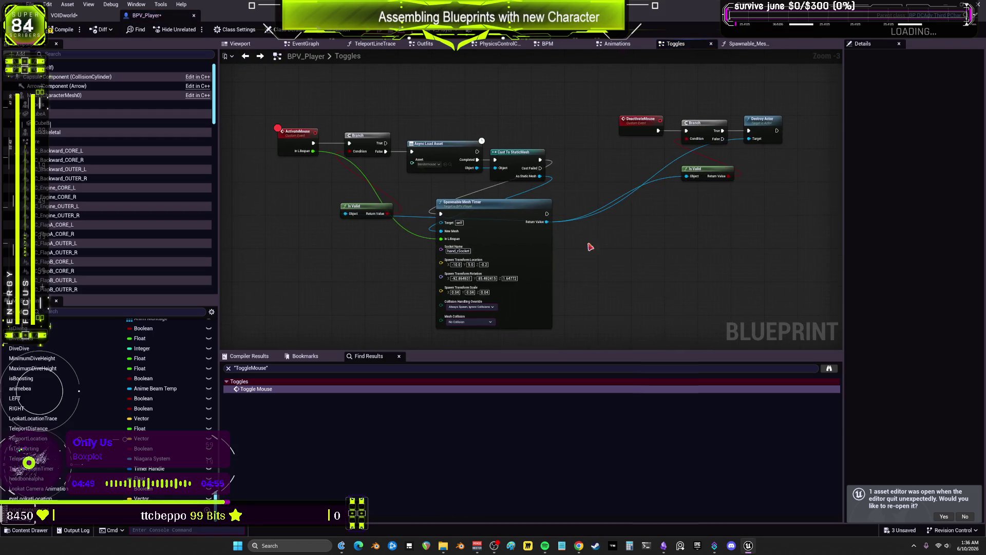
pyautogui.doubleClick(510, 211)
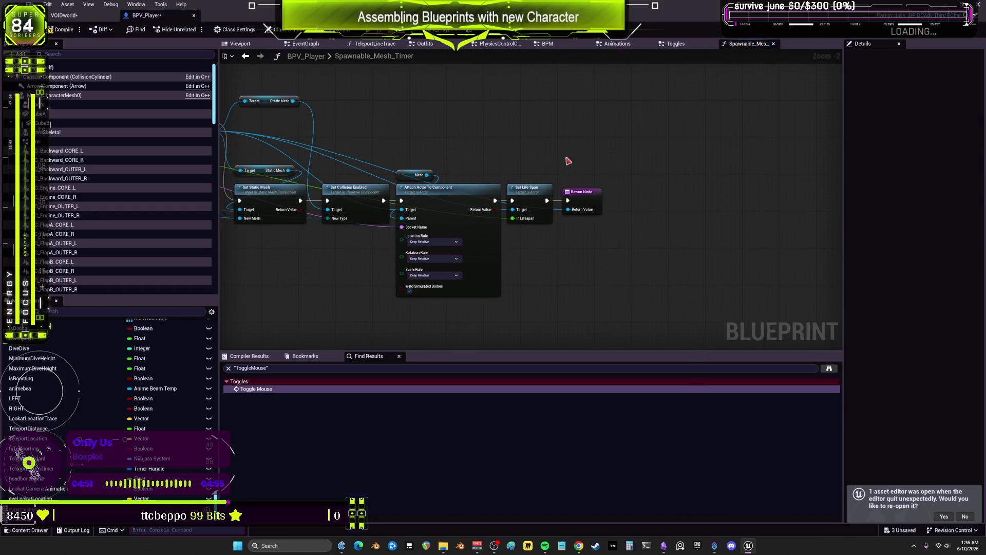
pyautogui.moveTo(579, 193); pyautogui.dragTo(577, 117)
pyautogui.moveTo(449, 120); pyautogui.dragTo(647, 140)
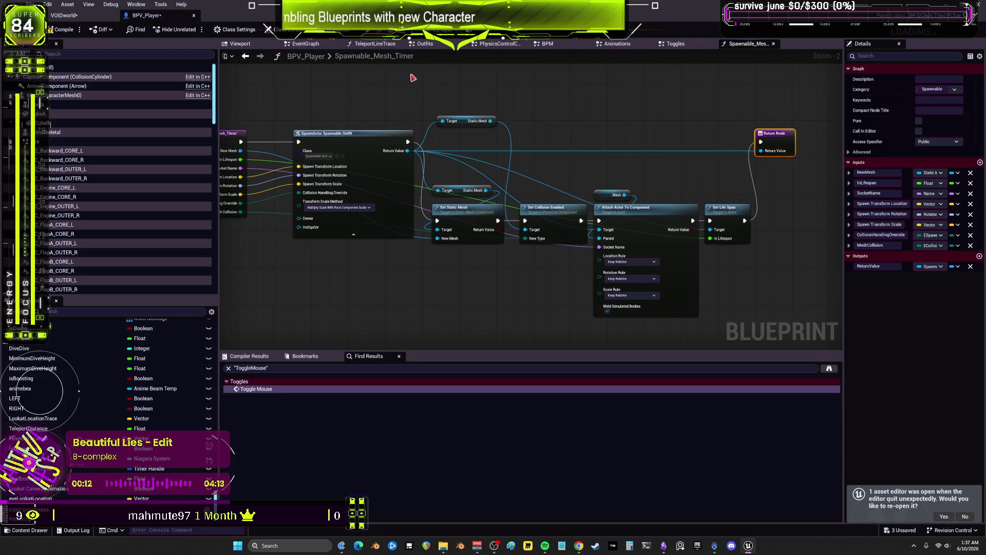
# - In the Toggles graph, promote the timer's Return Value to NewVar_0, with its SET node after the timer
pyautogui.click(246, 58)
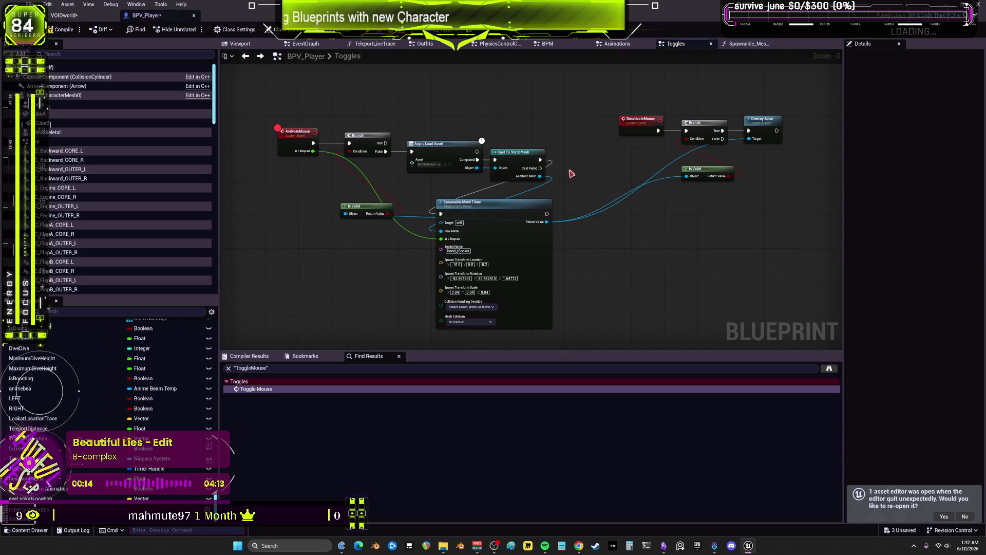
pyautogui.rightClick(548, 224)
pyautogui.click(632, 253)
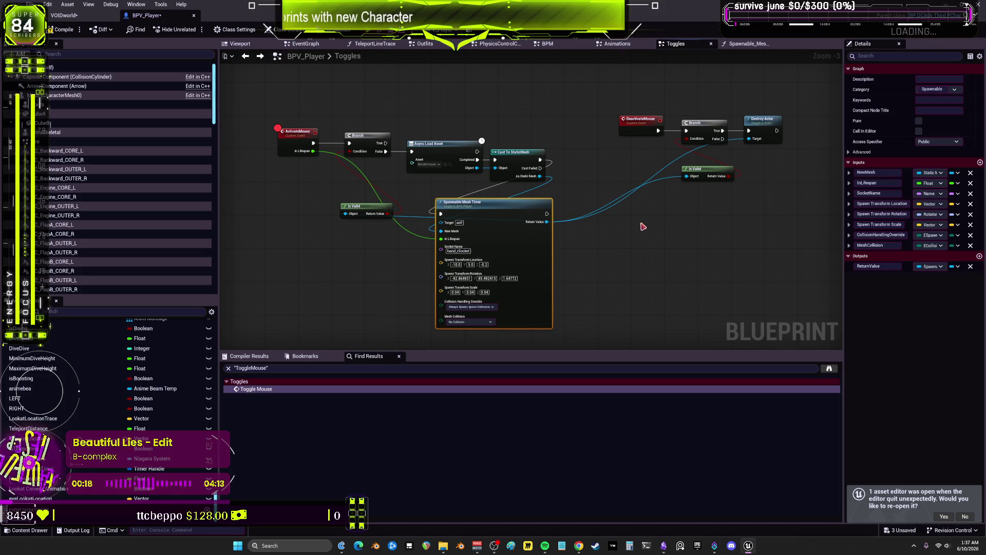
pyautogui.moveTo(576, 216); pyautogui.dragTo(616, 218)
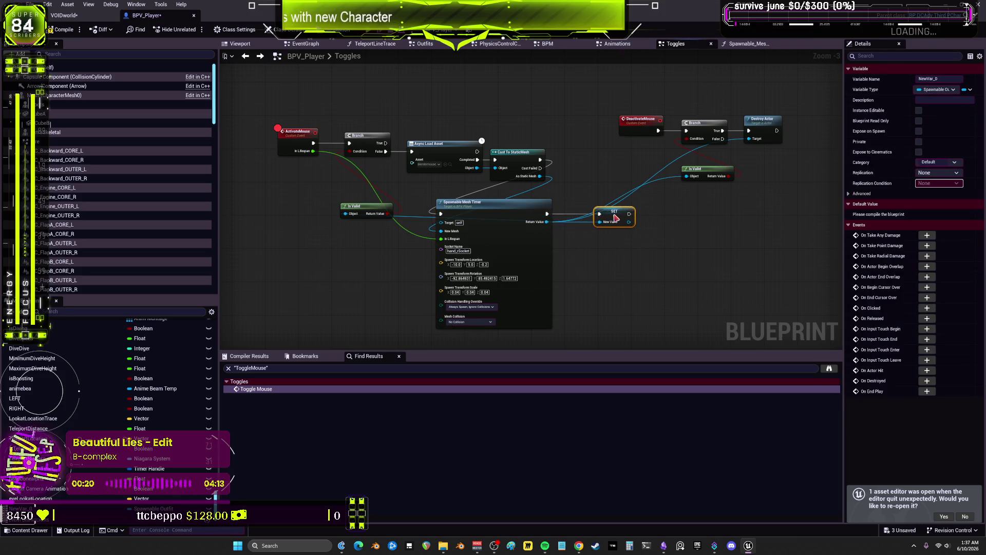
pyautogui.click(939, 79)
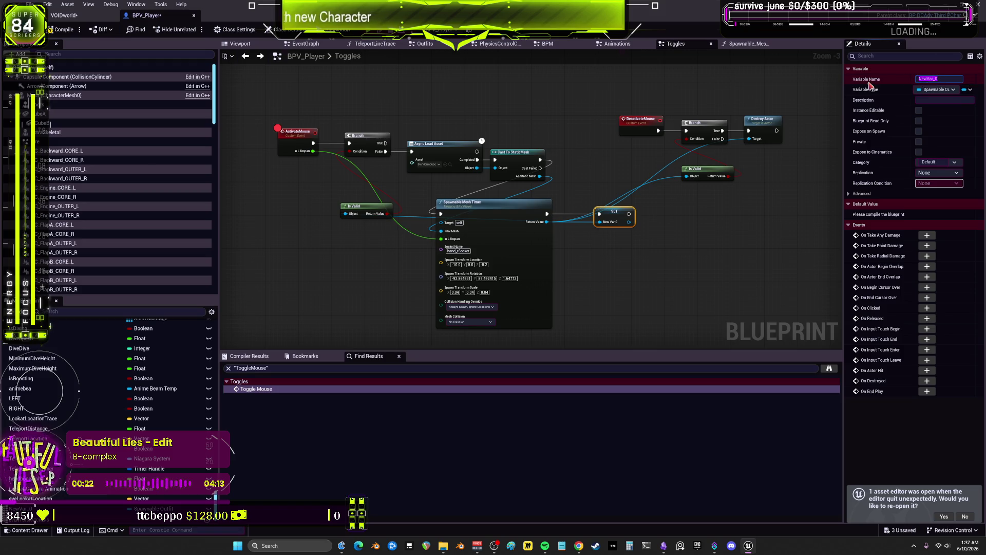
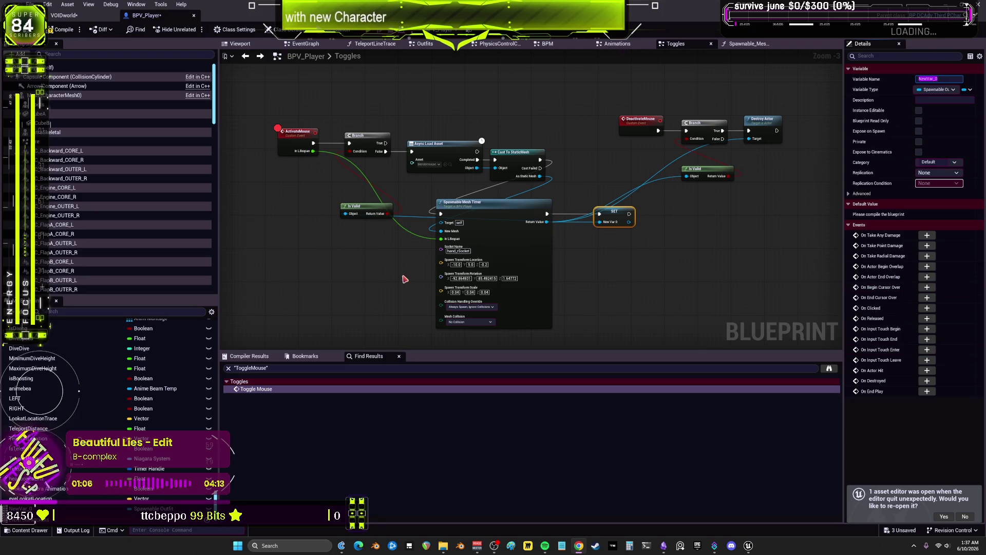
# - Delete the old SET node and promote the Branch condition to a new variable
pyautogui.press('Delete')
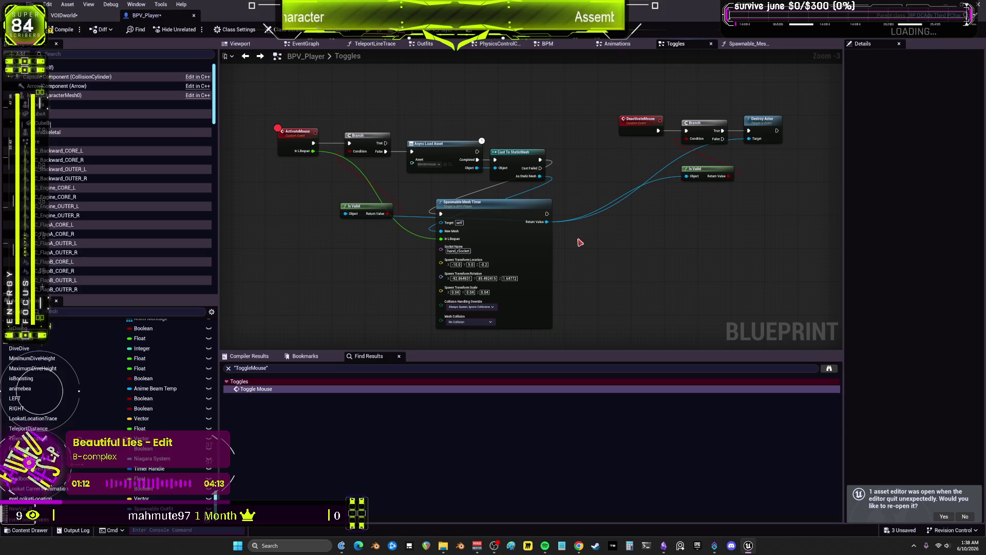
pyautogui.rightClick(349, 151)
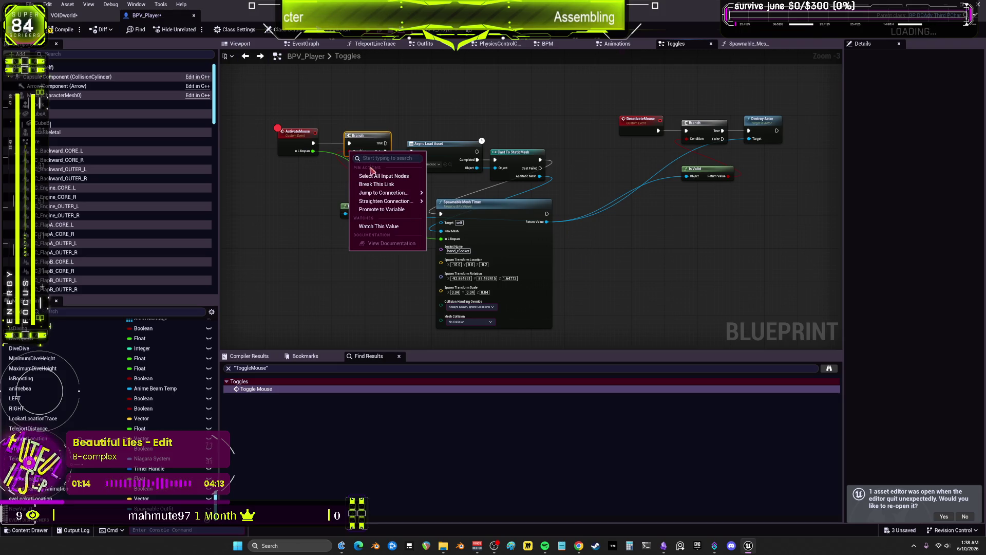
pyautogui.click(392, 211)
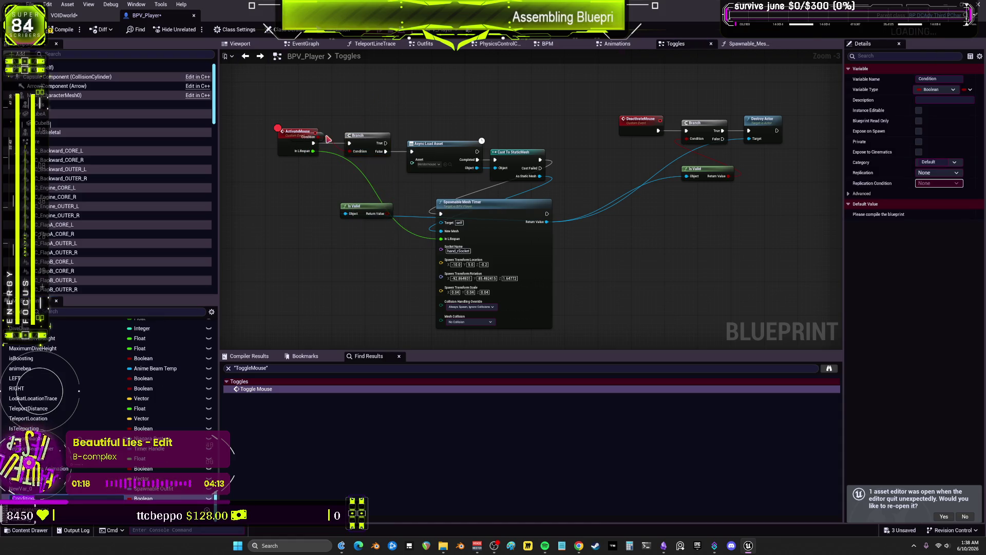
pyautogui.moveTo(322, 135); pyautogui.dragTo(380, 107)
# - Rename the new Boolean to ACTIVEMouse and add a SET ACTIVEMouse node to the graph
pyautogui.click(944, 79)
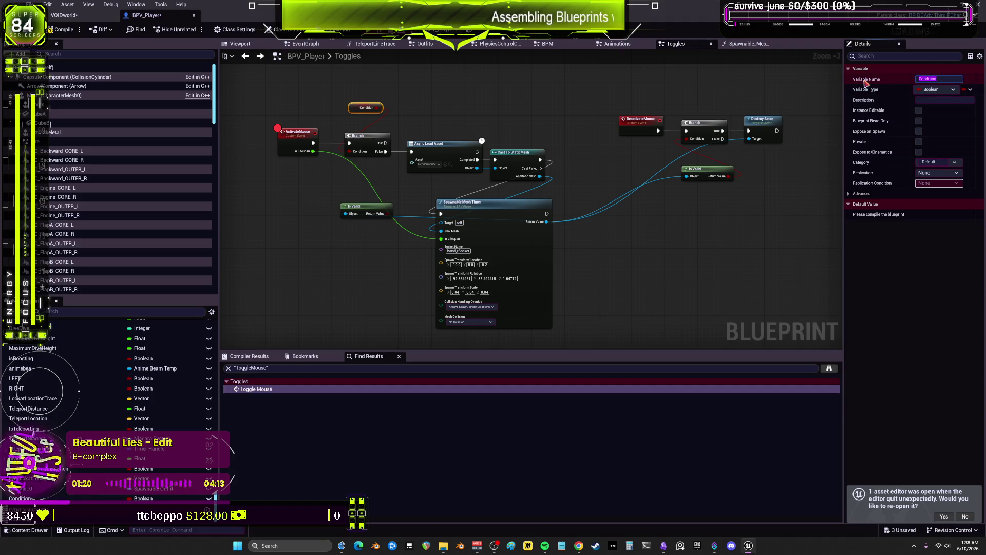
pyautogui.write('MouseA')
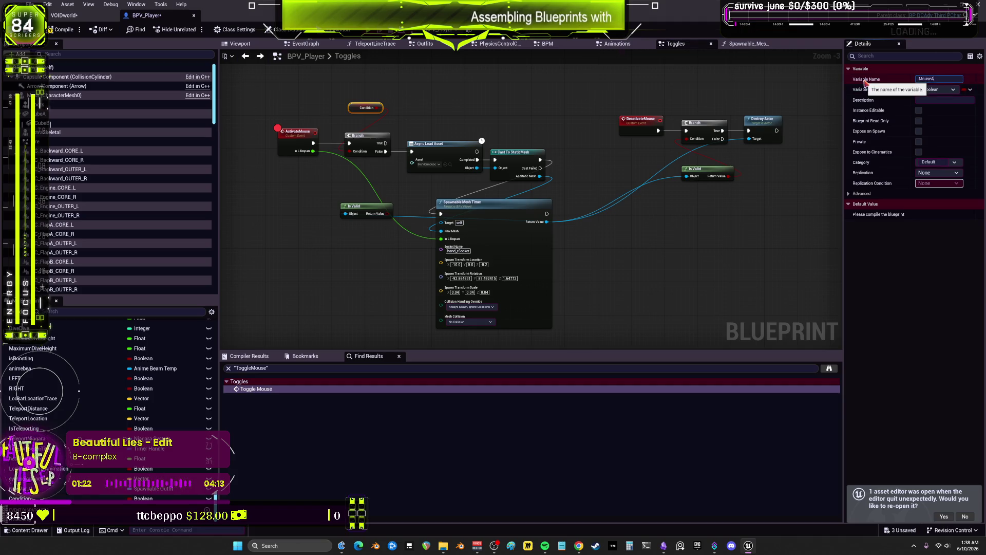
pyautogui.press('BackSpace')
pyautogui.press('BackSpace')
pyautogui.press('BackSpace')
pyautogui.write('ACTIVE')
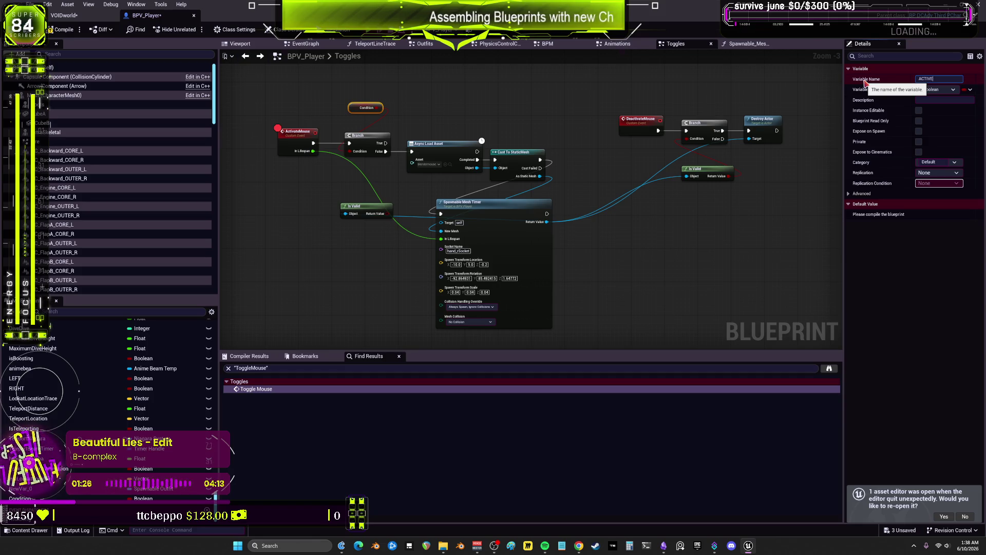
pyautogui.write('Mouse')
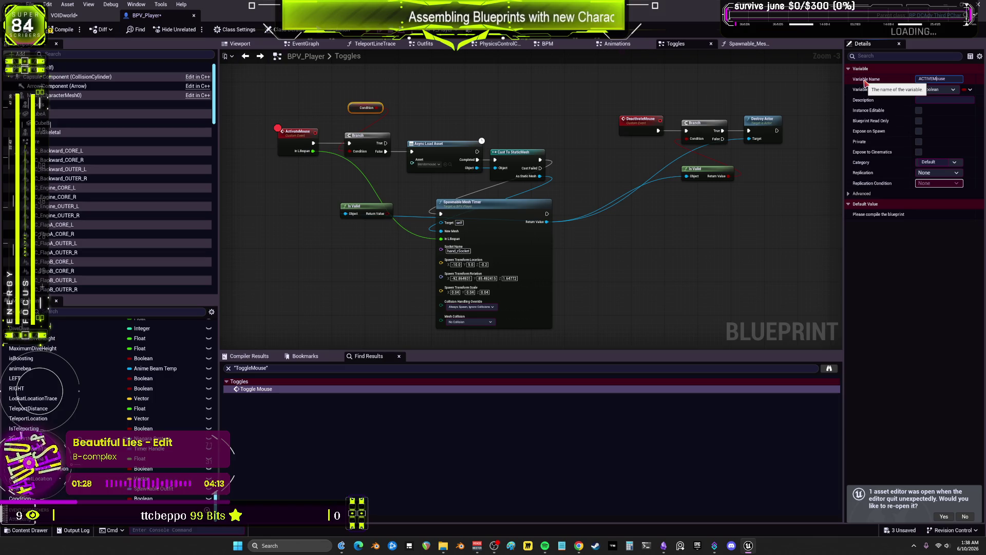
pyautogui.press('Return')
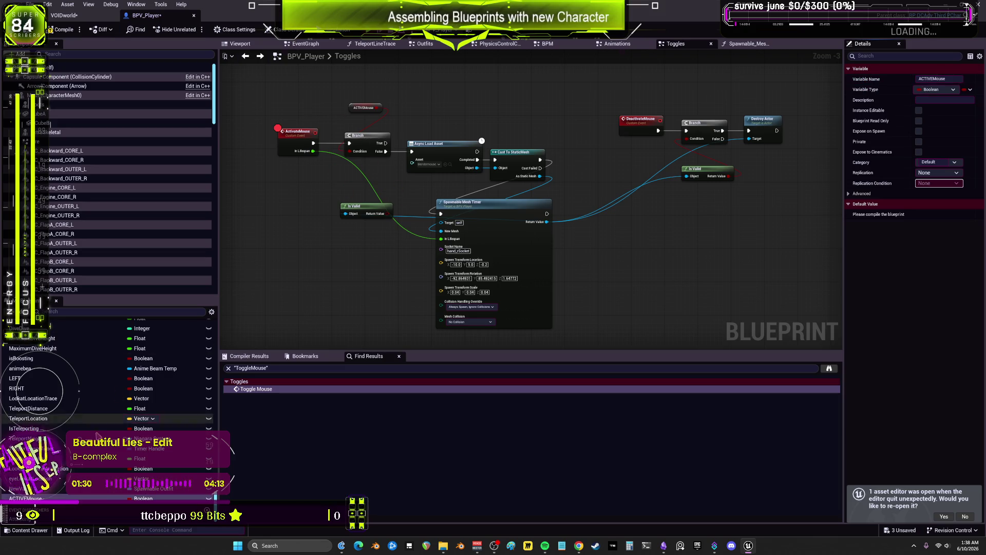
pyautogui.moveTo(25, 498)
pyautogui.mouseDown()
pyautogui.moveTo(583, 285)
pyautogui.moveTo(617, 239)
pyautogui.mouseUp()
pyautogui.click(637, 262)
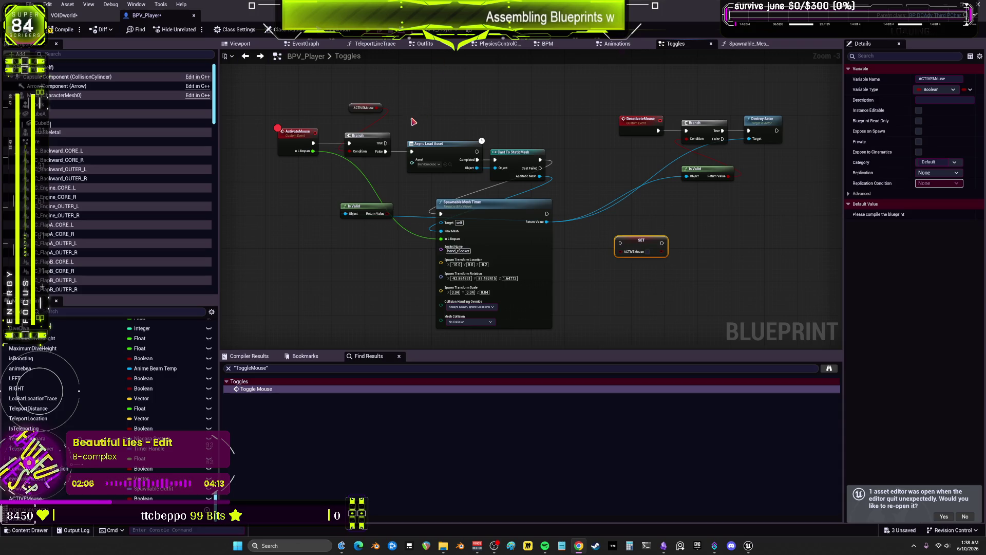
# - Place a SET ACTIVEMouse node above the load chain and the ACTIVEMouse getter above the Branch
pyautogui.scroll(2, 409, 119)
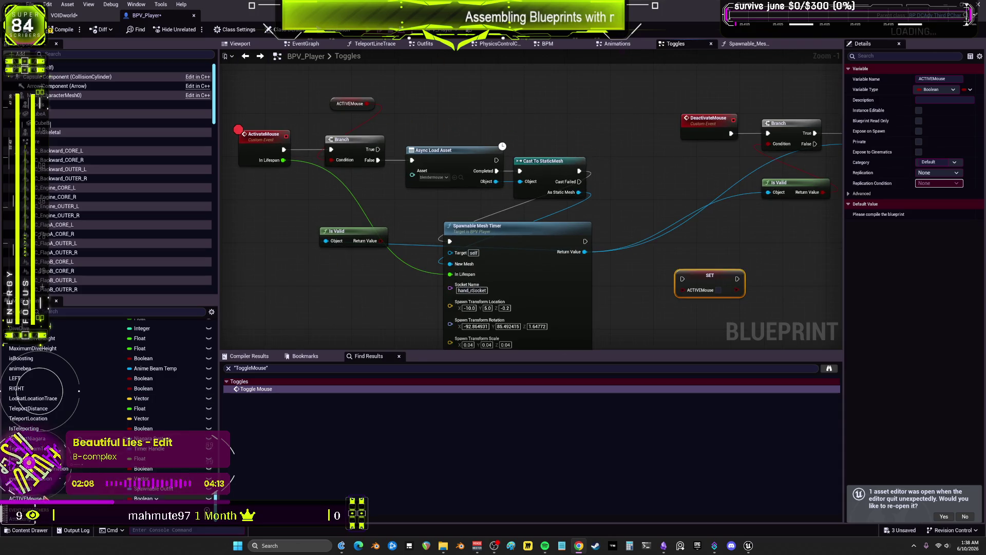
pyautogui.moveTo(26, 498)
pyautogui.mouseDown()
pyautogui.moveTo(513, 123)
pyautogui.moveTo(560, 102)
pyautogui.mouseUp()
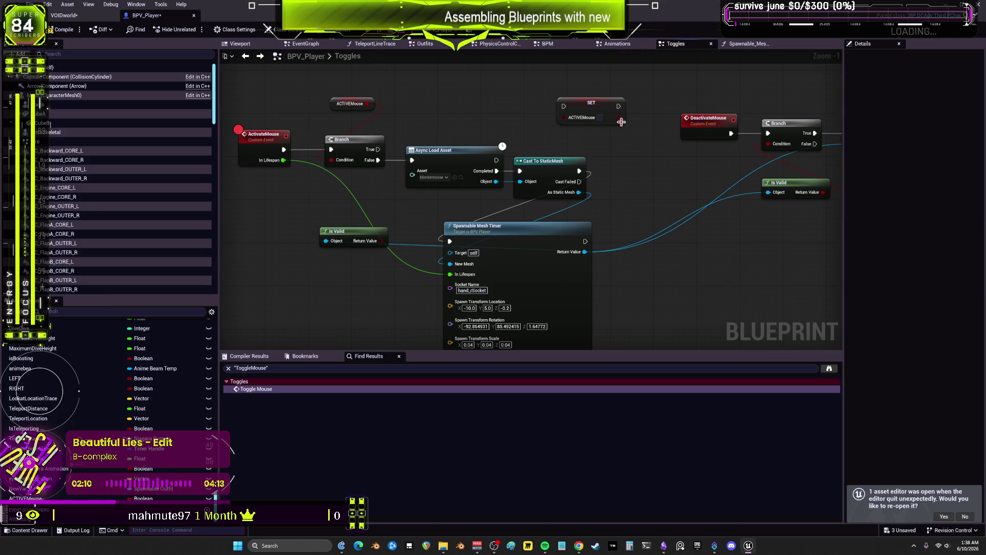
pyautogui.click(590, 125)
pyautogui.moveTo(657, 165)
pyautogui.mouseDown()
pyautogui.moveTo(729, 241)
pyautogui.moveTo(472, 113)
pyautogui.mouseUp()
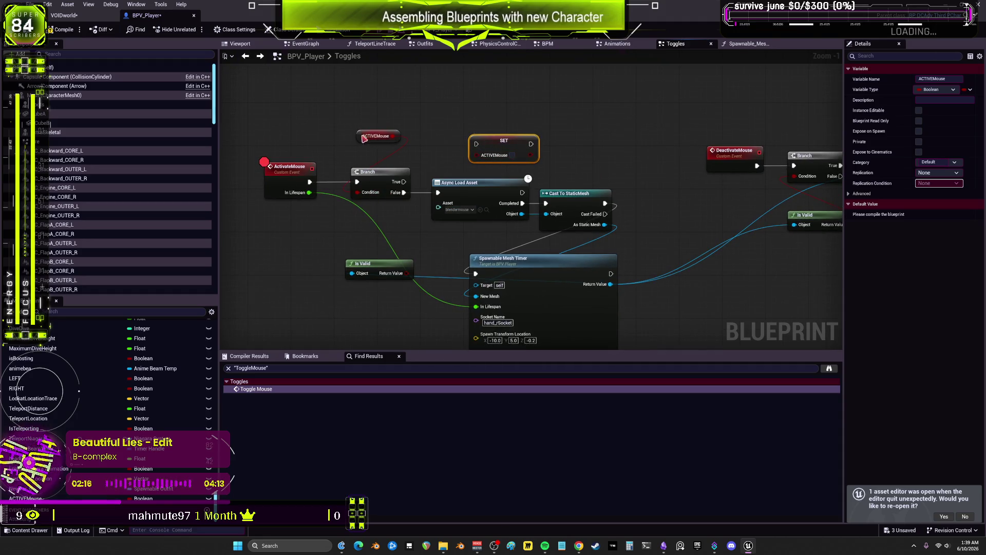
pyautogui.moveTo(364, 138)
pyautogui.mouseDown()
pyautogui.moveTo(360, 155)
pyautogui.moveTo(204, 111)
pyautogui.moveTo(244, 145)
pyautogui.moveTo(423, 173)
pyautogui.mouseUp()
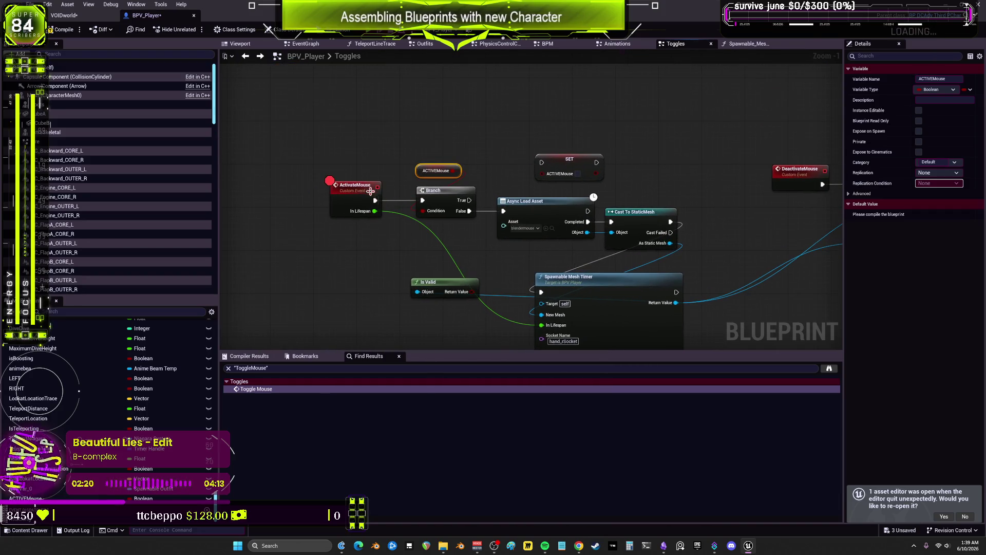
pyautogui.moveTo(463, 137); pyautogui.dragTo(433, 174)
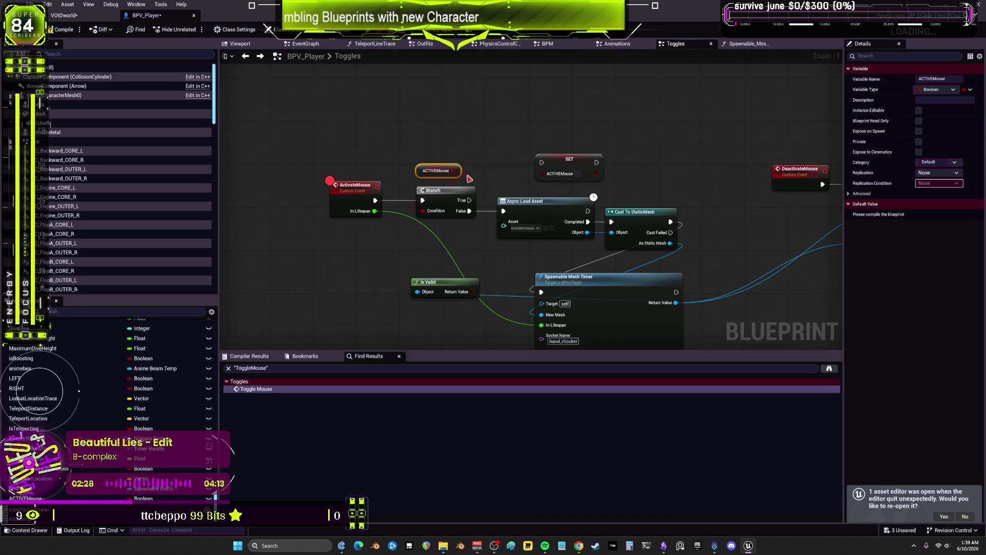
# - Remove the breakpoint from the ActivateMouse event
pyautogui.rightClick(353, 190)
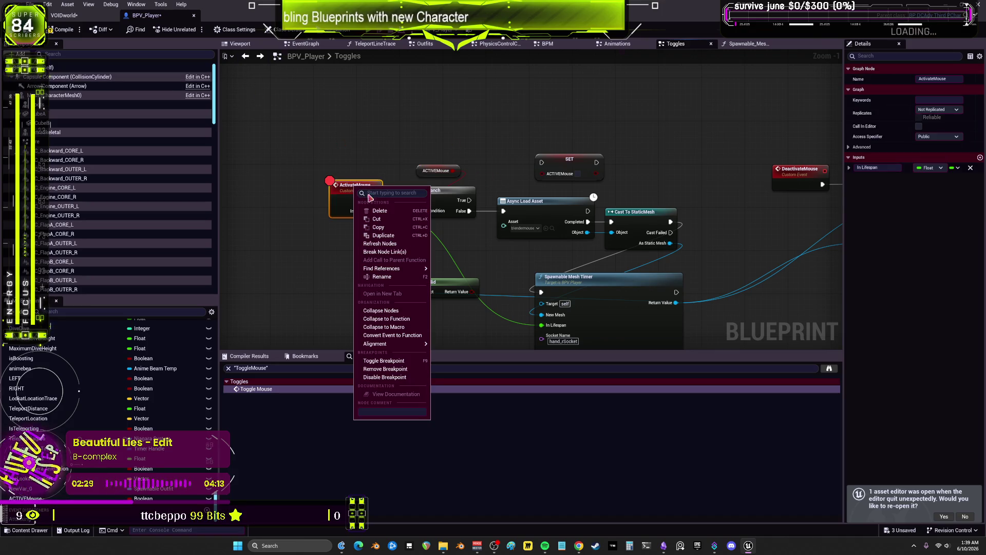
pyautogui.click(391, 369)
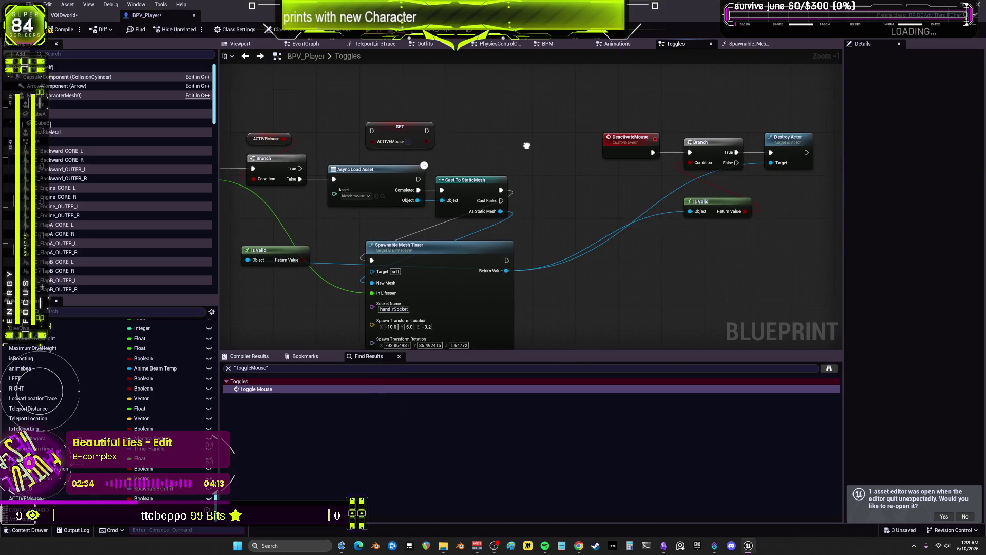
pyautogui.click(290, 174)
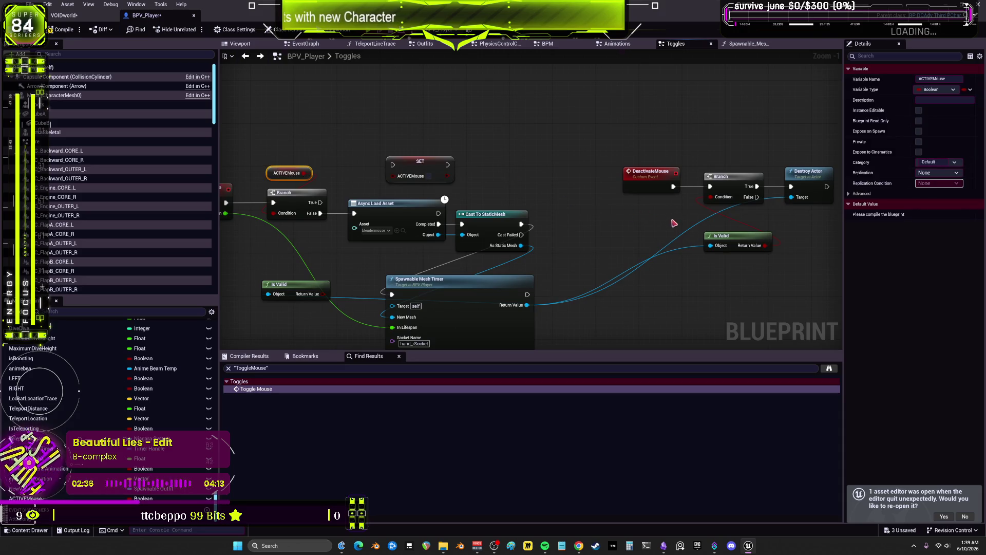
# - Wire a copied ACTIVEMouse getter into the Deactivate Branch and delete its Is Valid node
pyautogui.hotkey('ctrl', 'v')
pyautogui.moveTo(666, 216); pyautogui.dragTo(710, 197)
pyautogui.click(724, 235)
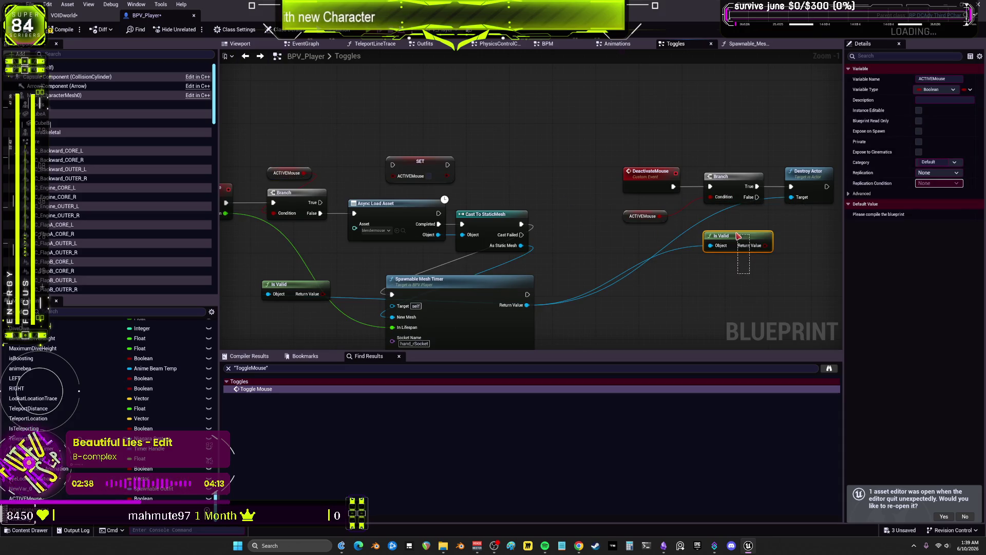
pyautogui.press('Delete')
# - Delete both ACTIVEMouse getters and the SET ACTIVEMouse node
pyautogui.moveTo(795, 211); pyautogui.dragTo(766, 190)
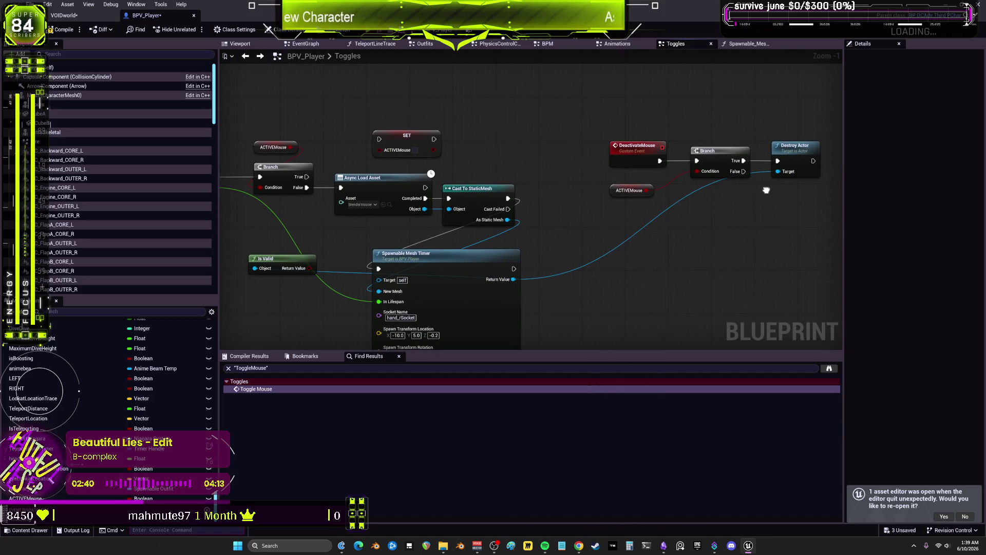
pyautogui.scroll(-1, 635, 207)
pyautogui.click(632, 192)
pyautogui.press('Delete')
pyautogui.click(325, 155)
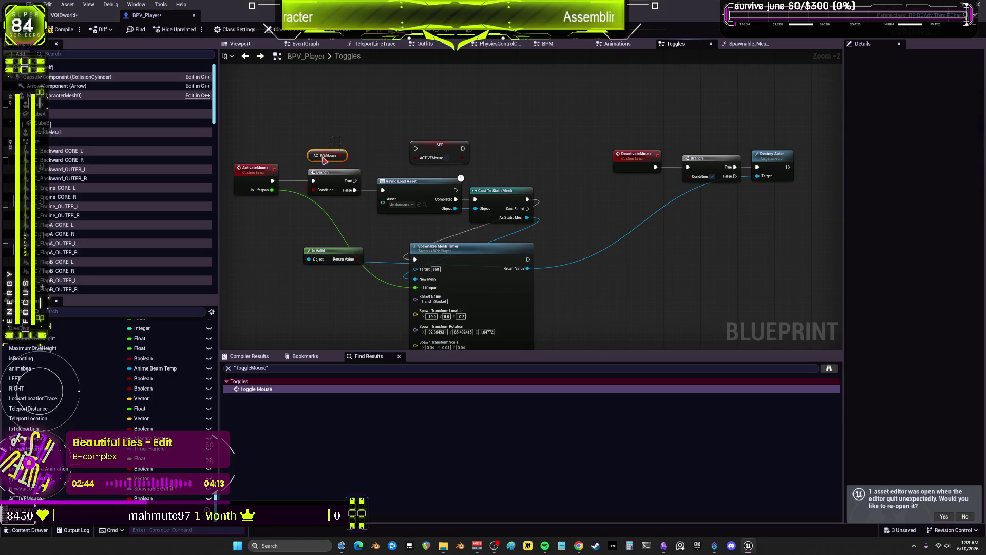
pyautogui.press('Delete')
pyautogui.click(439, 146)
pyautogui.press('Delete')
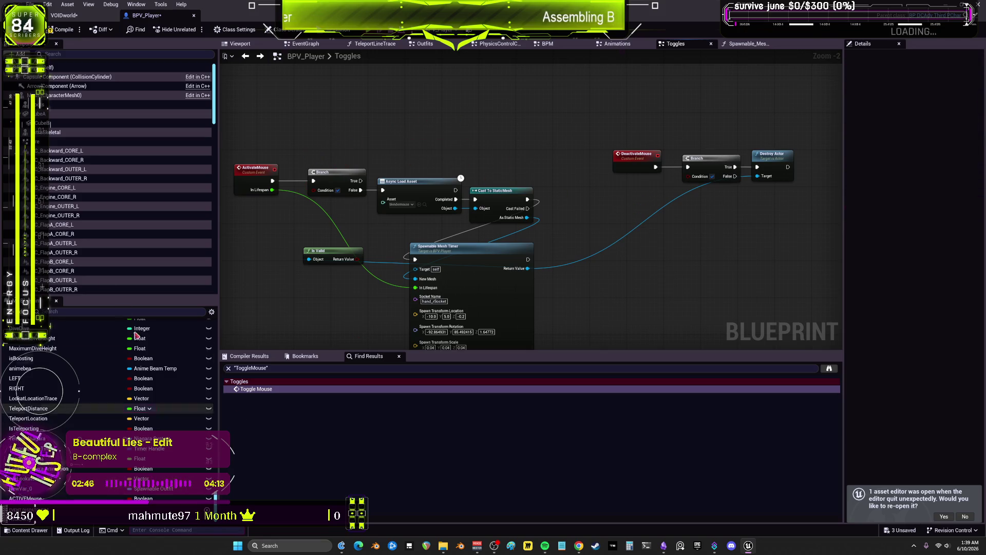
# - Select the Mouse variable in the variables list
pyautogui.scroll(1, 67, 506)
pyautogui.click(67, 506)
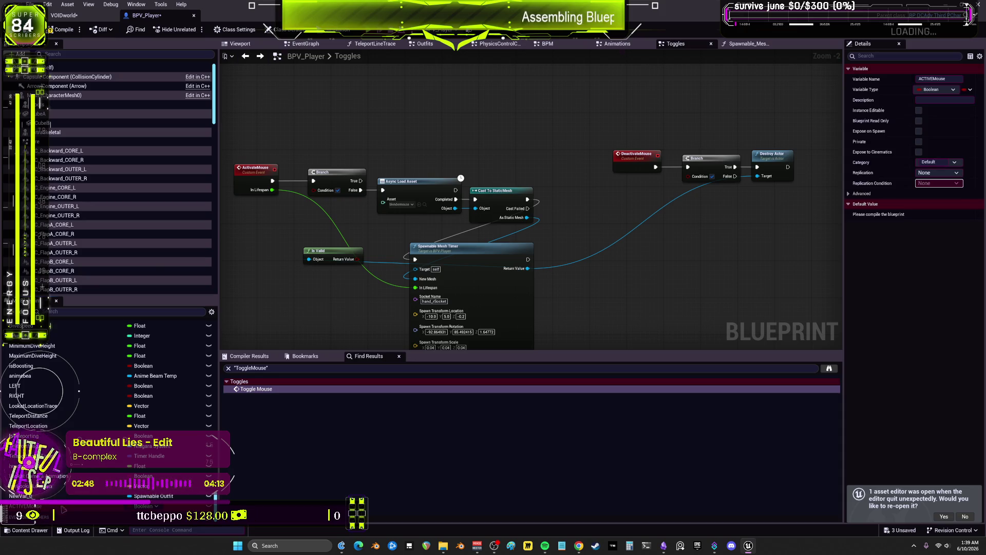
pyautogui.scroll(1, 71, 509)
pyautogui.click(72, 506)
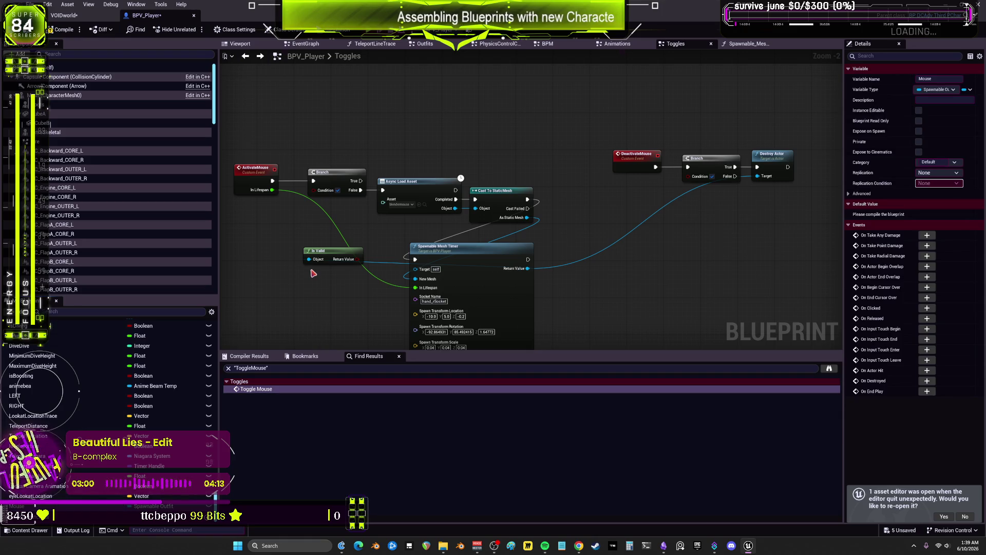
# - Add a SET Mouse node fed by the Spawnable Mesh Timer's Return Value
pyautogui.moveTo(17, 506)
pyautogui.mouseDown()
pyautogui.moveTo(596, 308)
pyautogui.moveTo(582, 203)
pyautogui.mouseUp()
pyautogui.click(607, 225)
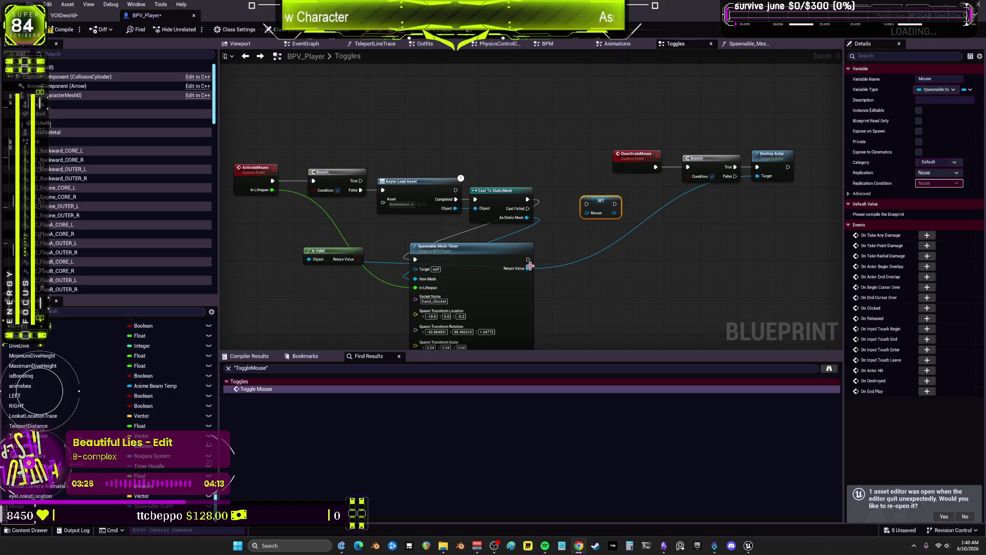
pyautogui.moveTo(528, 267); pyautogui.dragTo(590, 217)
pyautogui.press('Escape')
pyautogui.moveTo(528, 268)
pyautogui.mouseDown()
pyautogui.moveTo(614, 260)
pyautogui.moveTo(601, 231)
pyautogui.moveTo(605, 271)
pyautogui.mouseUp()
pyautogui.click(679, 288)
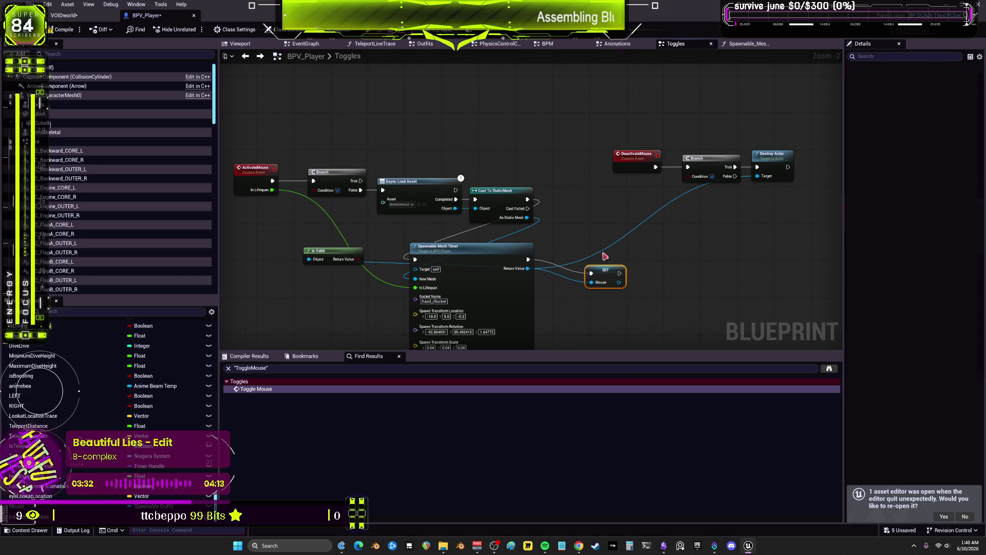
# - Run a copied SET Mouse after Destroy Actor and unlink the timer from Destroy Actor's Target
pyautogui.hotkey('ctrl', 'v')
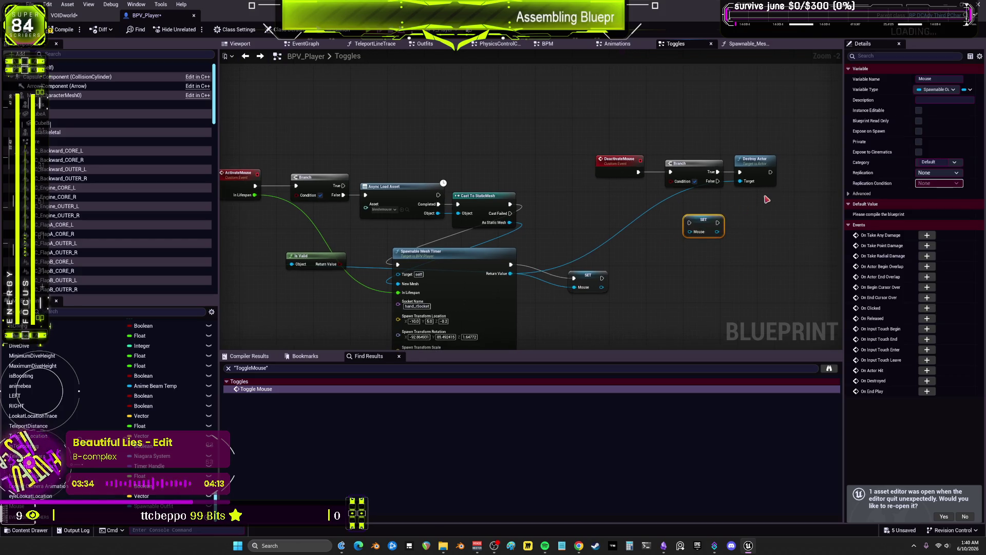
pyautogui.moveTo(662, 239)
pyautogui.mouseDown()
pyautogui.moveTo(740, 226)
pyautogui.moveTo(645, 241)
pyautogui.moveTo(656, 239)
pyautogui.mouseUp()
pyautogui.moveTo(20, 506)
pyautogui.keyDown('ctrl'); pyautogui.mouseDown()
pyautogui.moveTo(334, 411)
pyautogui.moveTo(590, 297)
pyautogui.moveTo(640, 218)
pyautogui.moveTo(668, 226)
pyautogui.moveTo(690, 205)
pyautogui.moveTo(691, 244)
pyautogui.moveTo(677, 255)
pyautogui.moveTo(752, 213)
pyautogui.mouseUp(); pyautogui.keyUp('ctrl')
pyautogui.moveTo(712, 189)
pyautogui.mouseDown()
pyautogui.moveTo(744, 218)
pyautogui.moveTo(735, 211)
pyautogui.moveTo(772, 198)
pyautogui.moveTo(755, 197)
pyautogui.mouseUp()
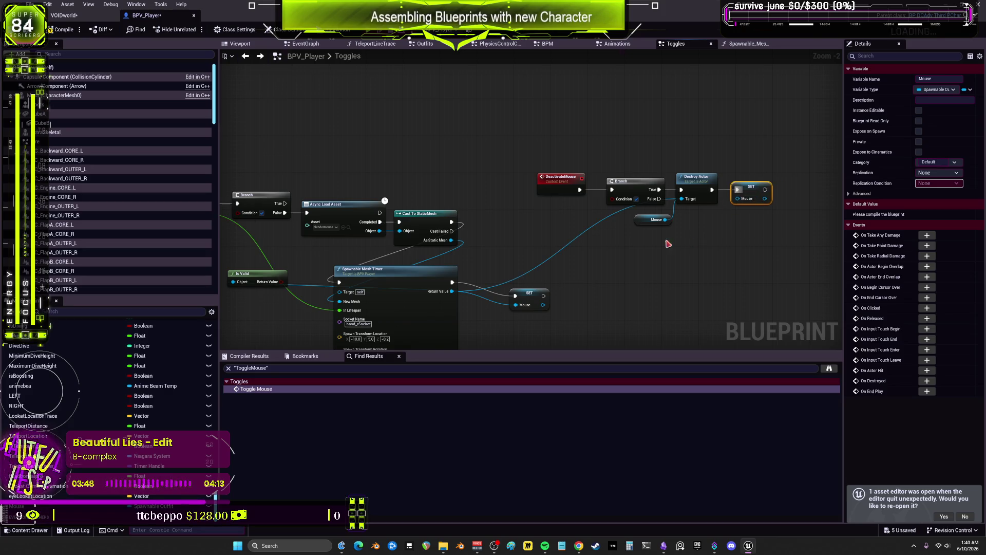
pyautogui.moveTo(682, 199); pyautogui.dragTo(628, 190)
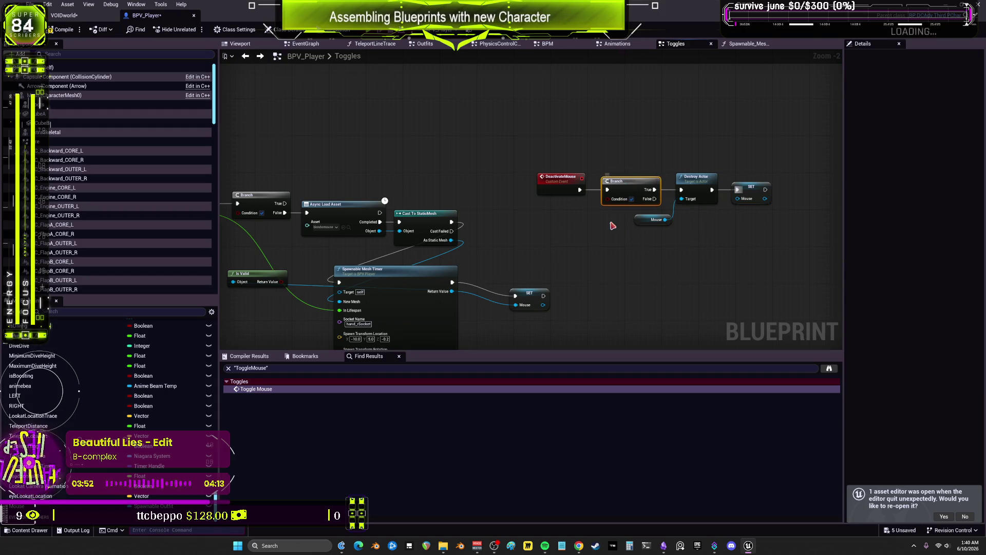
# - Feed an Is Valid check on Mouse into the DeactivateMouse Branch condition
pyautogui.moveTo(17, 505)
pyautogui.mouseDown()
pyautogui.moveTo(334, 359)
pyautogui.moveTo(560, 237)
pyautogui.moveTo(623, 257)
pyautogui.mouseUp()
pyautogui.click(576, 242)
pyautogui.write('is valid')
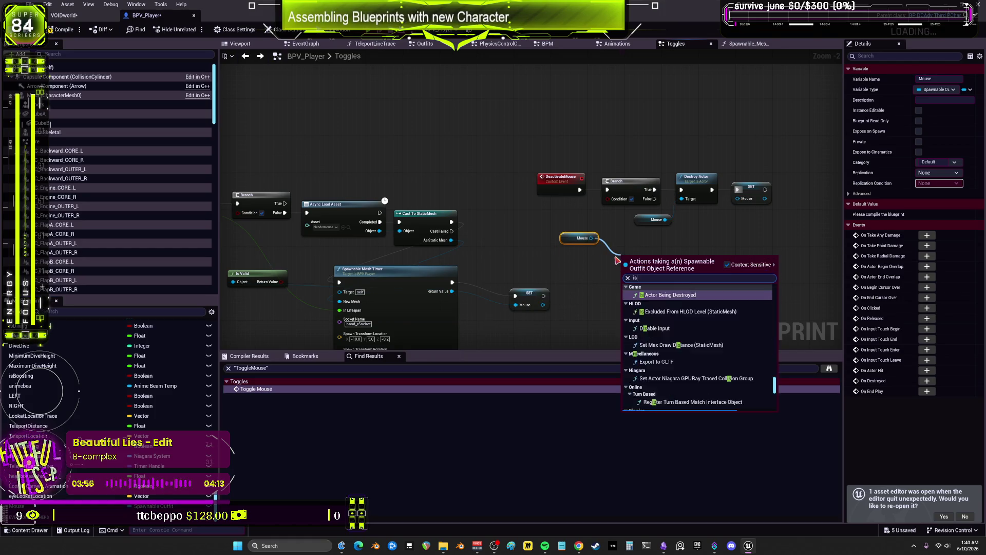
pyautogui.click(648, 319)
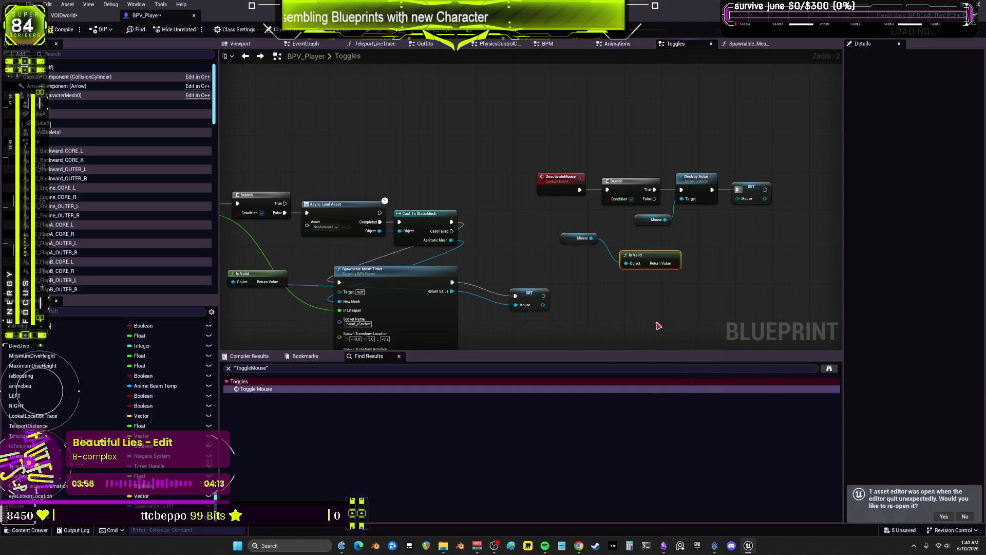
pyautogui.moveTo(678, 263); pyautogui.dragTo(609, 199)
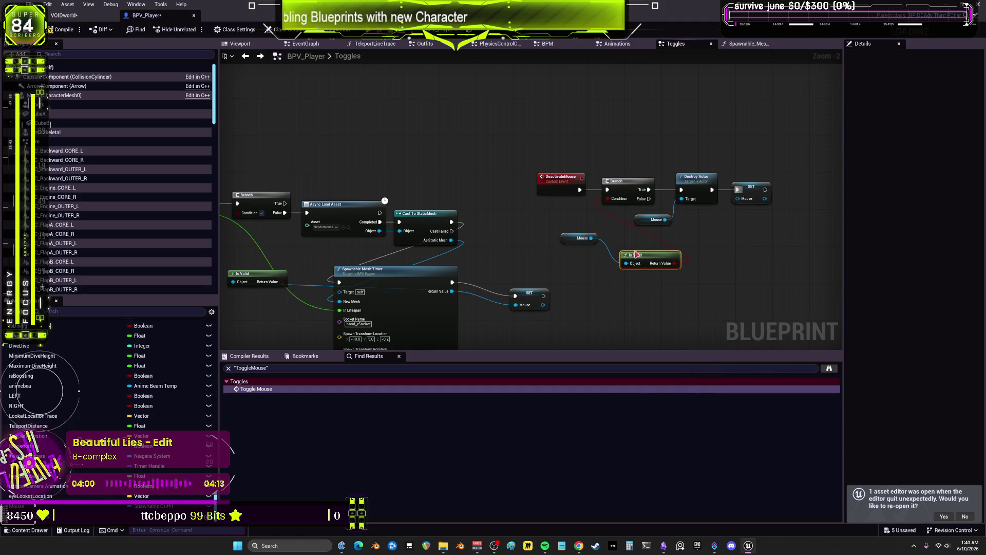
pyautogui.moveTo(638, 254); pyautogui.dragTo(554, 204)
pyautogui.moveTo(578, 238)
pyautogui.mouseDown()
pyautogui.moveTo(556, 205)
pyautogui.moveTo(548, 235)
pyautogui.mouseUp()
pyautogui.click(551, 249)
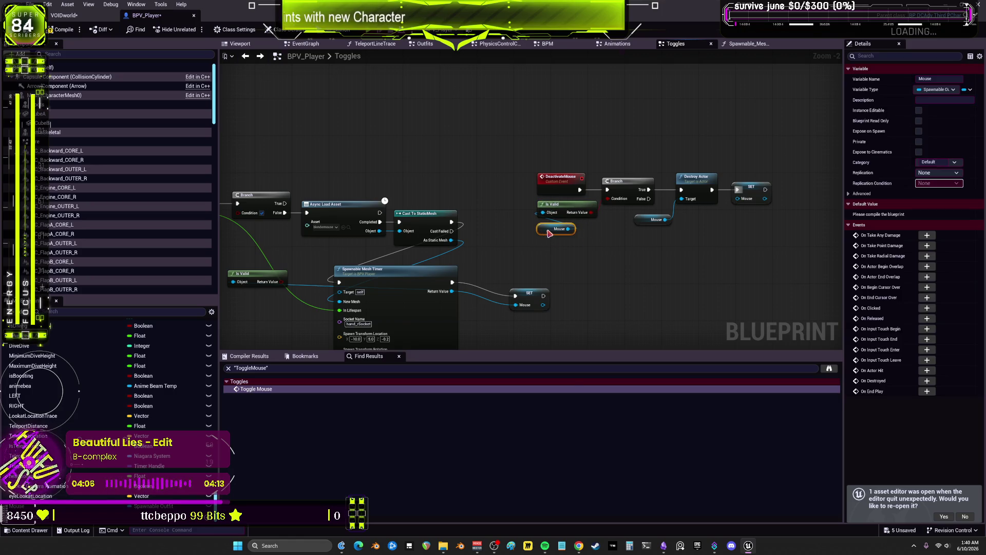
pyautogui.click(560, 266)
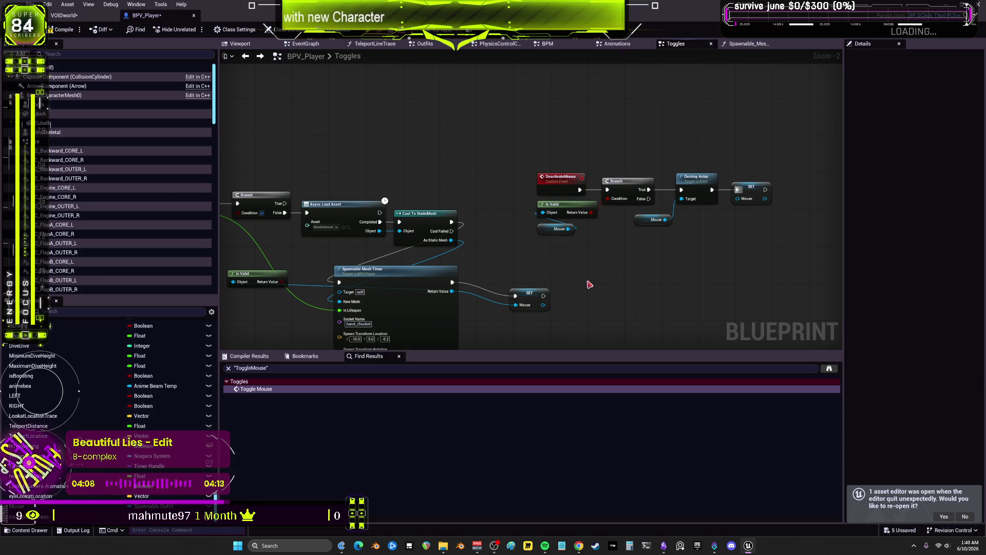
# - Wire a Mouse Is Valid check into the ActivateMouse Branch and tidy the nodes
pyautogui.moveTo(523, 239); pyautogui.dragTo(664, 179)
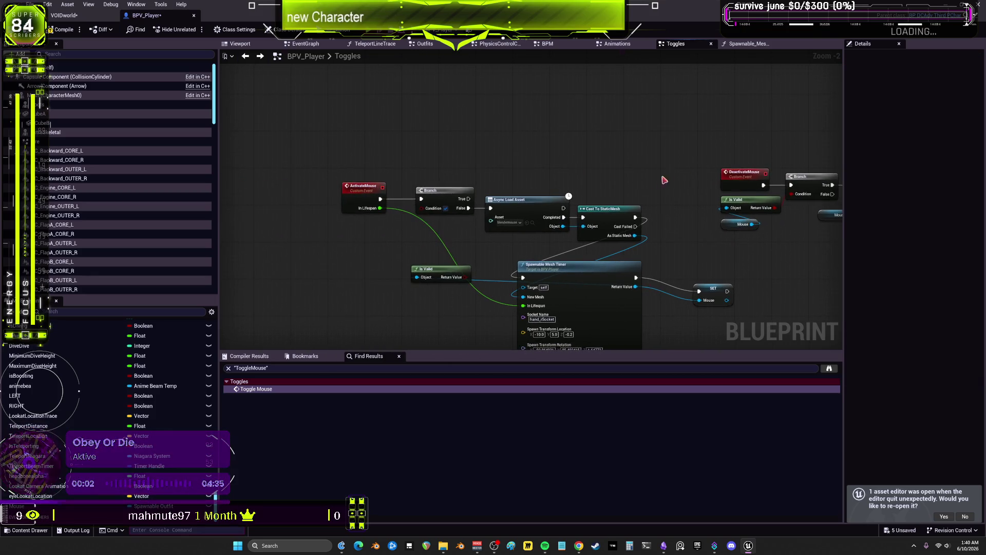
pyautogui.moveTo(708, 294); pyautogui.dragTo(666, 281)
pyautogui.moveTo(433, 277)
pyautogui.mouseDown()
pyautogui.moveTo(384, 275)
pyautogui.moveTo(307, 324)
pyautogui.moveTo(442, 247)
pyautogui.moveTo(422, 212)
pyautogui.mouseUp()
pyautogui.moveTo(421, 268); pyautogui.dragTo(454, 231)
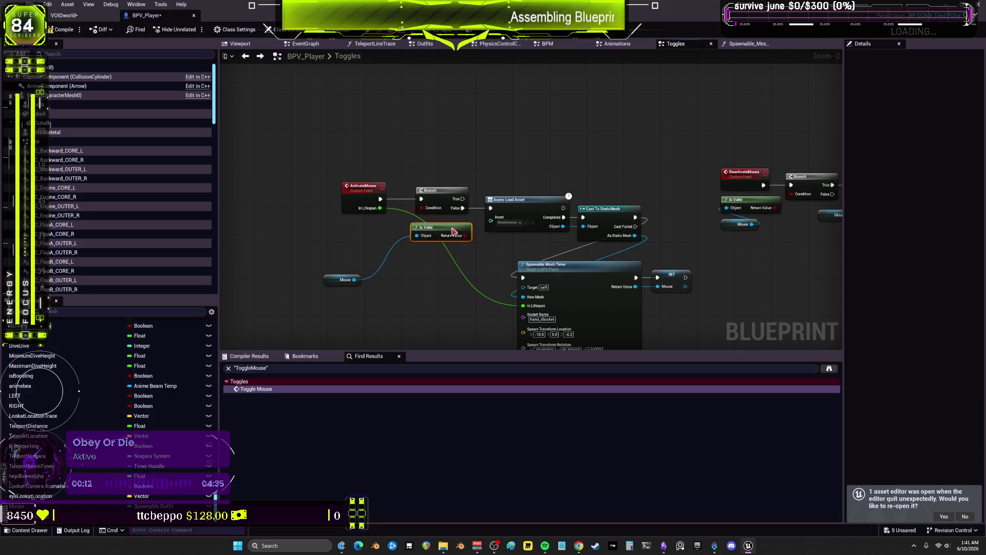
pyautogui.moveTo(332, 283); pyautogui.dragTo(423, 251)
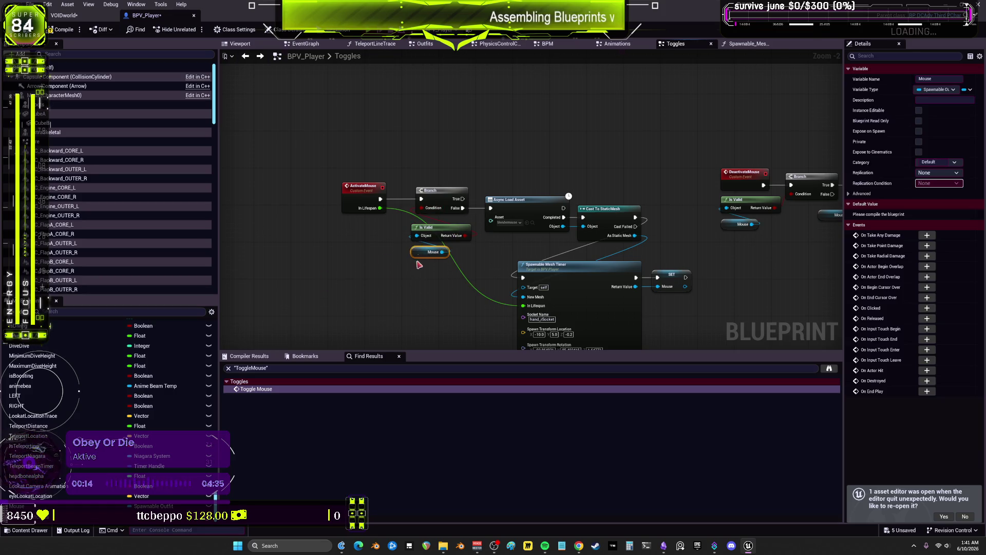
pyautogui.moveTo(721, 156); pyautogui.dragTo(580, 173)
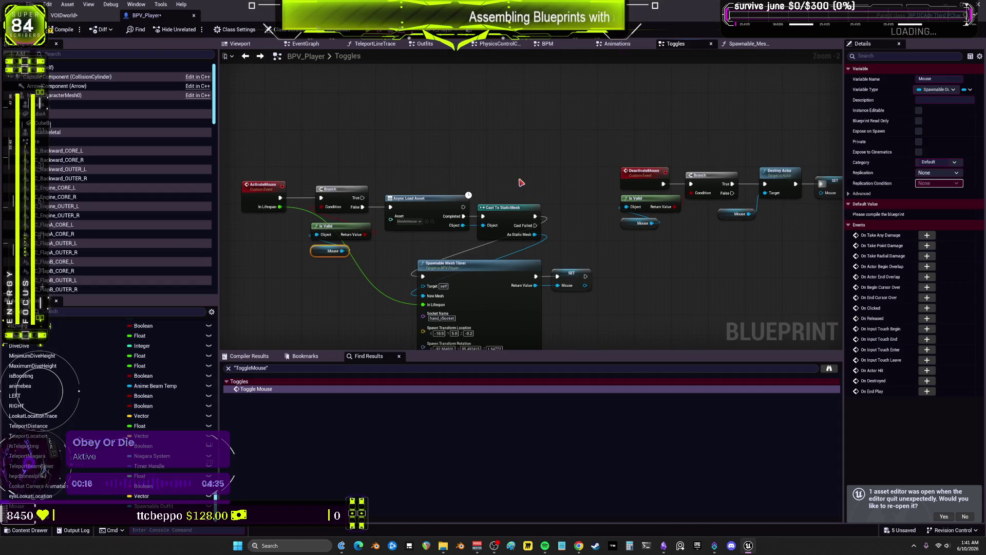
pyautogui.moveTo(501, 174); pyautogui.dragTo(534, 112)
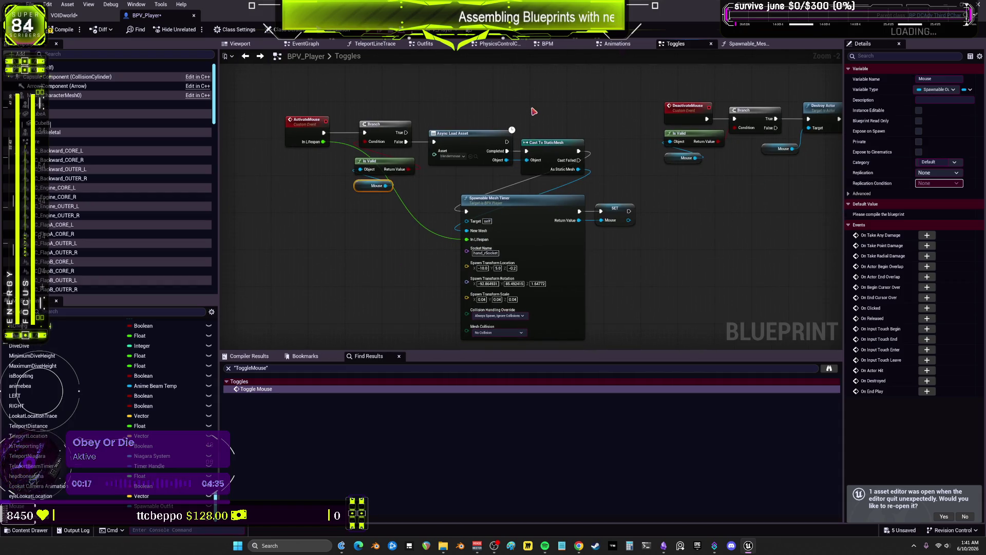
# - Compile BPV_Player, switch to the VOIDworld level and start playing
pyautogui.click(63, 30)
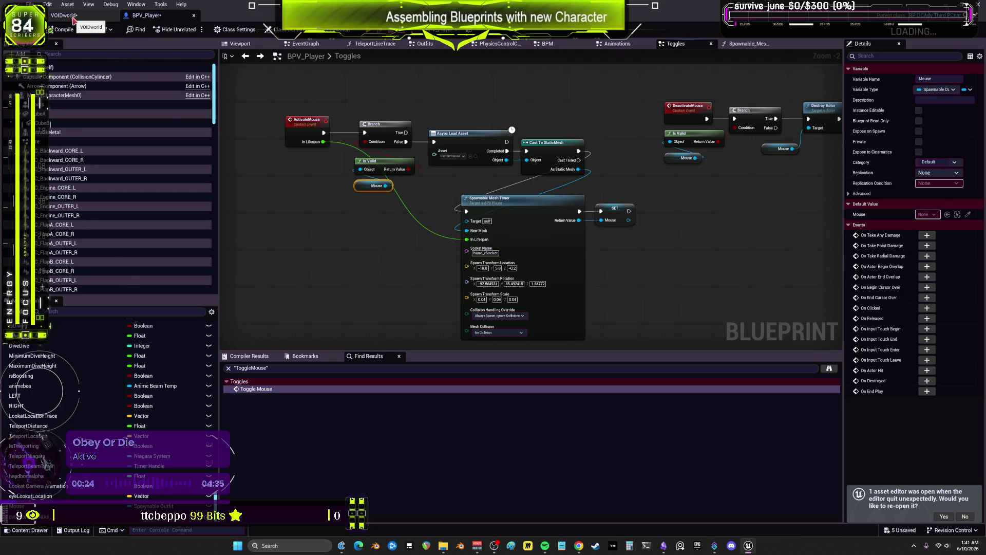
pyautogui.click(66, 15)
pyautogui.hotkey('alt', 'p')
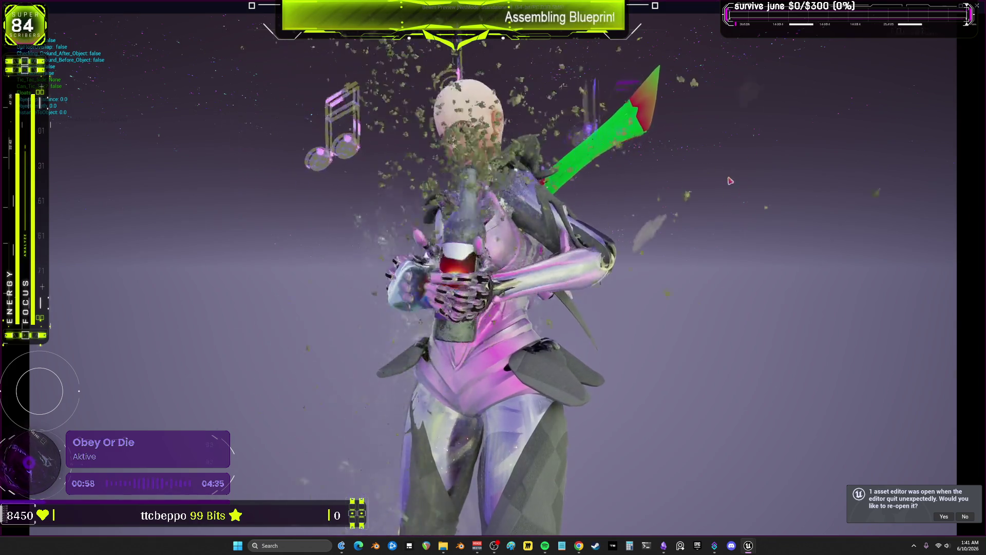
# - Return focus to the editor and stop the play session
pyautogui.hotkey('alt', 'Tab')
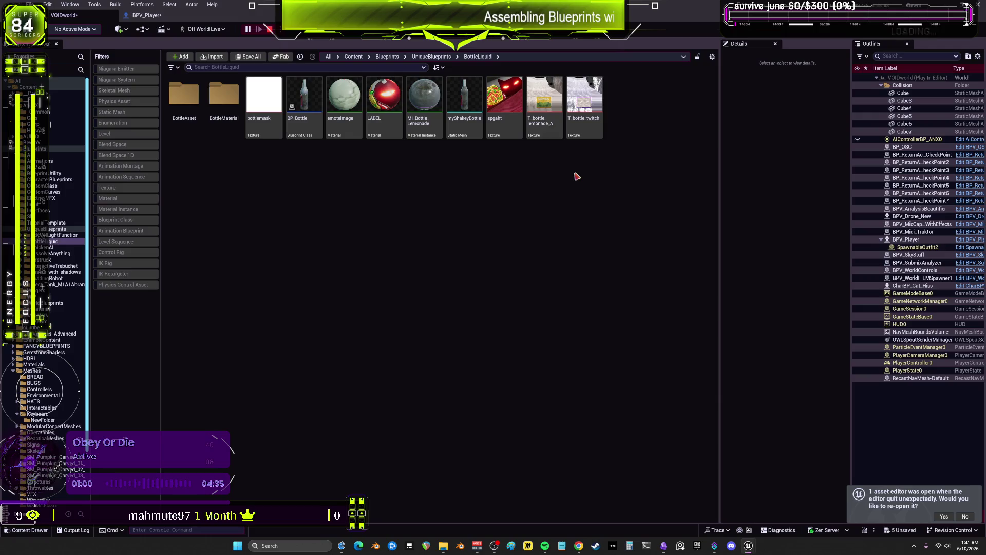
pyautogui.press('Escape')
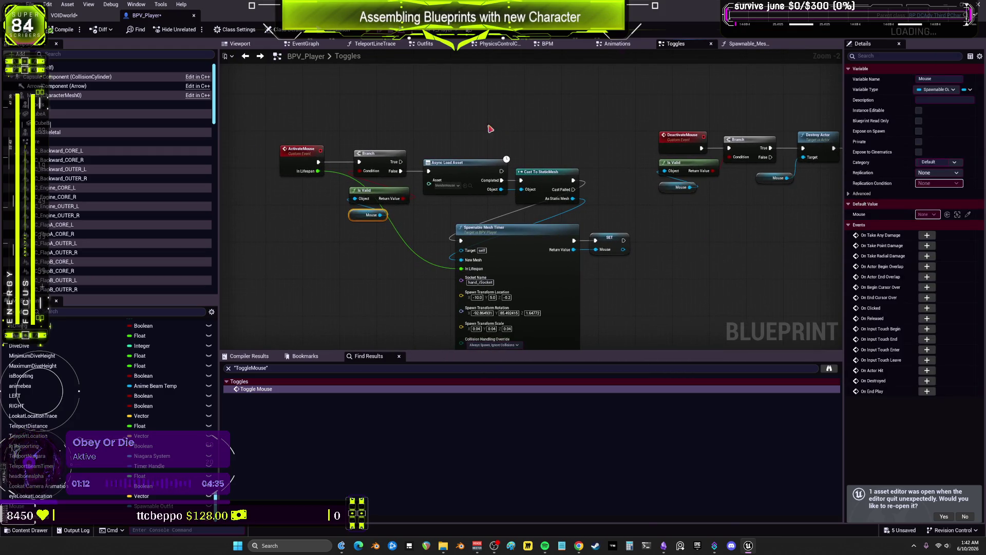
# - Realign the ActivateMouse event, Is Valid, Mouse, load, cast and spawn nodes
pyautogui.click(305, 144)
pyautogui.moveTo(647, 109); pyautogui.dragTo(709, 154)
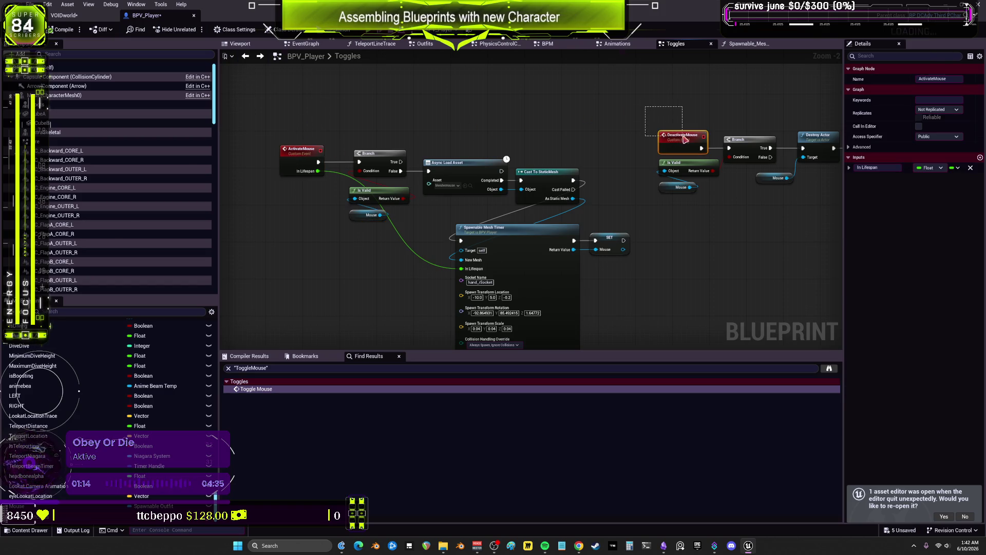
pyautogui.moveTo(309, 122)
pyautogui.mouseDown()
pyautogui.moveTo(293, 172)
pyautogui.moveTo(298, 214)
pyautogui.mouseUp()
pyautogui.moveTo(341, 183)
pyautogui.mouseDown()
pyautogui.moveTo(396, 224)
pyautogui.moveTo(359, 218)
pyautogui.mouseUp()
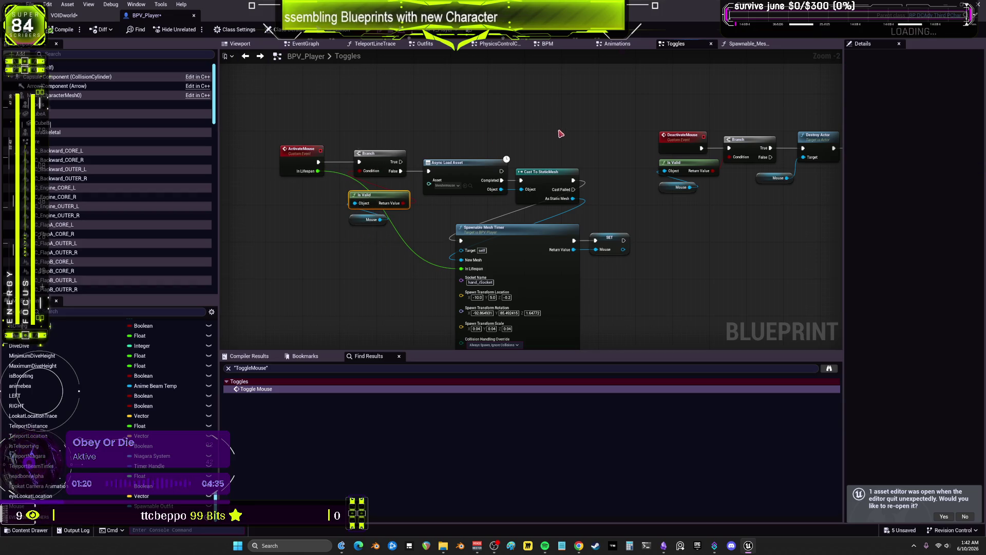
pyautogui.moveTo(559, 130); pyautogui.dragTo(460, 266)
pyautogui.click(609, 240)
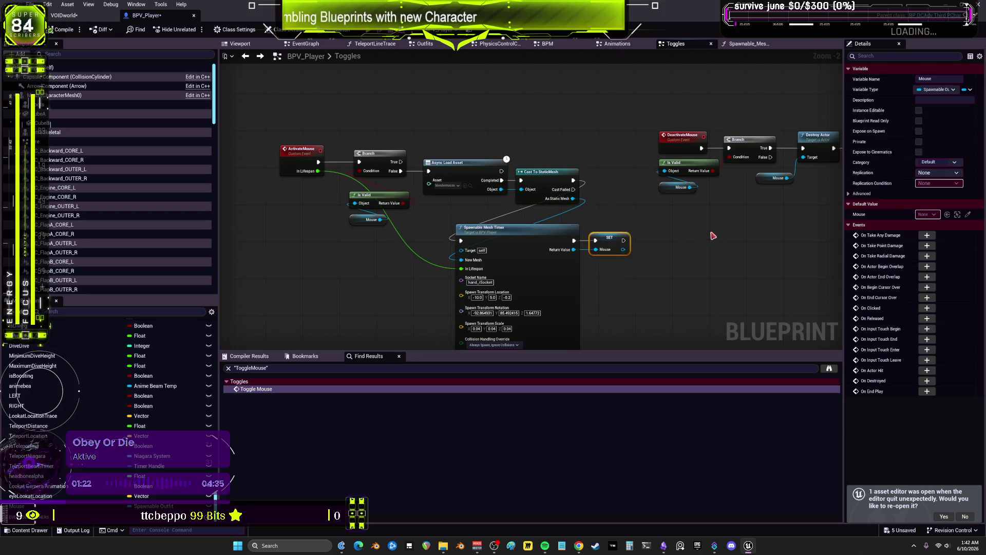
# - Move the DeactivateMouse destroy chain directly above the ActivateMouse chain
pyautogui.moveTo(714, 236)
pyautogui.mouseDown()
pyautogui.moveTo(602, 247)
pyautogui.moveTo(550, 177)
pyautogui.moveTo(570, 181)
pyautogui.mouseUp()
pyautogui.moveTo(721, 117)
pyautogui.mouseDown()
pyautogui.moveTo(688, 177)
pyautogui.moveTo(759, 186)
pyautogui.mouseUp()
pyautogui.click(729, 226)
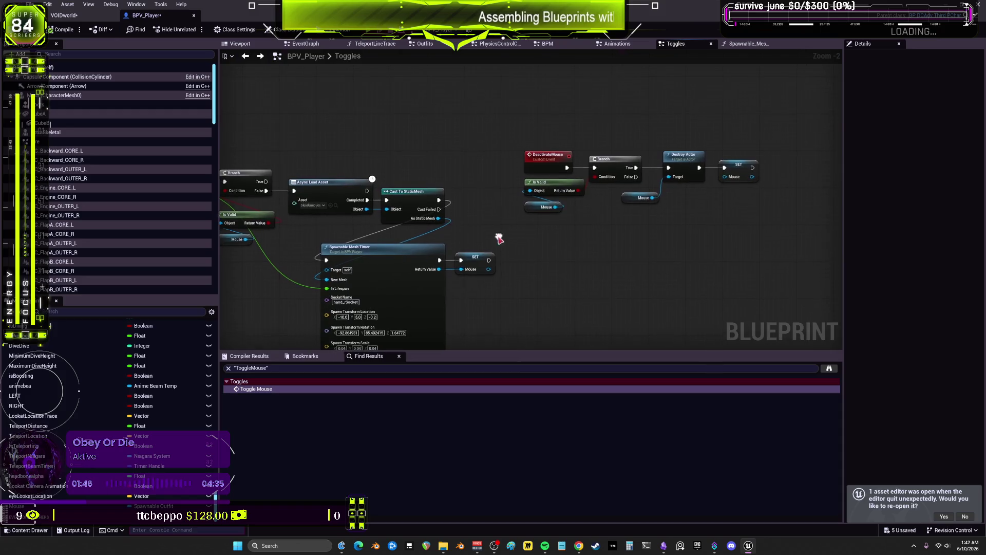
pyautogui.moveTo(519, 256); pyautogui.dragTo(804, 149)
pyautogui.moveTo(398, 151)
pyautogui.mouseDown()
pyautogui.moveTo(222, 146)
pyautogui.moveTo(228, 102)
pyautogui.mouseUp()
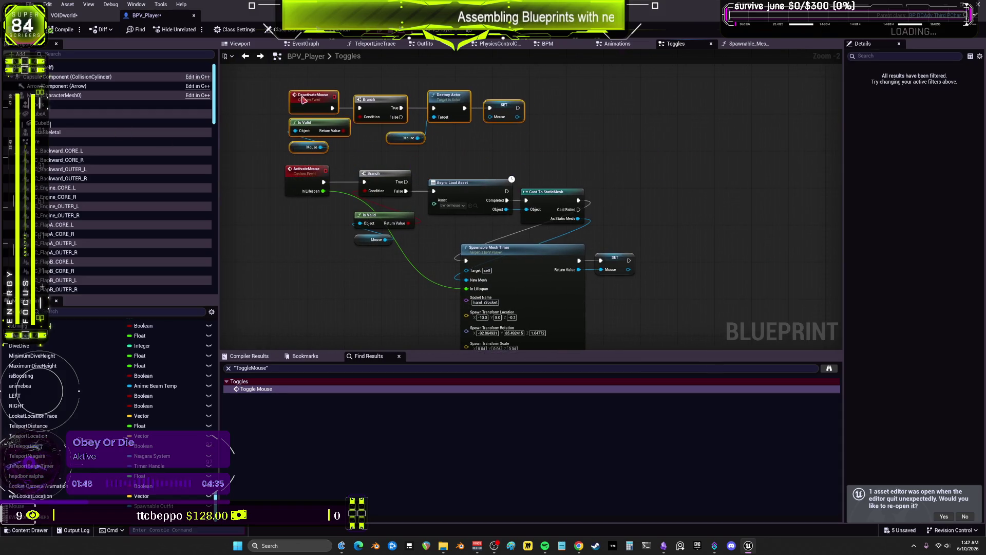
# - Jump from the EventGraph's Deactivate Mouse call to the DeactivateMouse event
pyautogui.scroll(-3, 229, 102)
pyautogui.scroll(3, 637, 109)
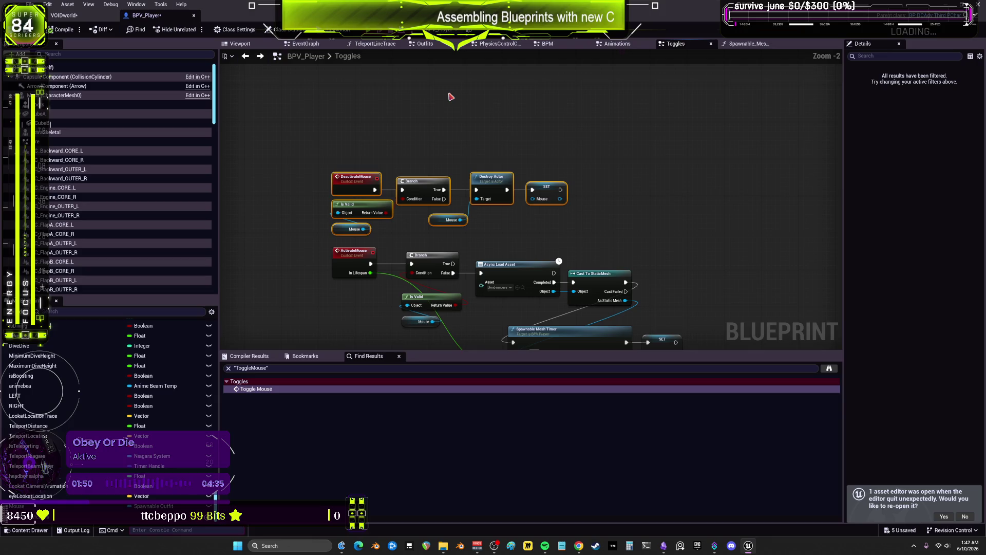
pyautogui.click(298, 44)
pyautogui.scroll(-3, 601, 227)
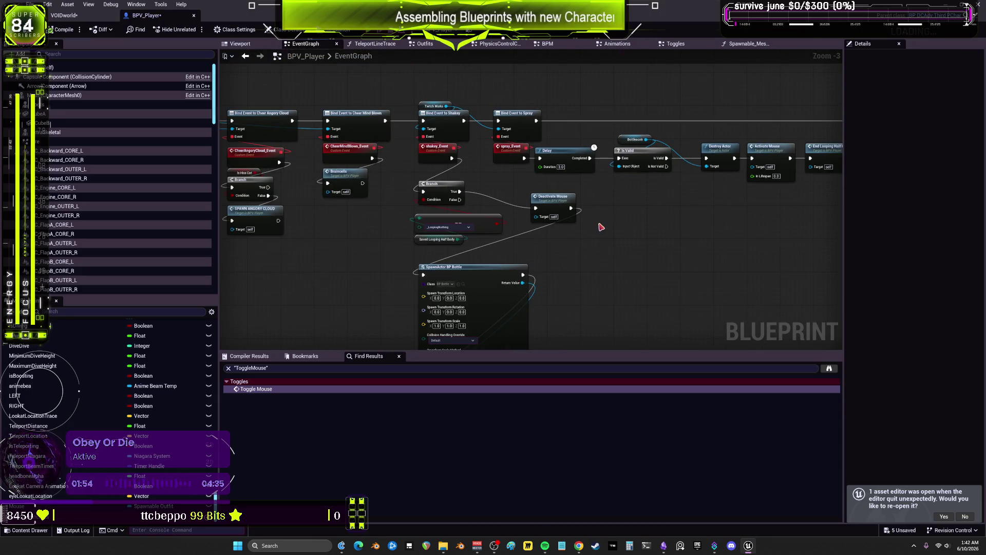
pyautogui.moveTo(604, 225)
pyautogui.mouseDown()
pyautogui.moveTo(656, 222)
pyautogui.moveTo(621, 230)
pyautogui.mouseUp()
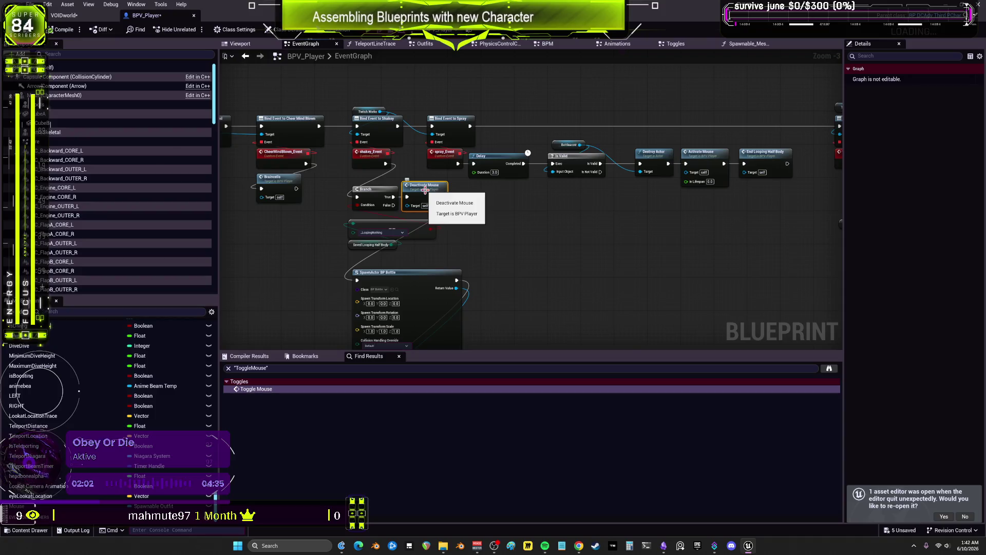
pyautogui.doubleClick(488, 208)
pyautogui.moveTo(500, 168)
pyautogui.mouseDown()
pyautogui.moveTo(686, 274)
pyautogui.moveTo(775, 282)
pyautogui.moveTo(677, 249)
pyautogui.mouseUp()
pyautogui.click(786, 275)
# - Add a breakpoint to the DeactivateMouse event
pyautogui.rightClick(420, 181)
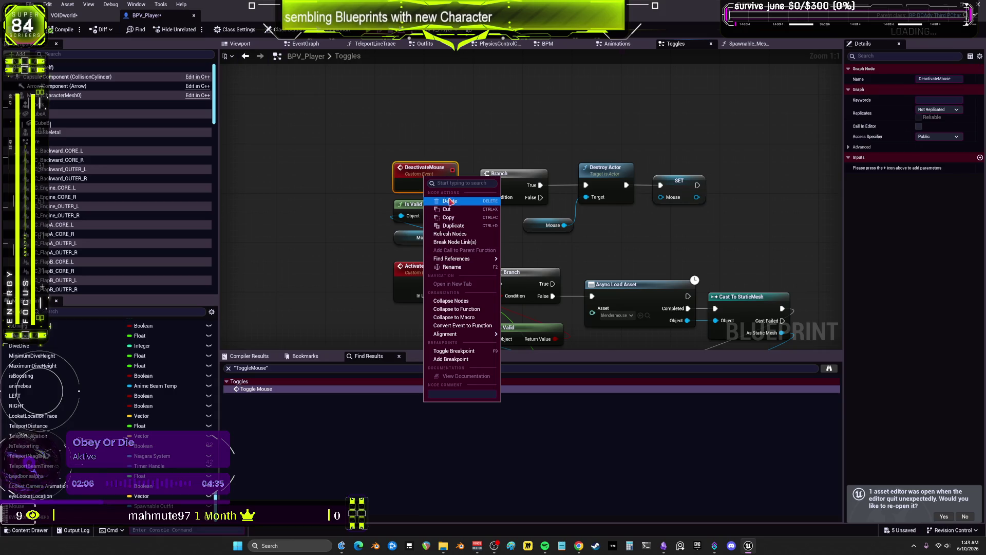
pyautogui.click(688, 248)
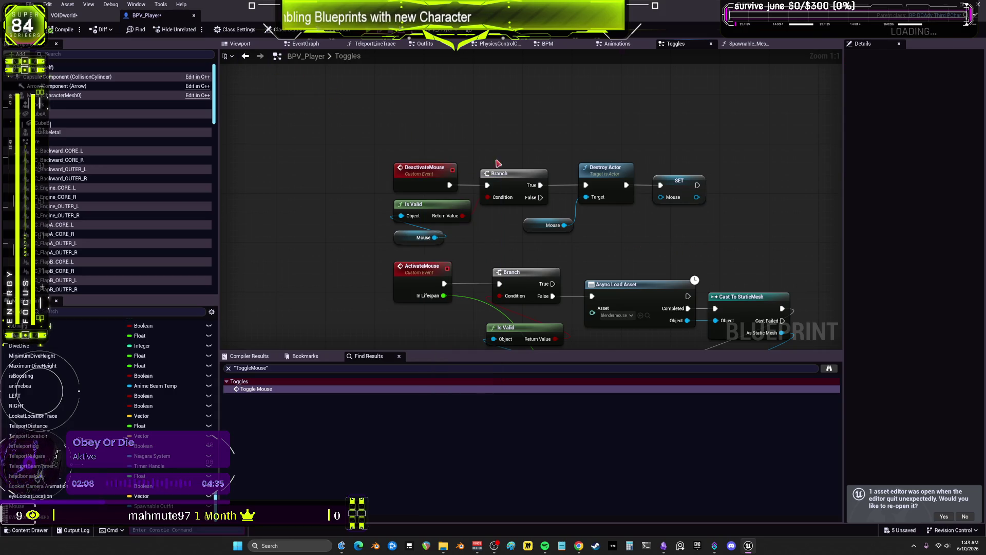
pyautogui.rightClick(423, 170)
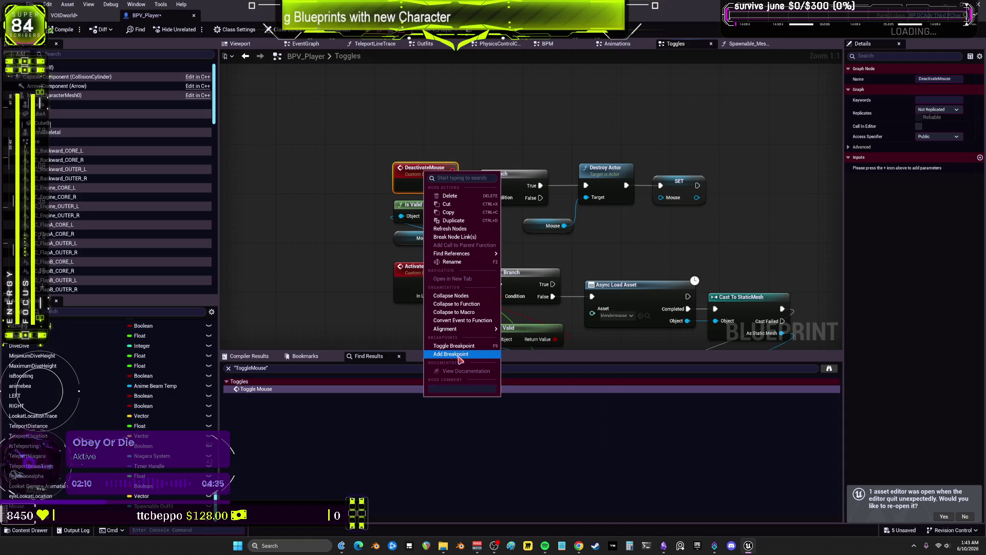
pyautogui.click(455, 353)
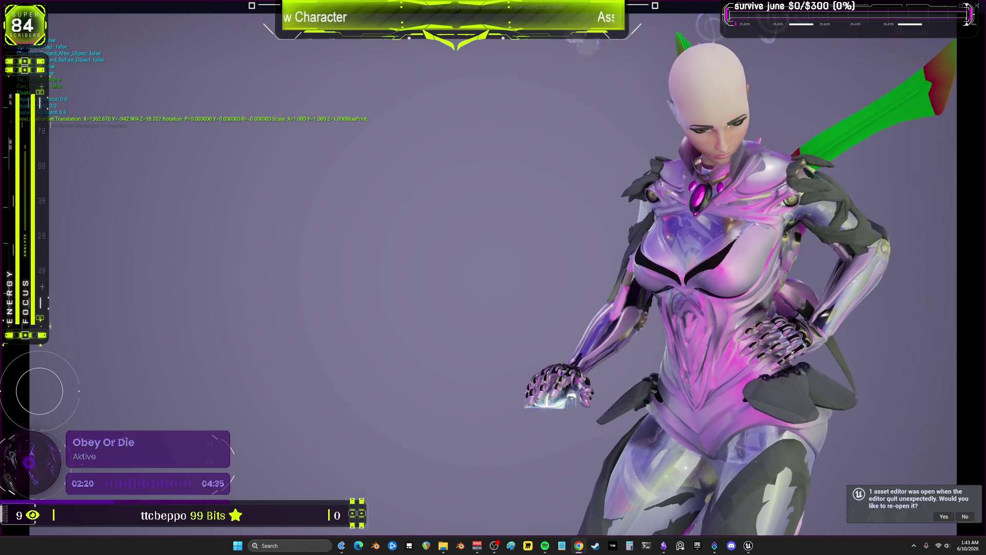
# - Bring up the paused debugger and step through the Branch to Destroy Actor
pyautogui.hotkey('alt', 'Tab')
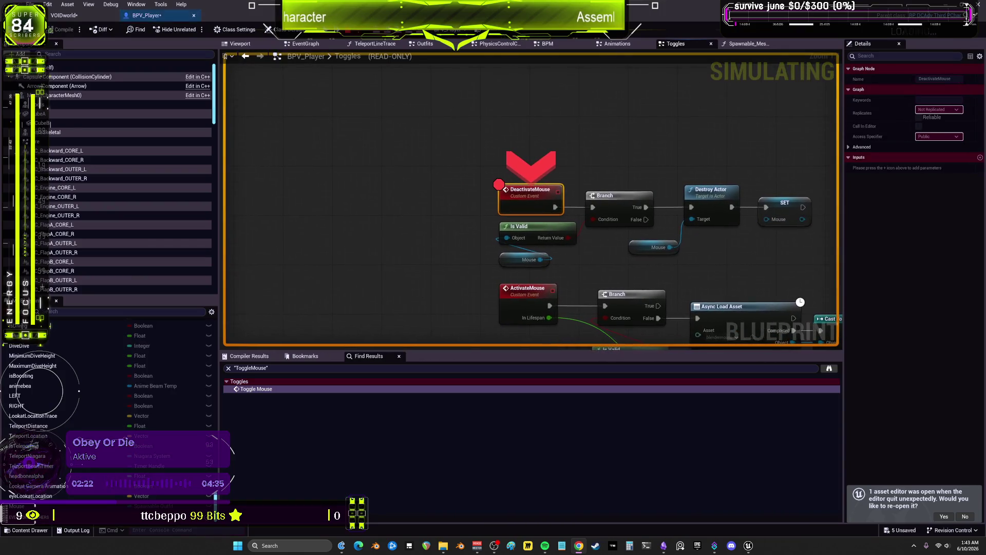
pyautogui.press('F10')
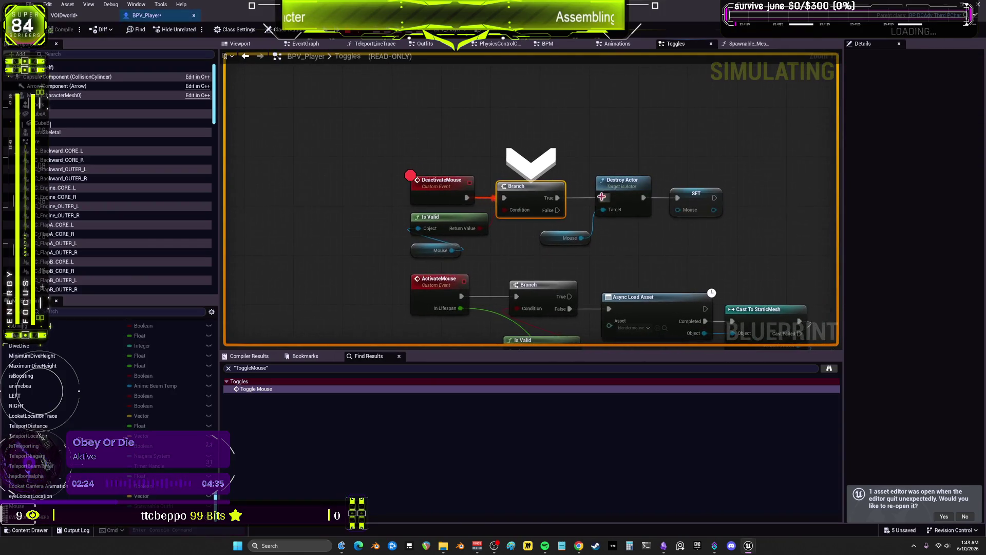
pyautogui.moveTo(479, 229)
pyautogui.press('F10')
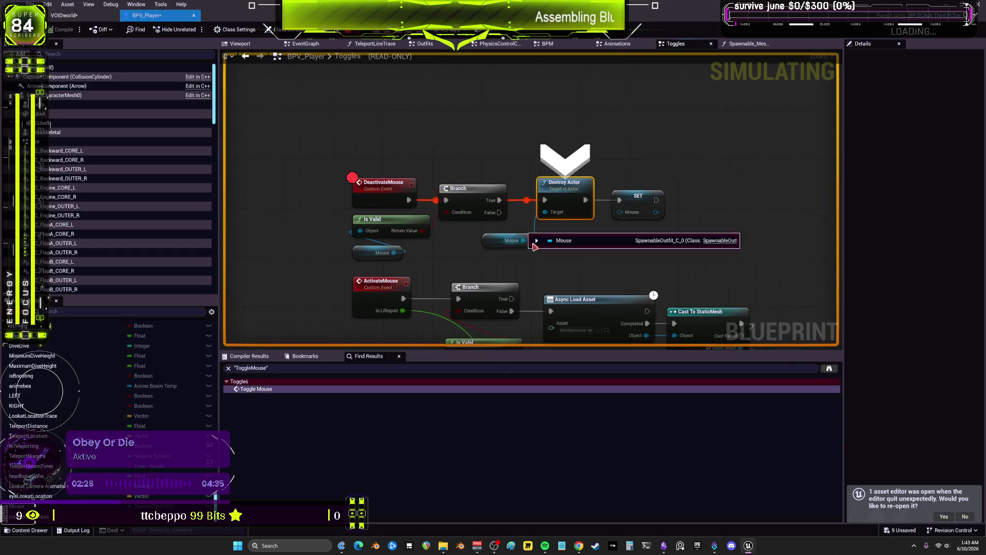
# - Step past Destroy Actor and SET, checking that Mouse now reads Unknown
pyautogui.click(502, 250)
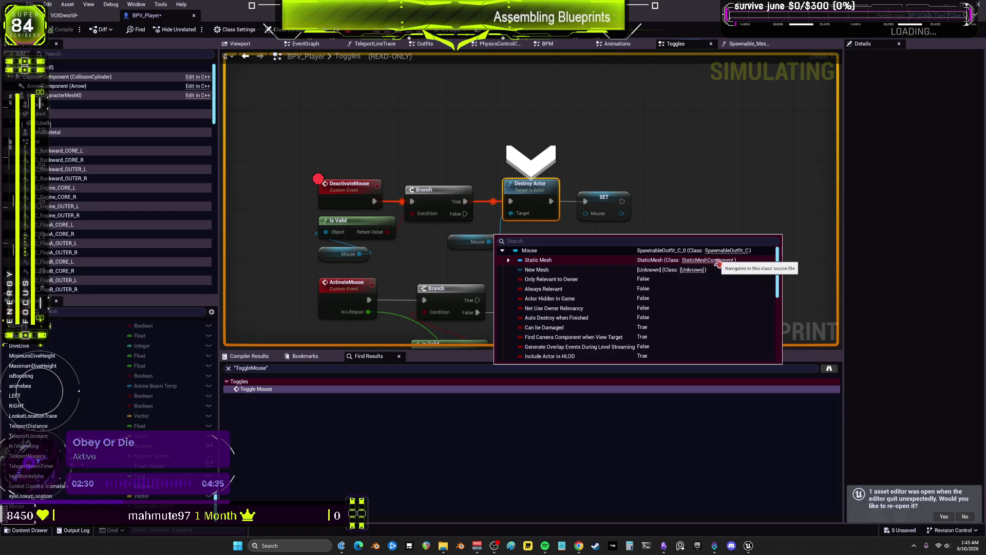
pyautogui.press('F10')
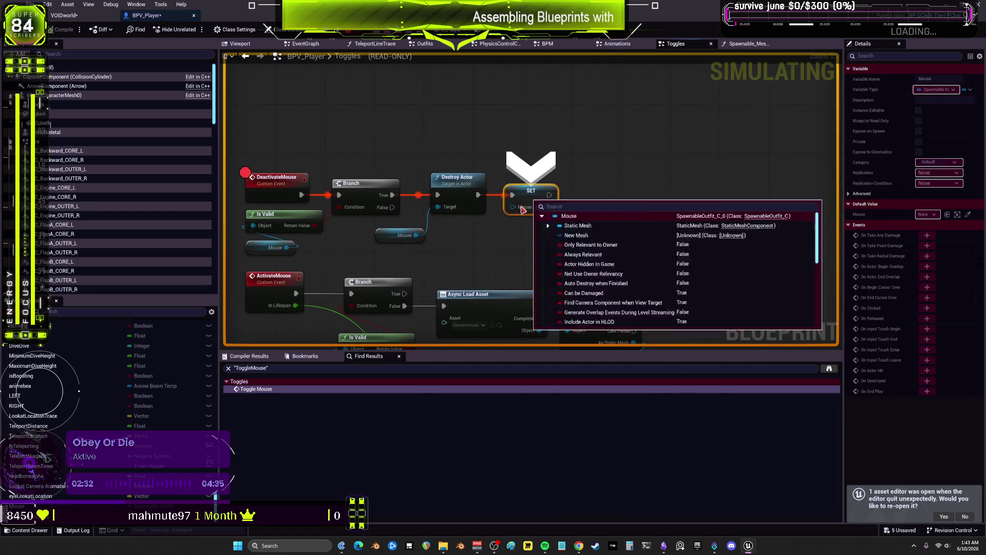
pyautogui.moveTo(513, 207)
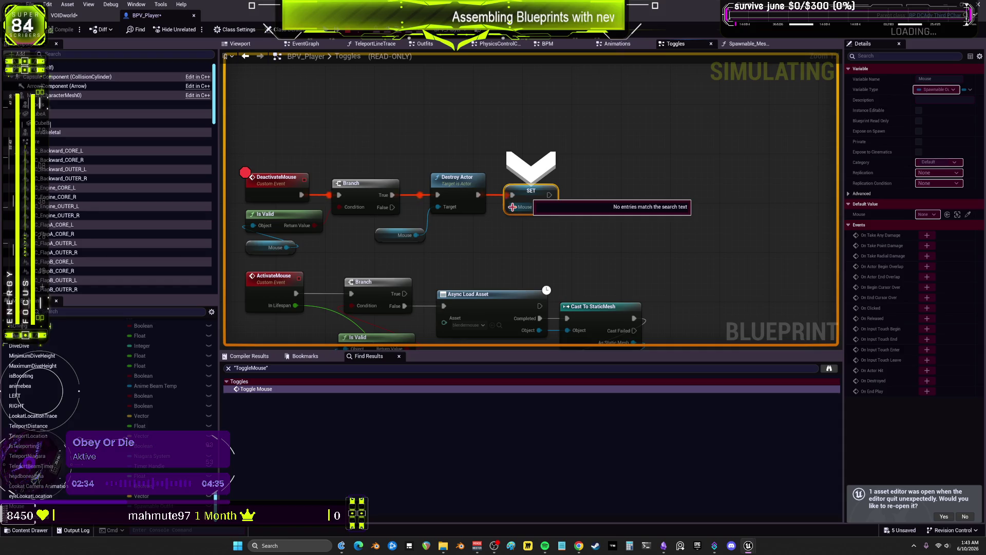
pyautogui.moveTo(406, 240)
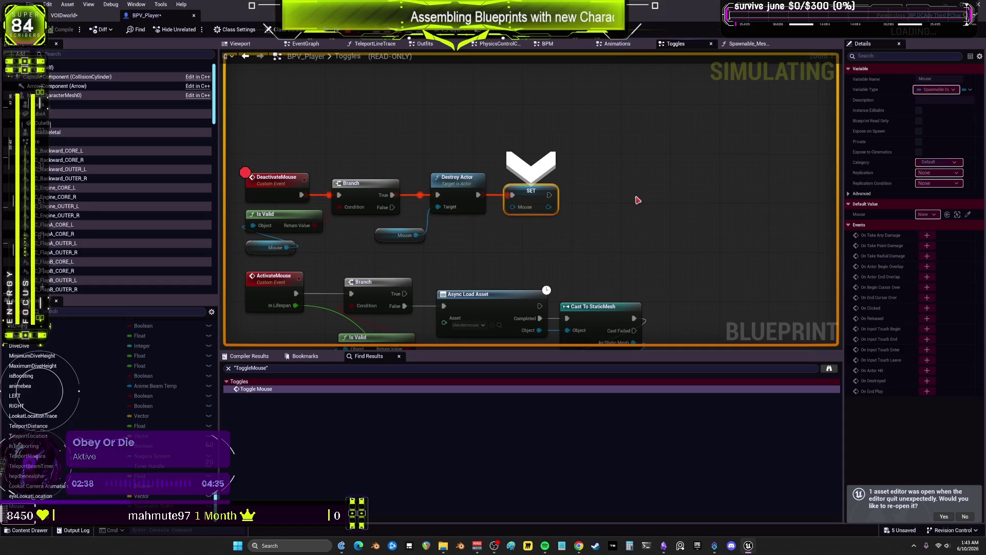
pyautogui.press('F10')
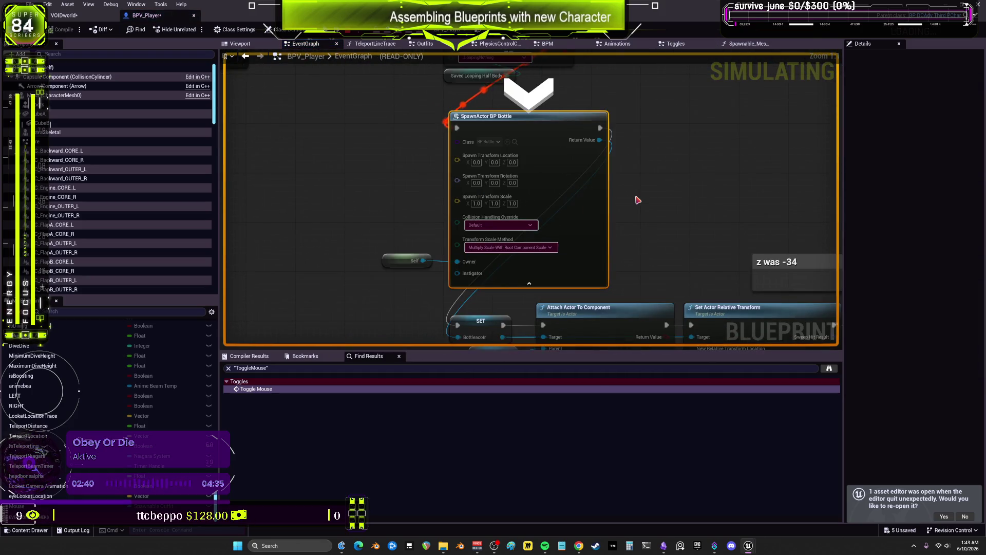
# - Step through the bottle spawn and Cat Hiss shakey_Event into the ForEachLoop macro
pyautogui.press('F10')
pyautogui.press('F10')
pyautogui.press('F10')
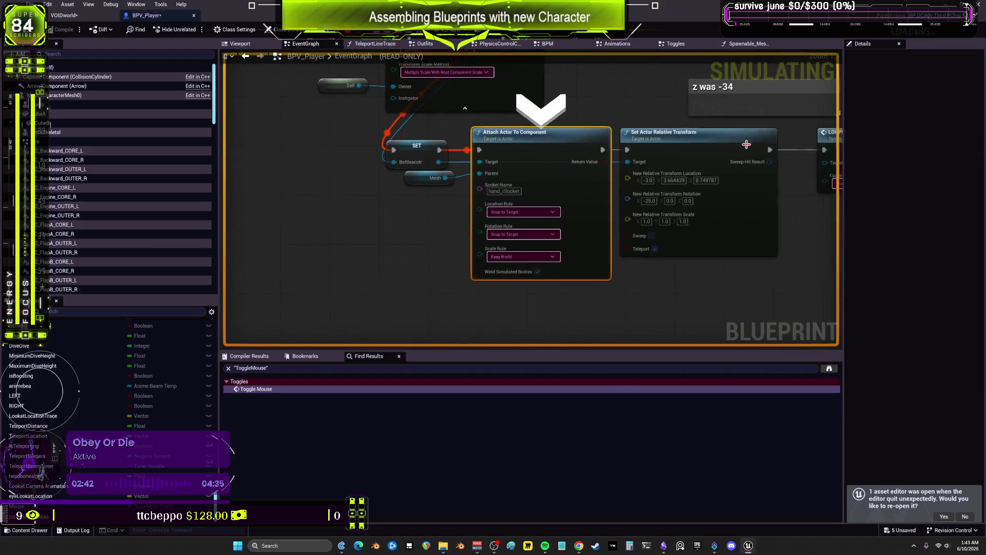
pyautogui.press('F10')
pyautogui.press('F10')
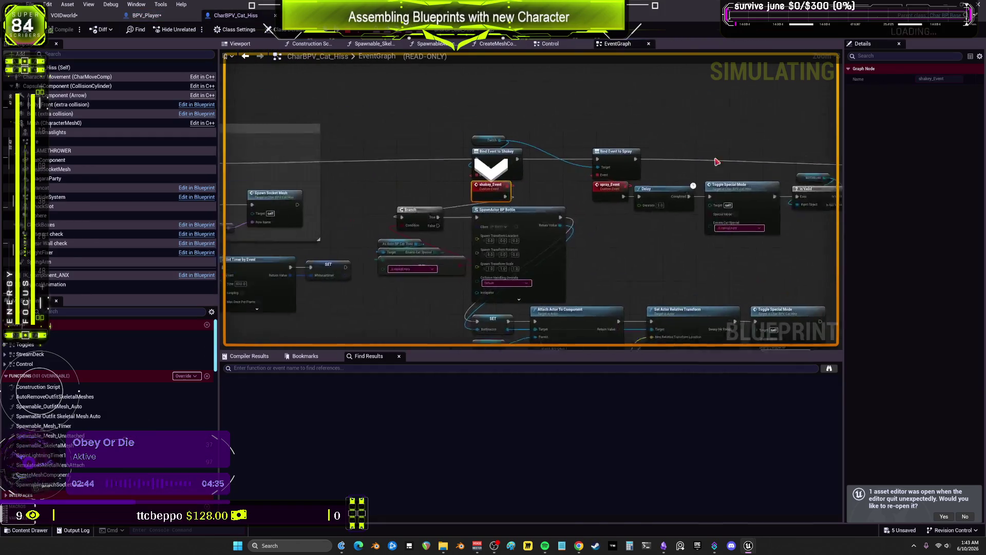
pyautogui.press('F10')
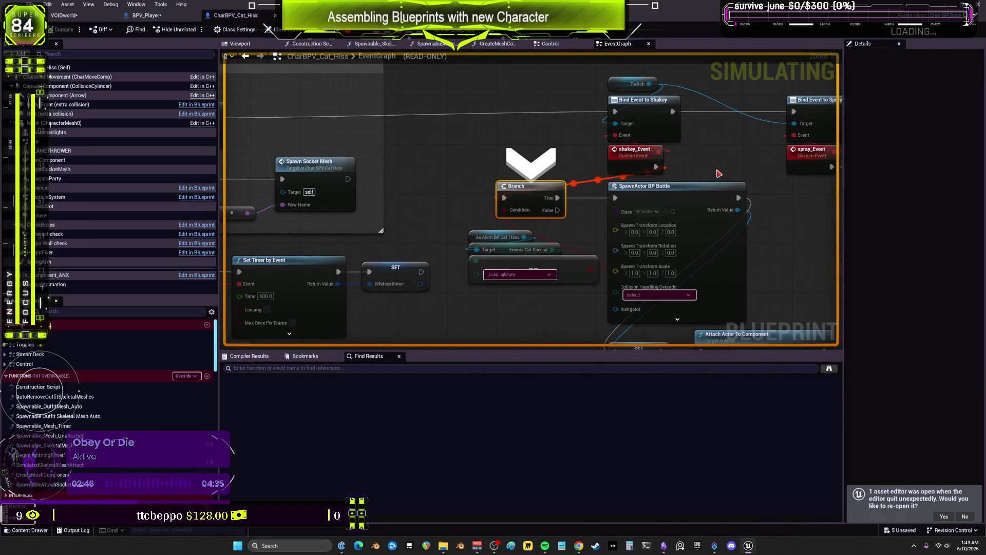
pyautogui.press('F10')
# - Step the ForEachLoop through to Outputs, resume the game, and close the macro graph
pyautogui.press('F10')
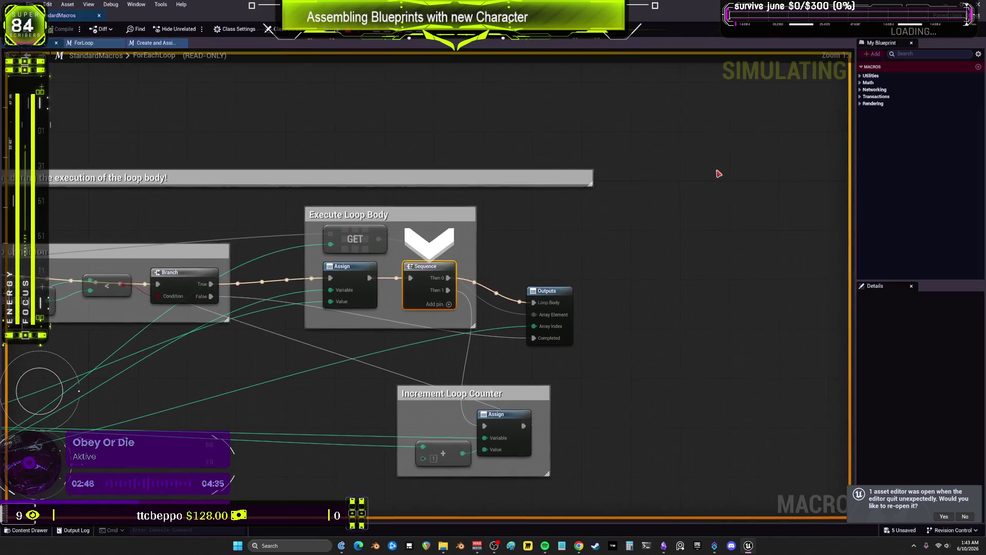
pyautogui.press('F10')
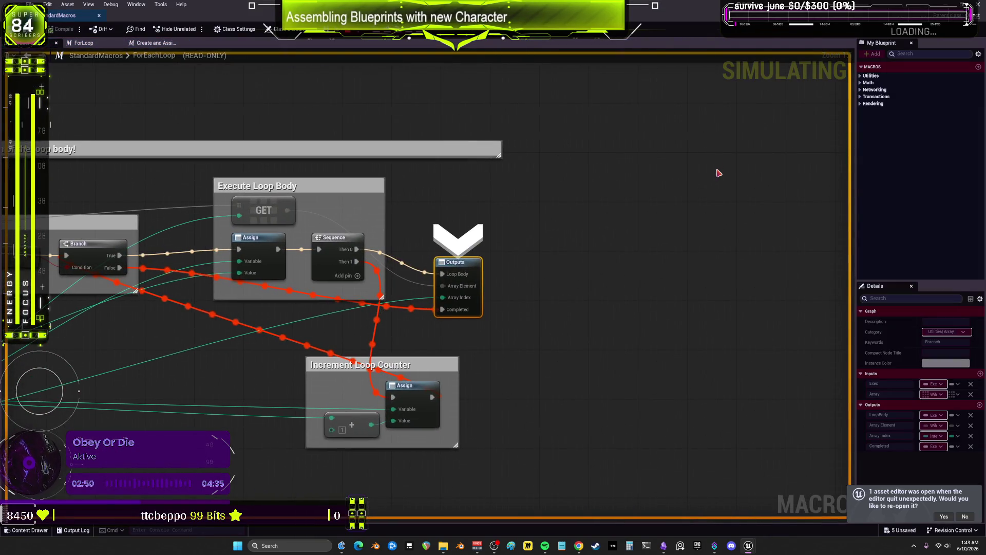
pyautogui.press('F10')
pyautogui.press('F10')
pyautogui.press('F10')
pyautogui.press('F10')
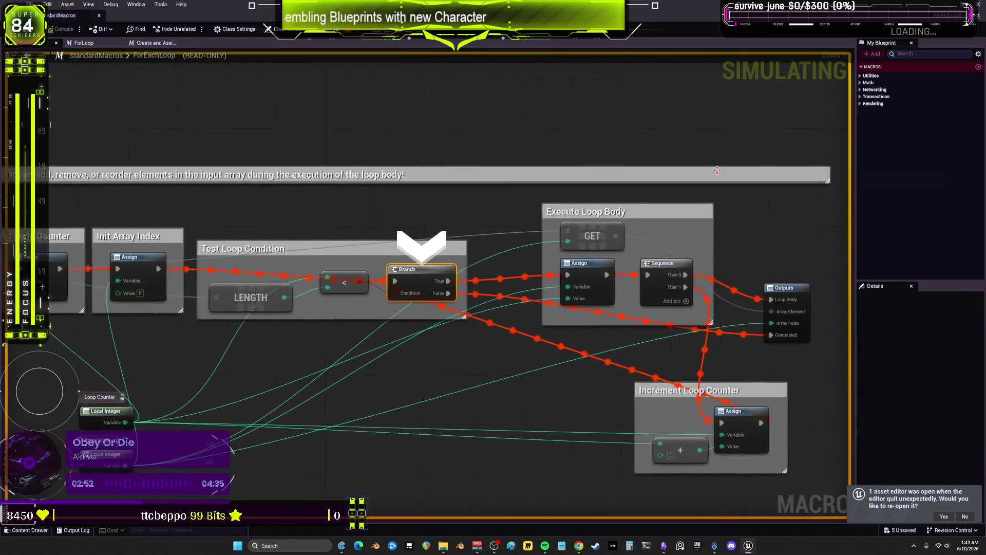
pyautogui.press('F10')
pyautogui.press('F10')
pyautogui.press('F10')
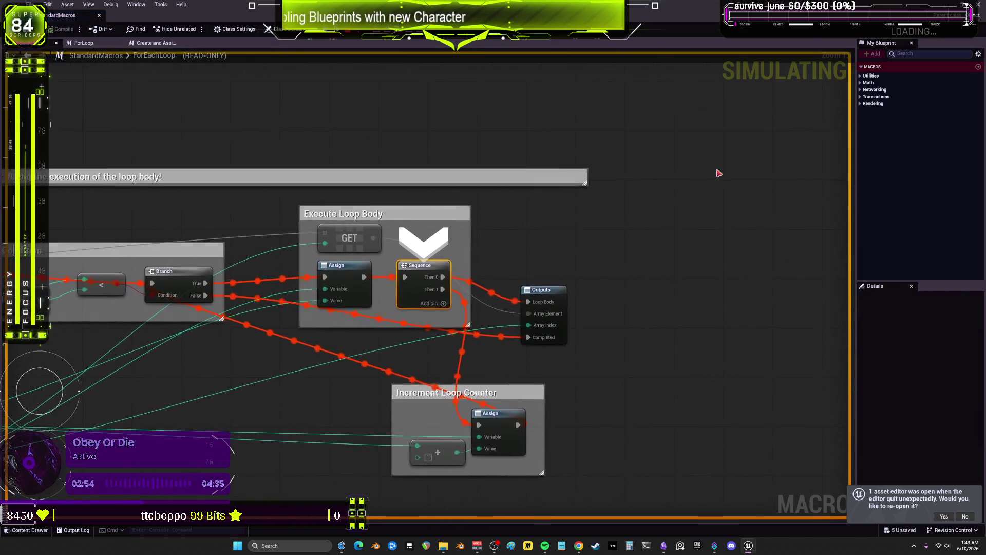
pyautogui.press('F10')
pyautogui.press('F10')
pyautogui.press('F10')
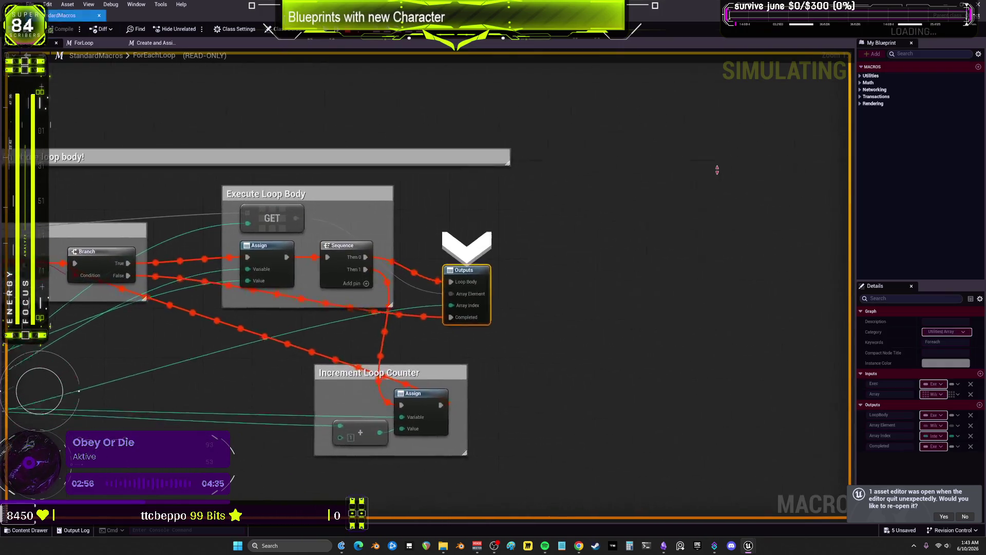
pyautogui.press('F10')
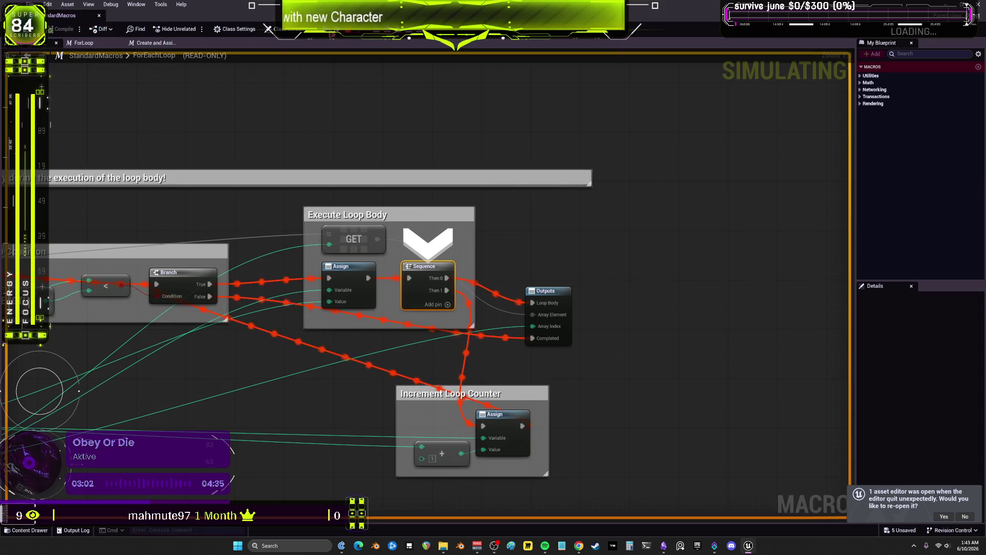
pyautogui.press('F8')
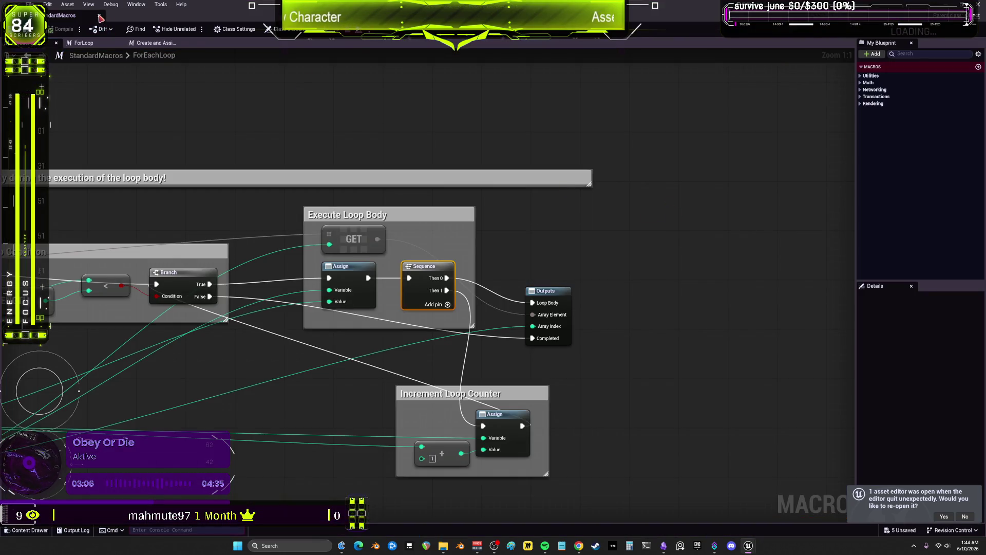
pyautogui.click(101, 18)
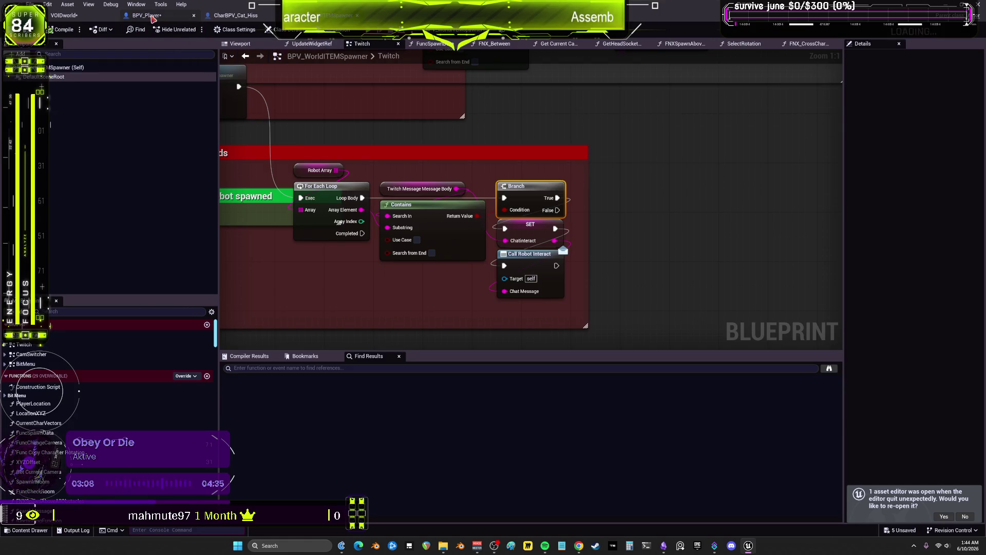
# - Open the Spawnable Mesh Timer function from BPV_Player's Toggles graph
pyautogui.click(151, 17)
pyautogui.scroll(-5, 634, 211)
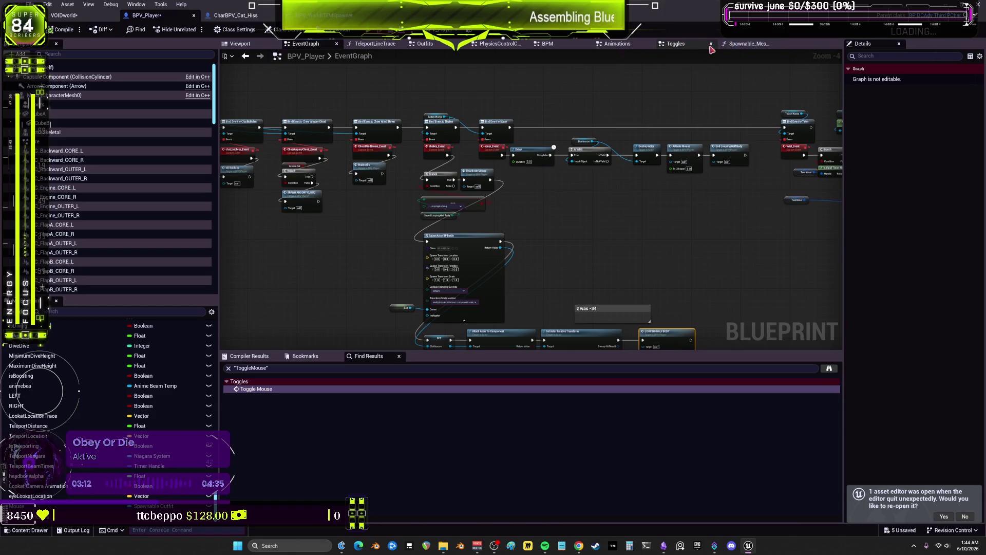
pyautogui.hotkey('alt', 'Left')
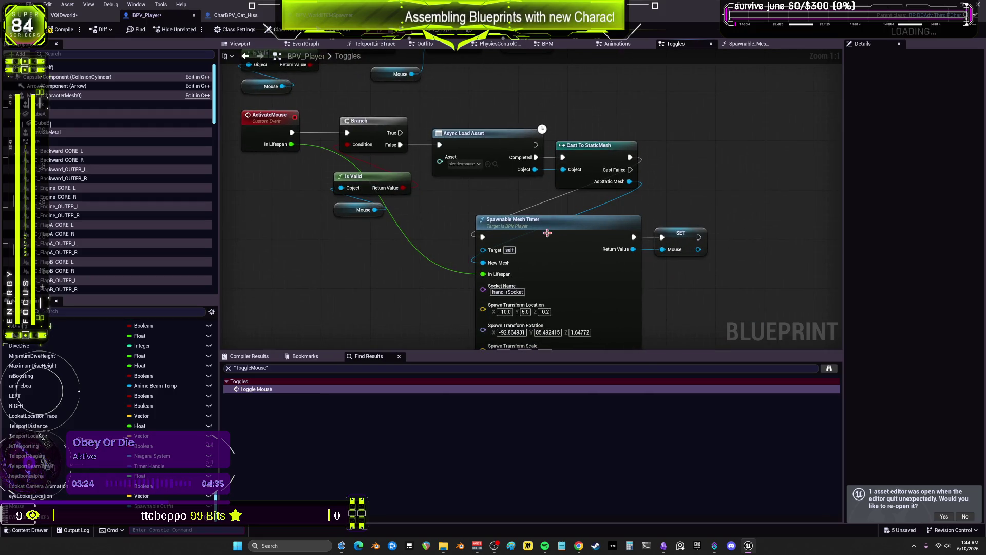
pyautogui.doubleClick(544, 232)
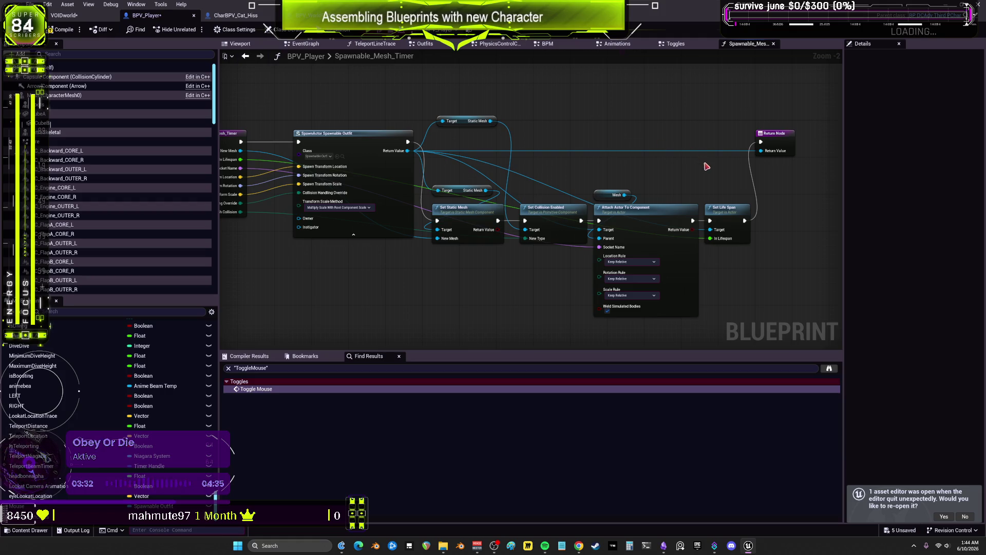
# - Shift Set Life Span slightly right, recompile BPV_Player, and go to the VOIDworld level
pyautogui.moveTo(727, 209)
pyautogui.mouseDown()
pyautogui.moveTo(708, 160)
pyautogui.moveTo(732, 218)
pyautogui.mouseUp()
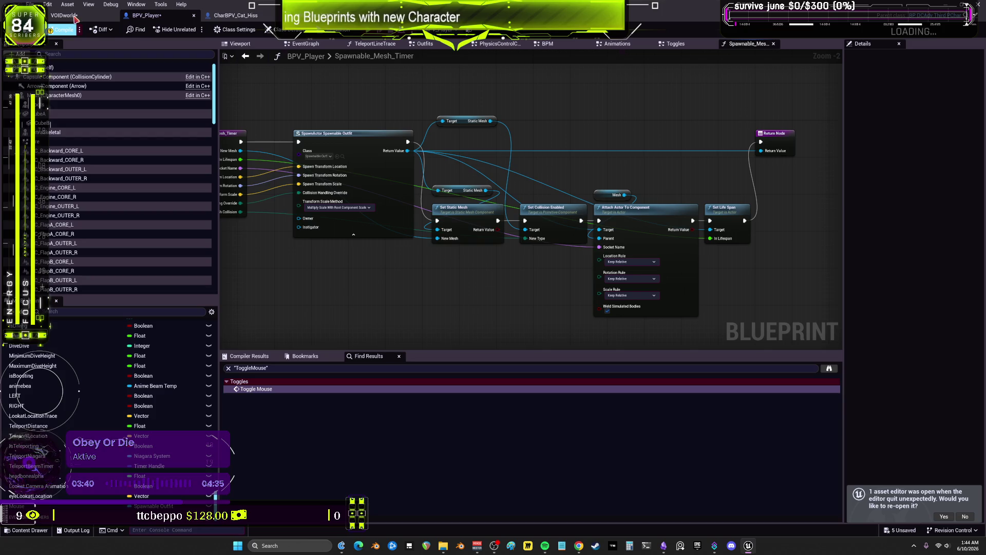
pyautogui.press('F7')
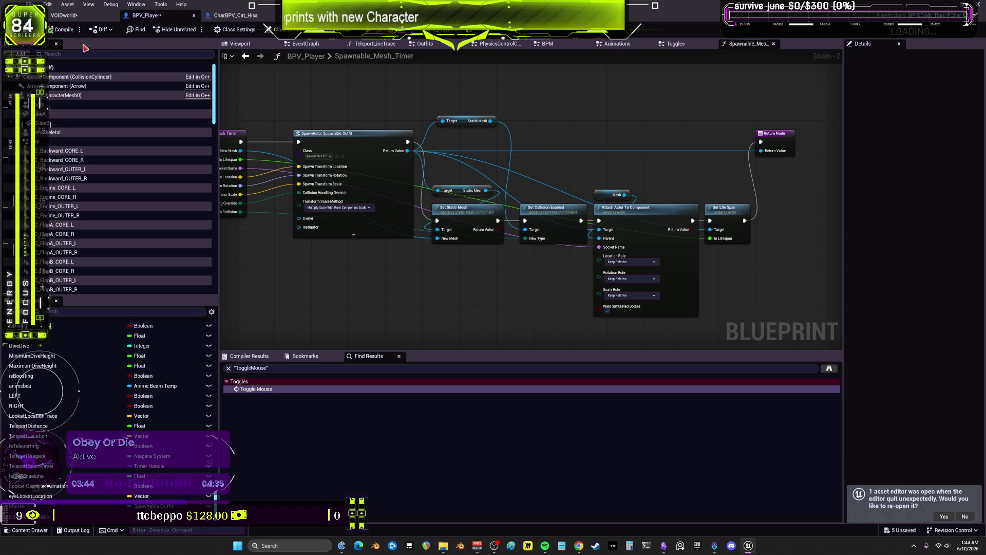
pyautogui.click(66, 17)
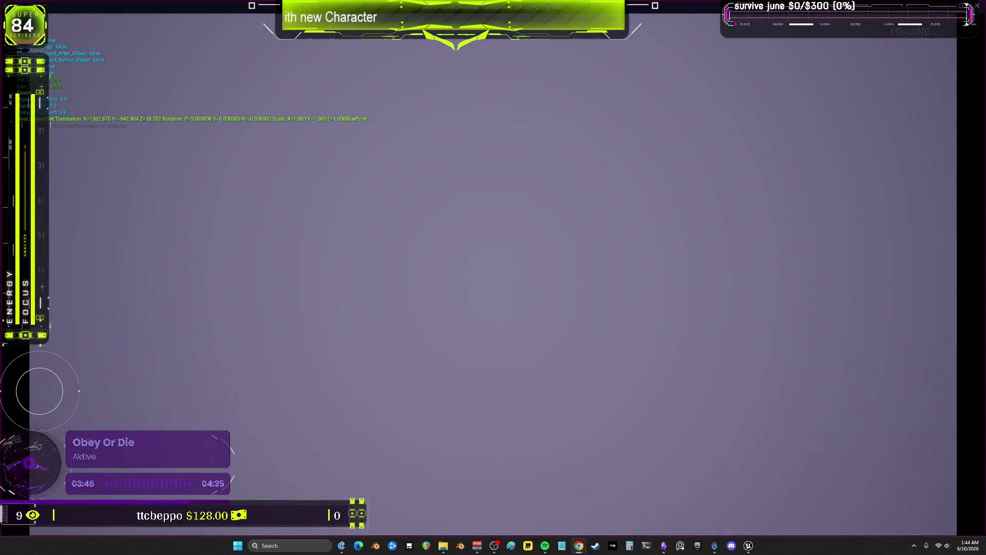
# - Compare the running game, where the character holds the bottle, with BPV_Player's DeactivateMouse chain
pyautogui.hotkey('alt', 'Tab')
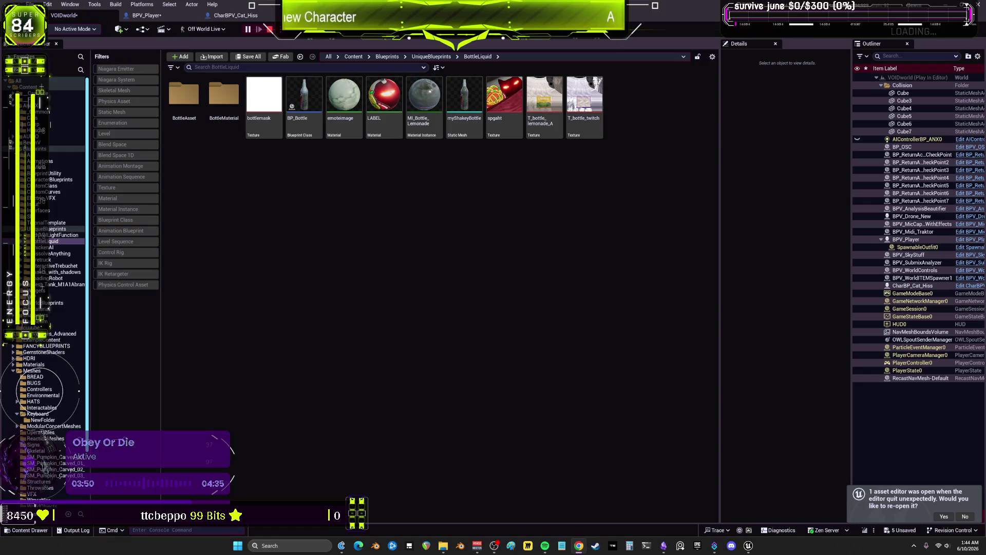
pyautogui.click(147, 15)
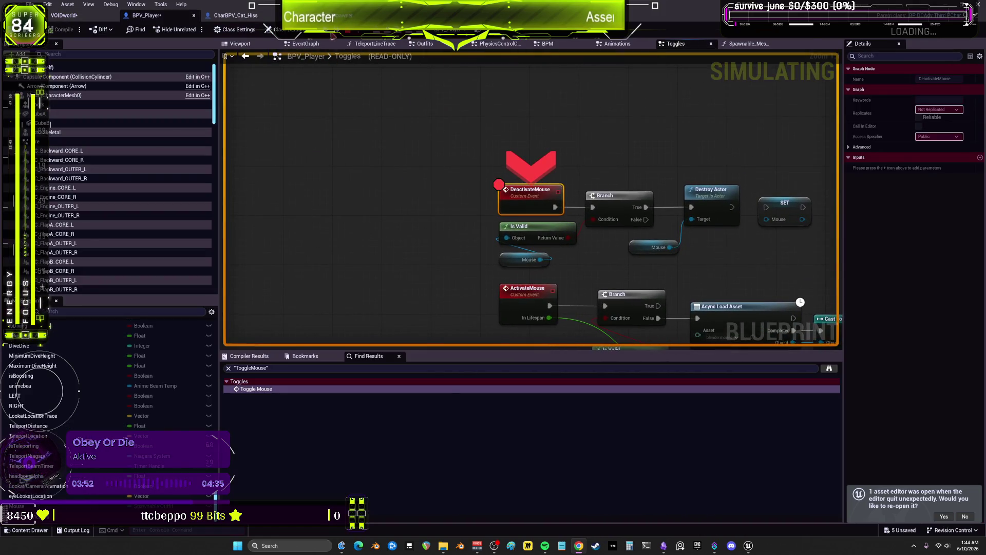
pyautogui.hotkey('alt', 'Tab')
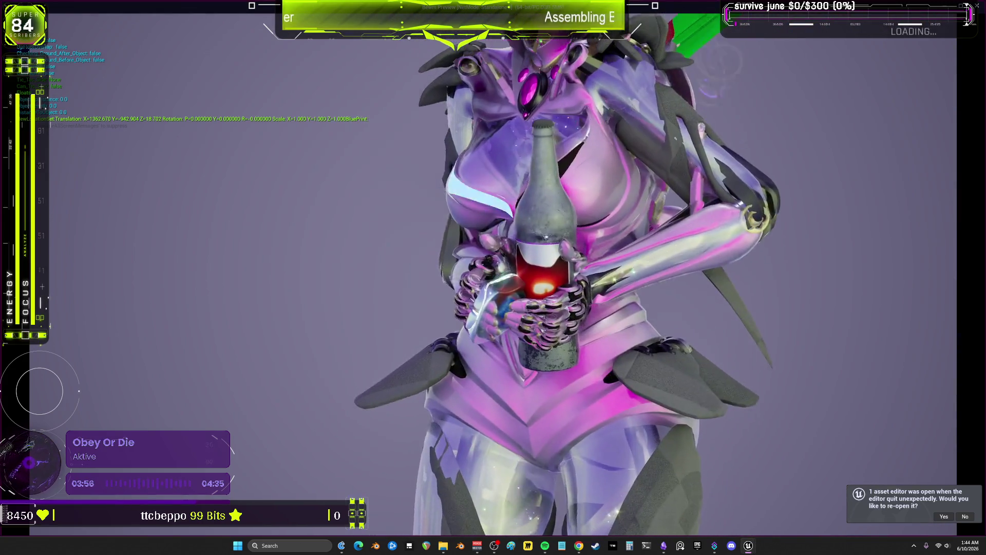
pyautogui.hotkey('alt', 'Tab')
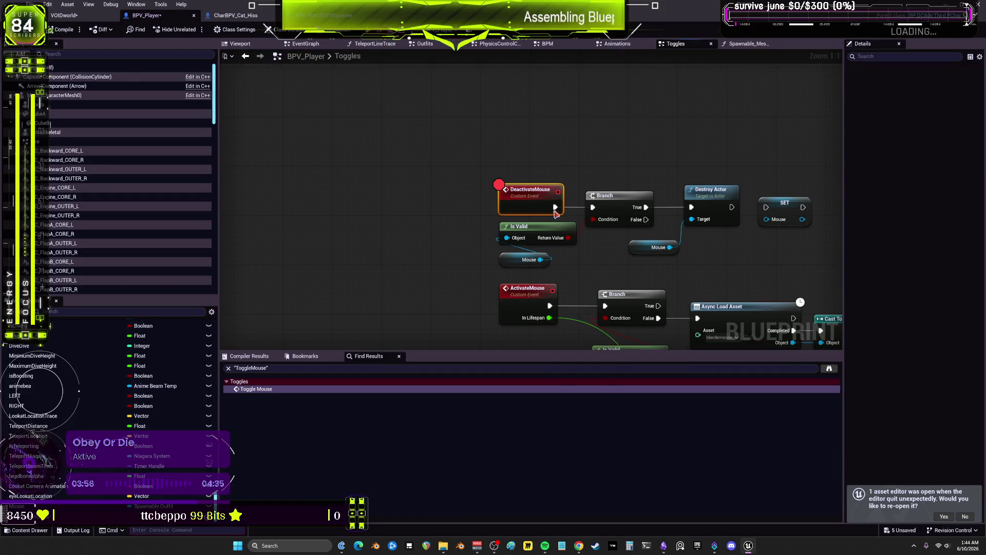
# - Remove the DeactivateMouse breakpoint and arrange DeactivateMouse, Destroy Actor and the Mouse getter
pyautogui.rightClick(541, 198)
pyautogui.click(579, 387)
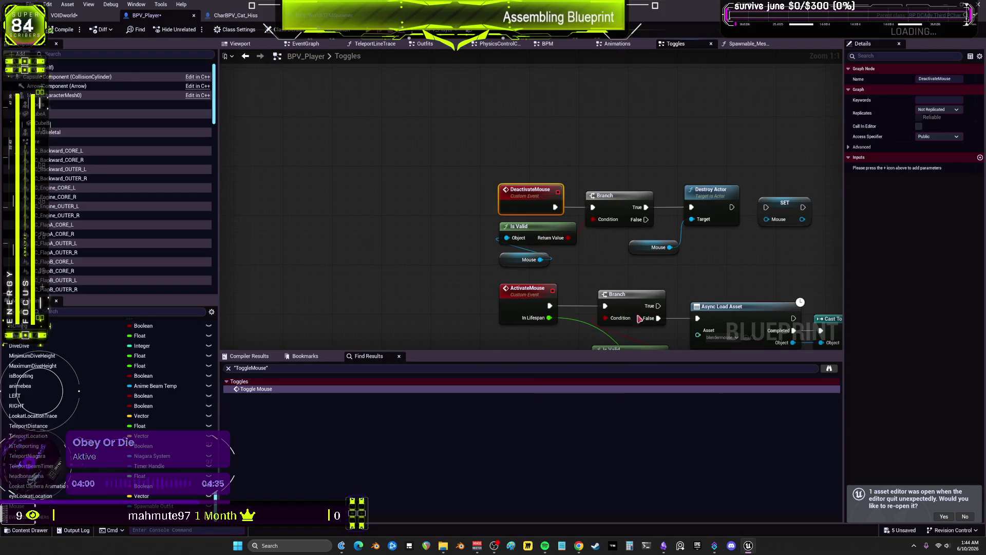
pyautogui.click(572, 167)
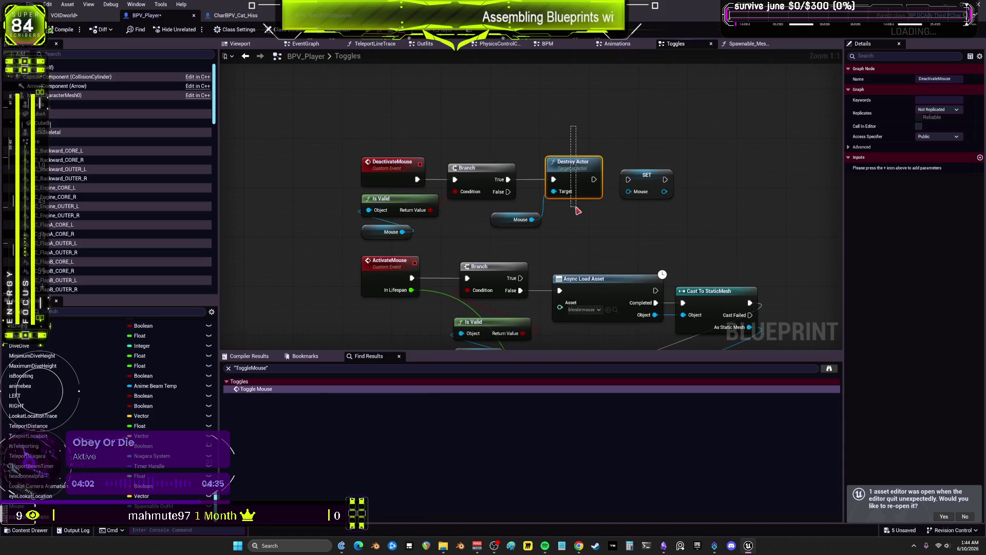
pyautogui.moveTo(427, 167); pyautogui.dragTo(433, 127)
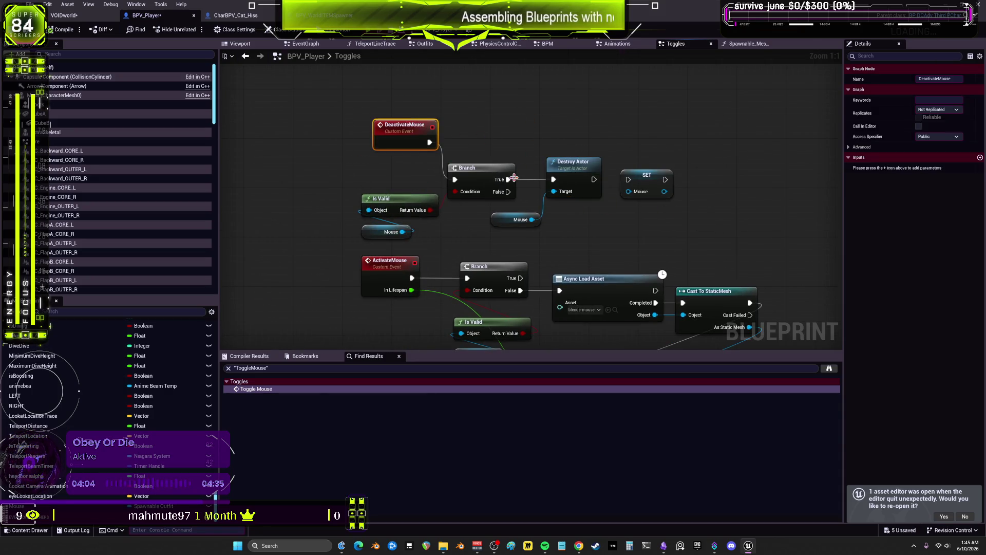
pyautogui.moveTo(564, 166)
pyautogui.mouseDown()
pyautogui.moveTo(566, 233)
pyautogui.moveTo(585, 191)
pyautogui.mouseUp()
pyautogui.moveTo(426, 208); pyautogui.dragTo(445, 165)
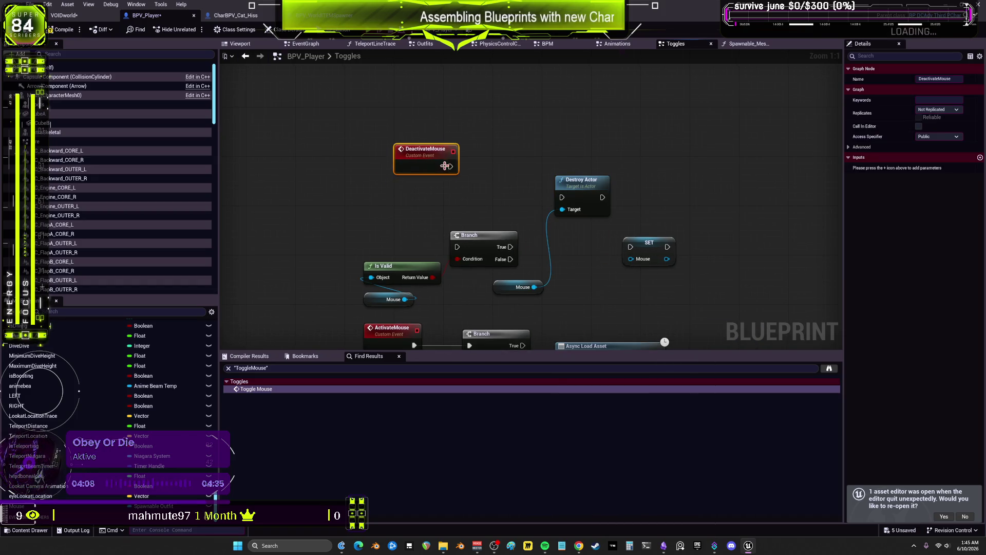
pyautogui.moveTo(564, 199); pyautogui.dragTo(577, 163)
pyautogui.moveTo(514, 285); pyautogui.dragTo(484, 200)
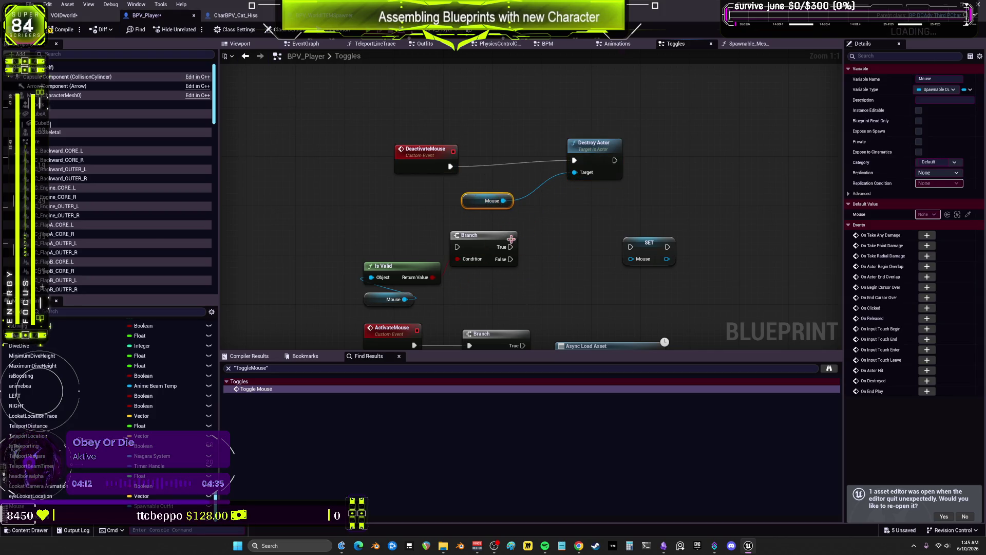
pyautogui.moveTo(583, 138); pyautogui.dragTo(589, 151)
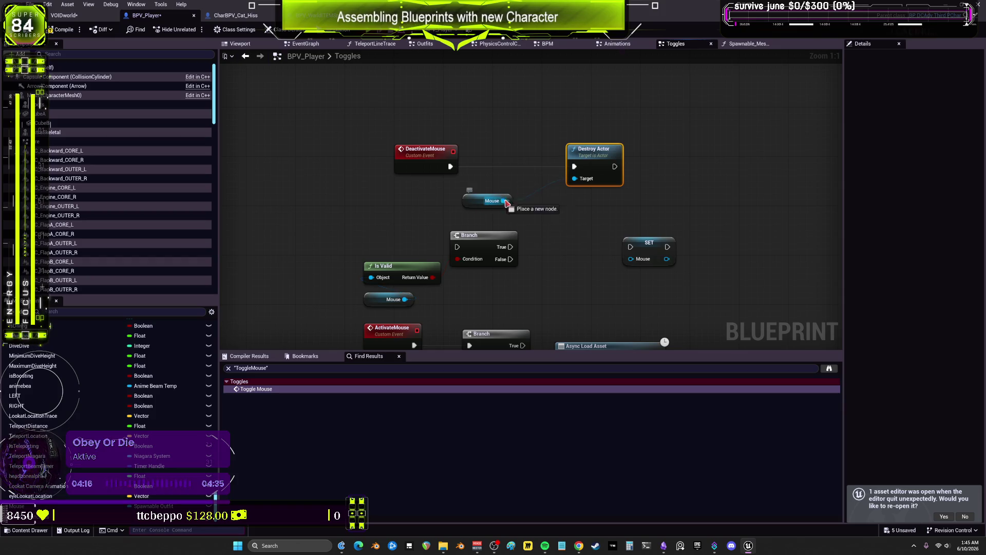
# - Add an Is Valid check on Mouse ahead of Destroy Actor via a 'valid' search
pyautogui.moveTo(503, 201)
pyautogui.mouseDown()
pyautogui.moveTo(510, 206)
pyautogui.moveTo(518, 157)
pyautogui.mouseUp()
pyautogui.write('valid')
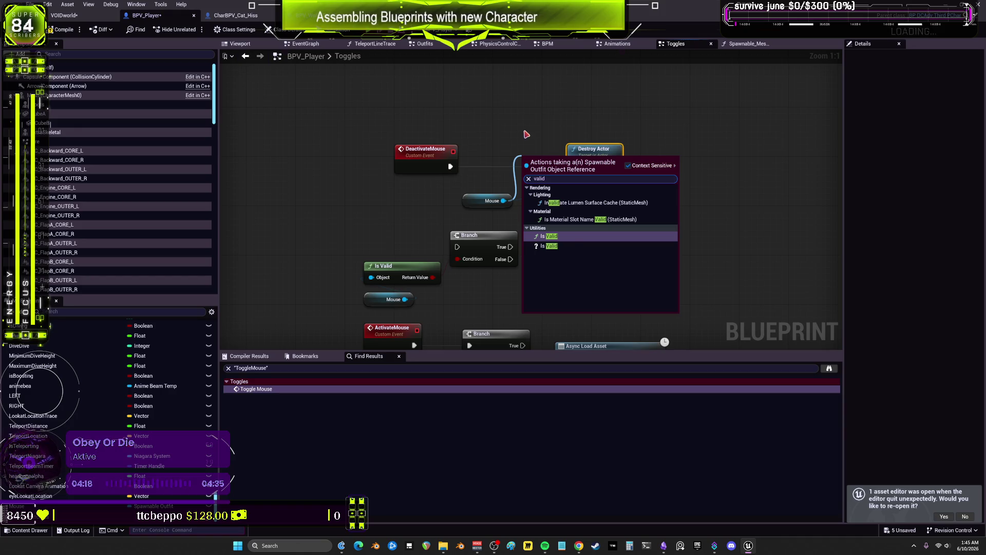
pyautogui.press('Escape')
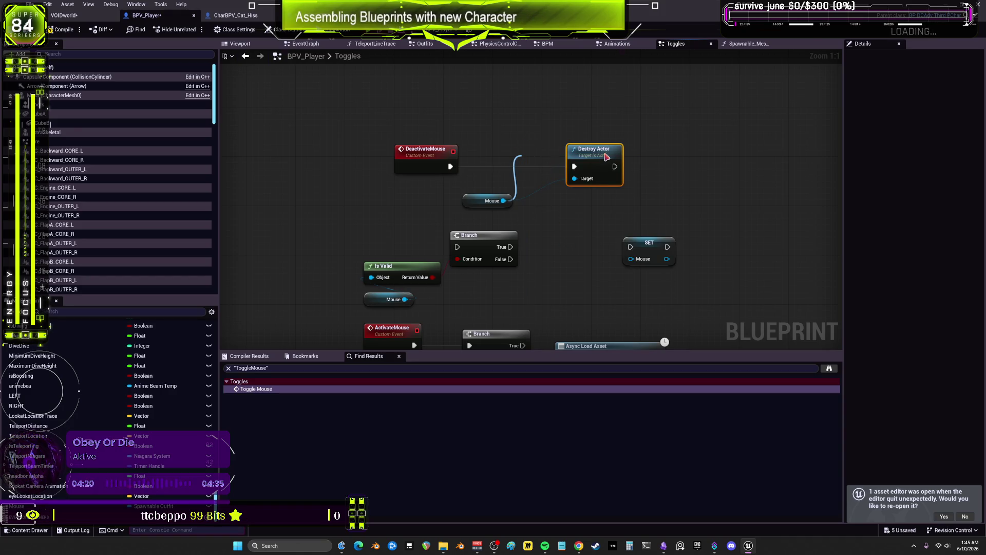
pyautogui.moveTo(606, 157); pyautogui.dragTo(718, 163)
pyautogui.rightClick(546, 181)
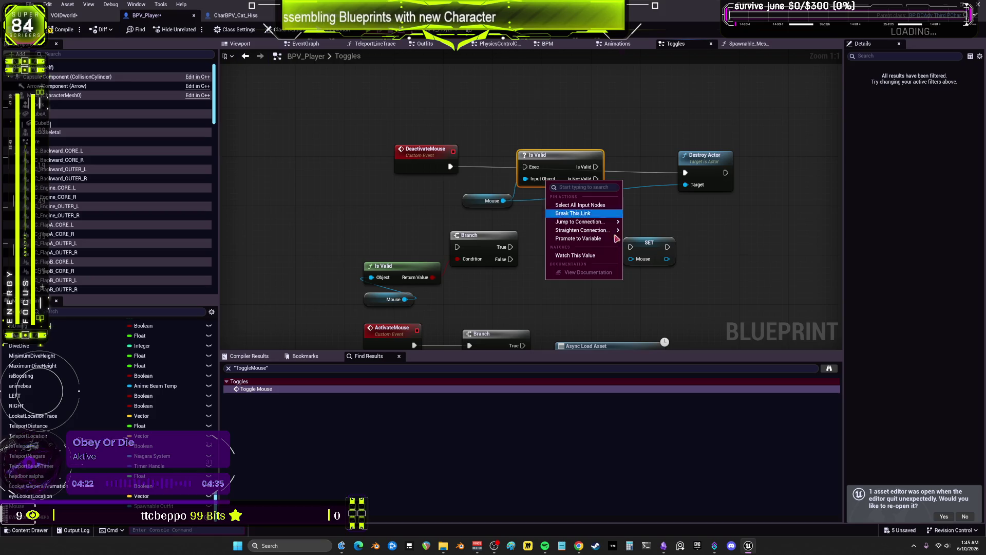
pyautogui.press('Escape')
pyautogui.rightClick(559, 159)
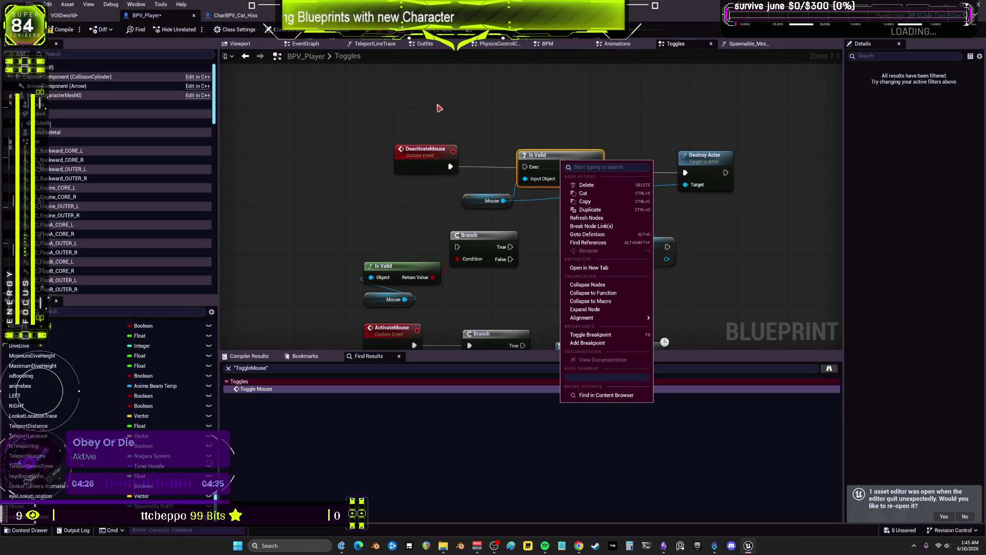
pyautogui.click(69, 31)
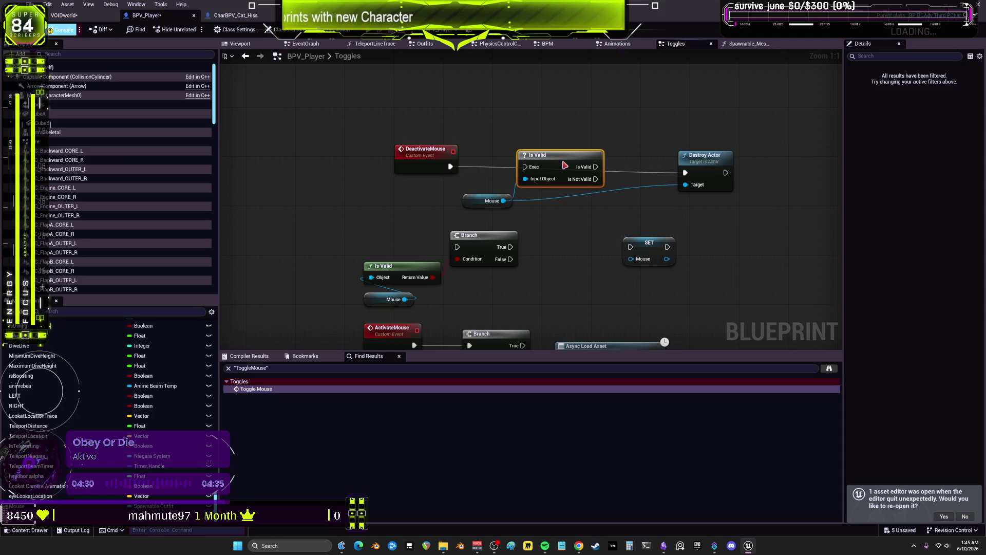
# - Convert the Mouse getter to a validated get, delete Is Valid, and wire it to Destroy Actor
pyautogui.rightClick(565, 165)
pyautogui.rightClick(553, 154)
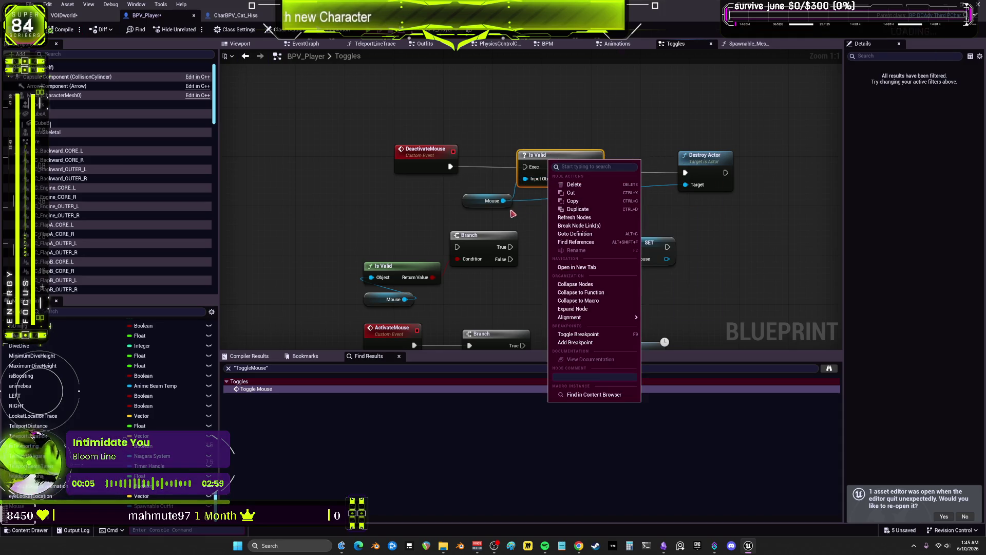
pyautogui.click(475, 197)
pyautogui.rightClick(475, 197)
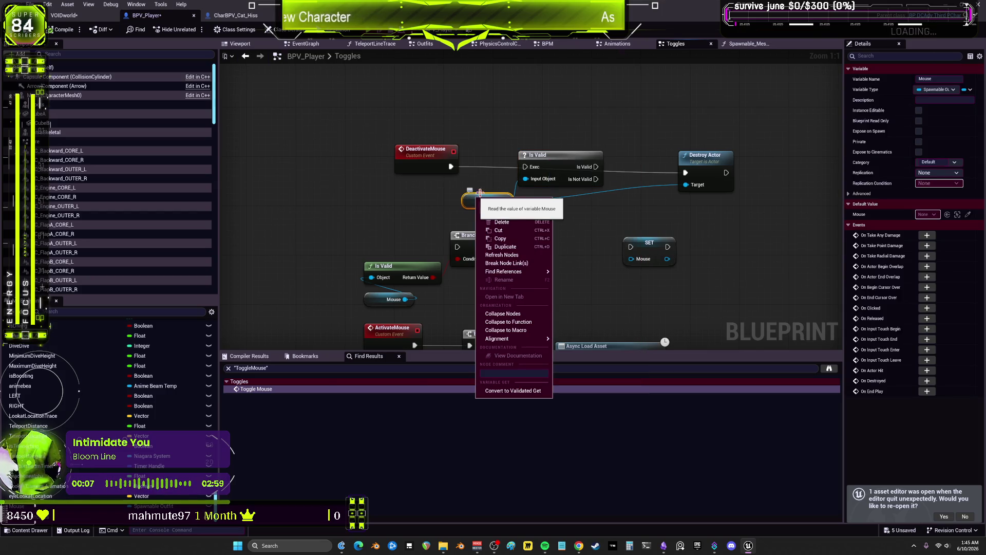
pyautogui.click(515, 391)
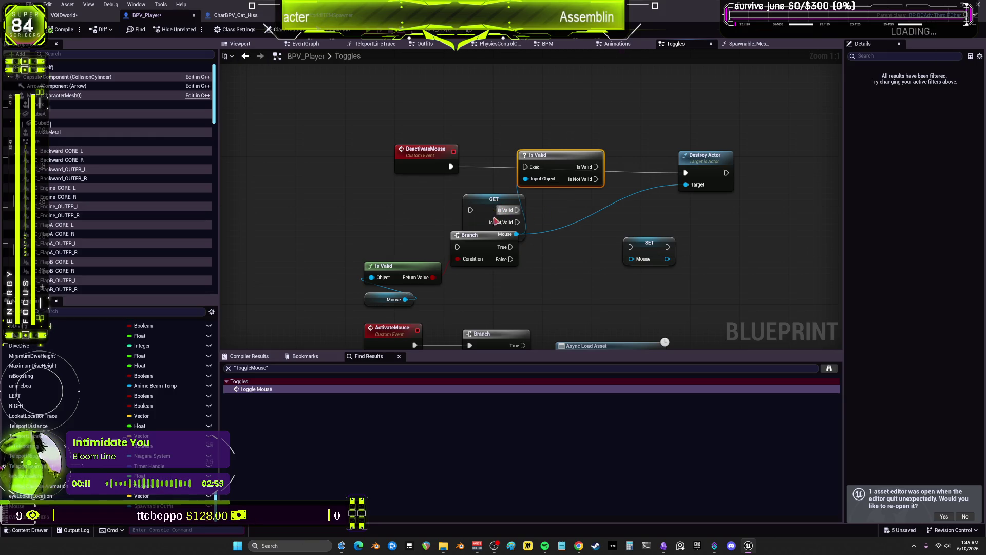
pyautogui.press('Delete')
pyautogui.moveTo(494, 221); pyautogui.dragTo(531, 190)
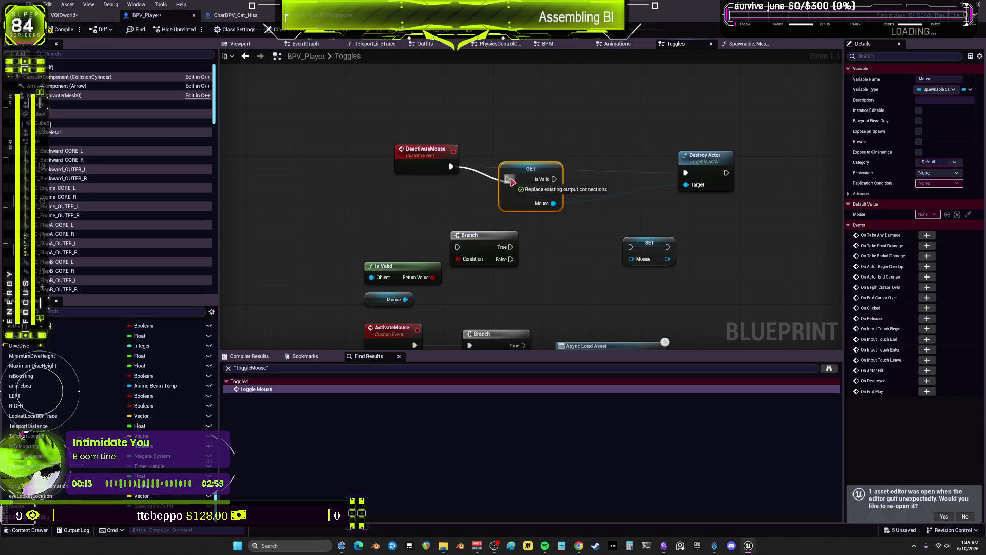
pyautogui.moveTo(691, 178); pyautogui.dragTo(686, 173)
pyautogui.moveTo(704, 155); pyautogui.dragTo(679, 155)
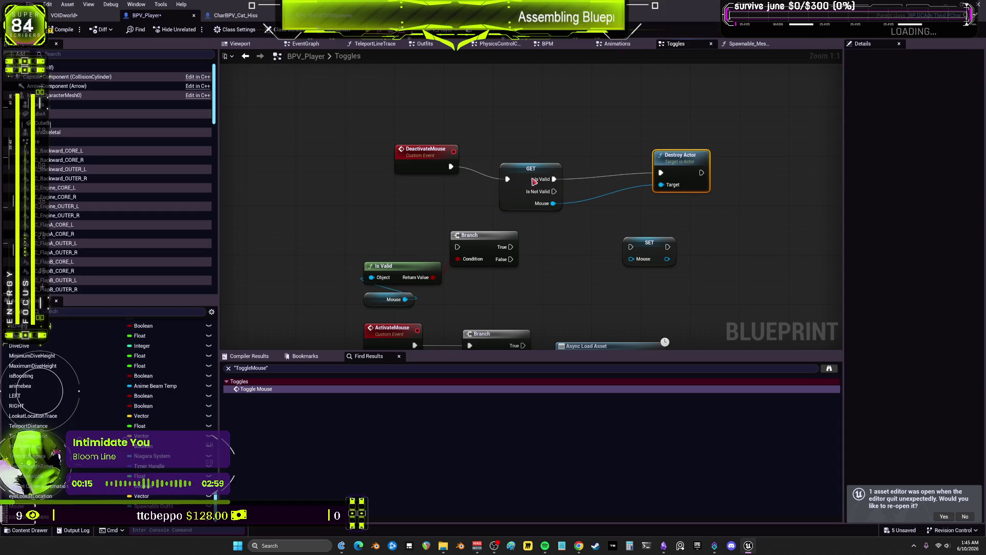
pyautogui.moveTo(531, 168); pyautogui.dragTo(549, 156)
# - Enable Call In Editor on DeactivateMouse, compile, and return to the VOIDWorld level
pyautogui.rightClick(411, 157)
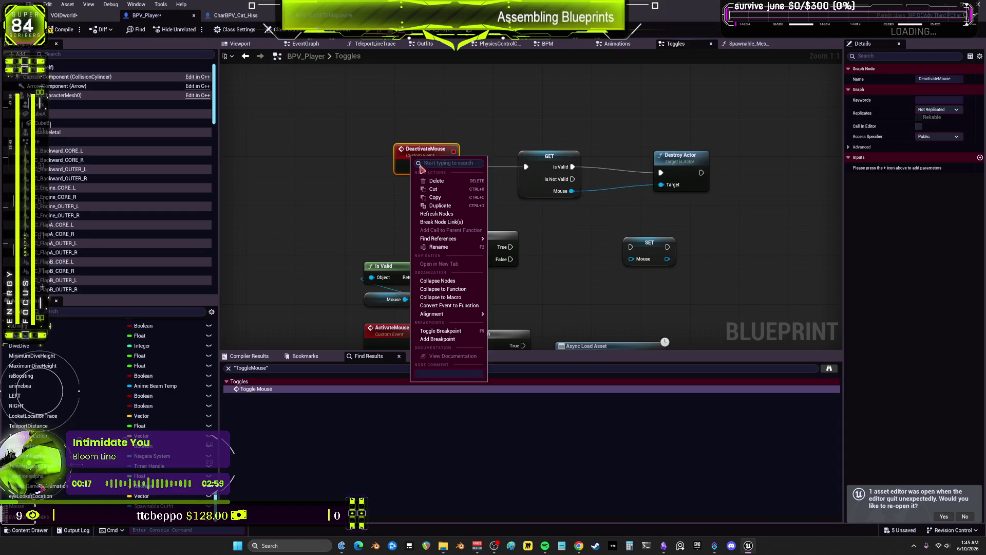
pyautogui.click(456, 149)
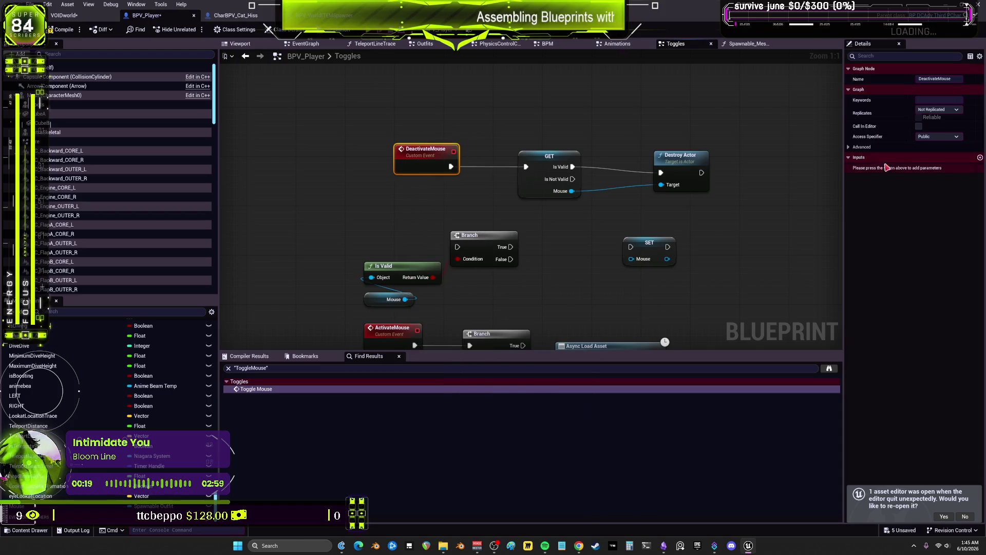
pyautogui.click(918, 127)
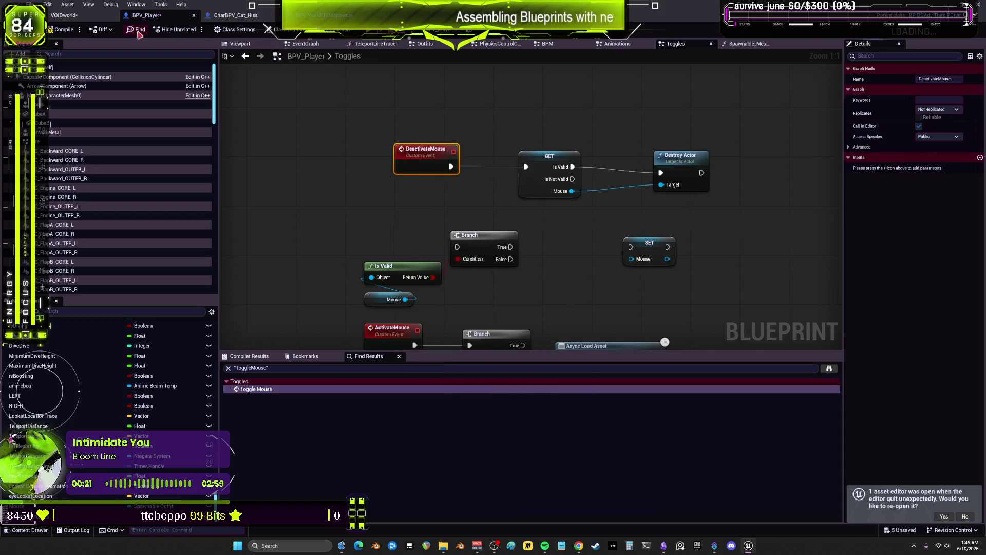
pyautogui.click(73, 25)
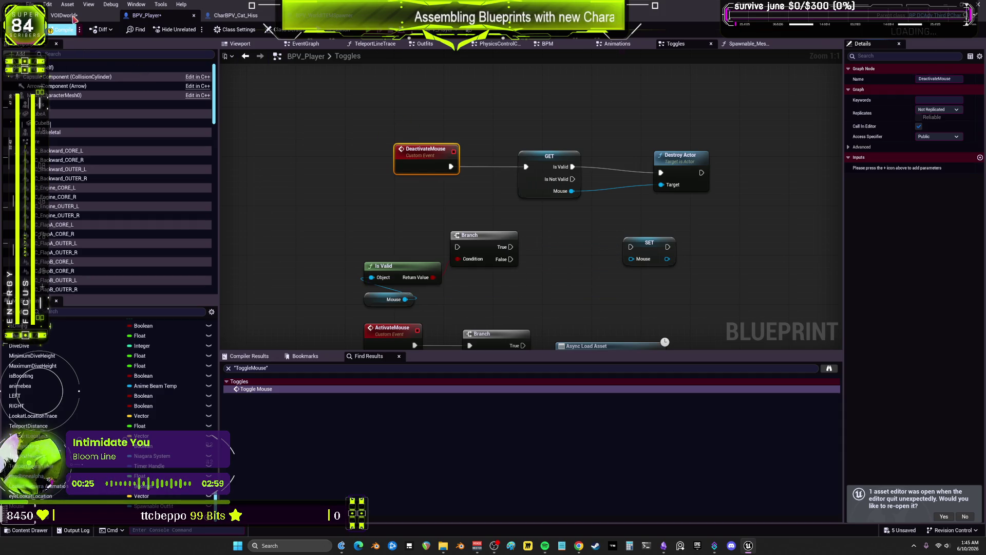
pyautogui.click(74, 18)
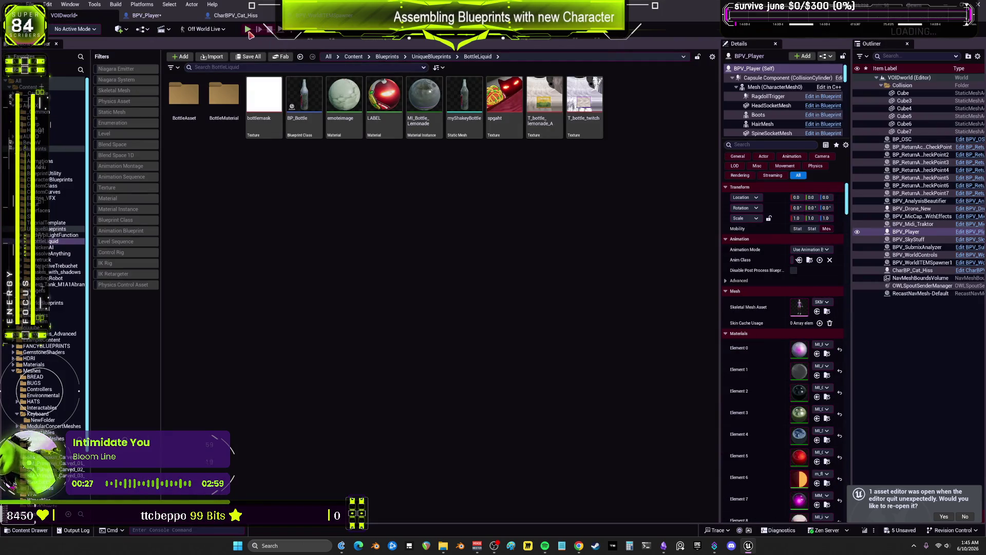
# - Start playing the level in a smaller game window moved aside
pyautogui.hotkey('alt', 'p')
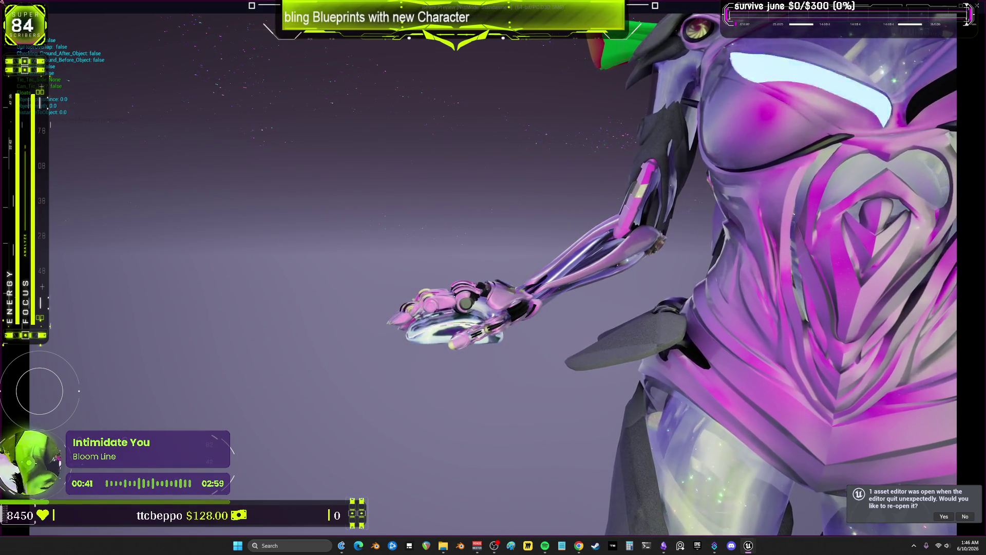
pyautogui.moveTo(554, 251); pyautogui.dragTo(554, 251)
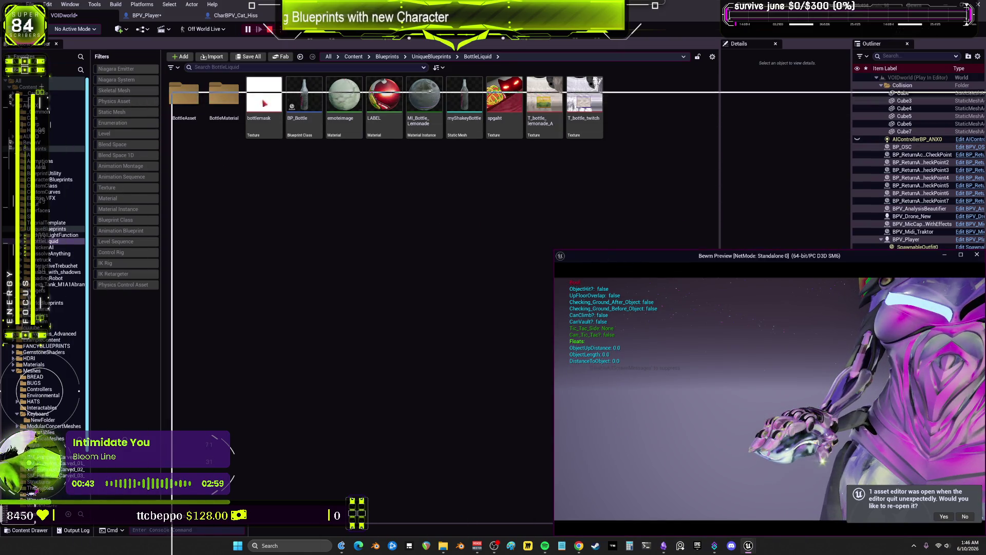
pyautogui.moveTo(234, 90)
pyautogui.mouseDown()
pyautogui.moveTo(845, 340)
pyautogui.moveTo(163, 78)
pyautogui.mouseUp()
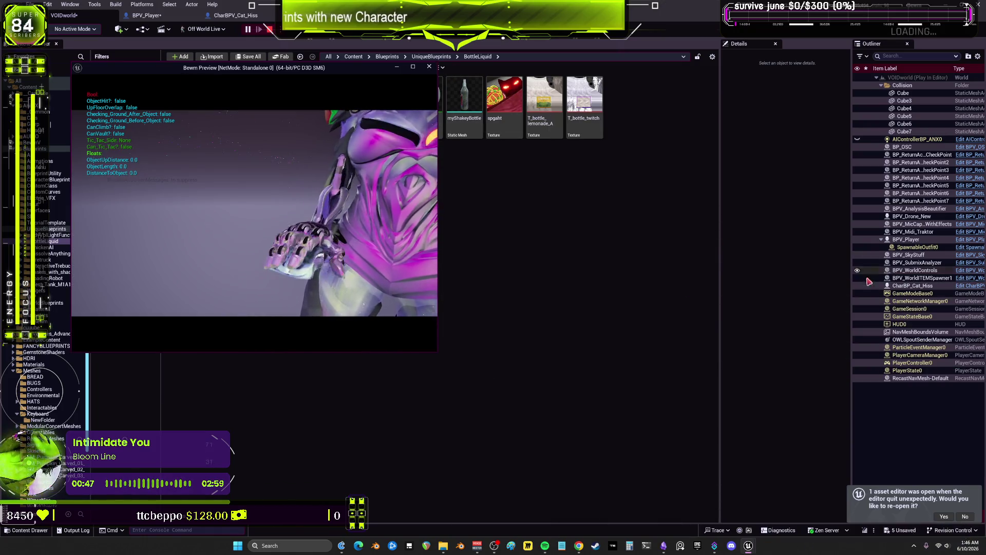
# - Select the running BPV_Player, trigger its DeactivateMouse button twice, then stop play
pyautogui.click(906, 239)
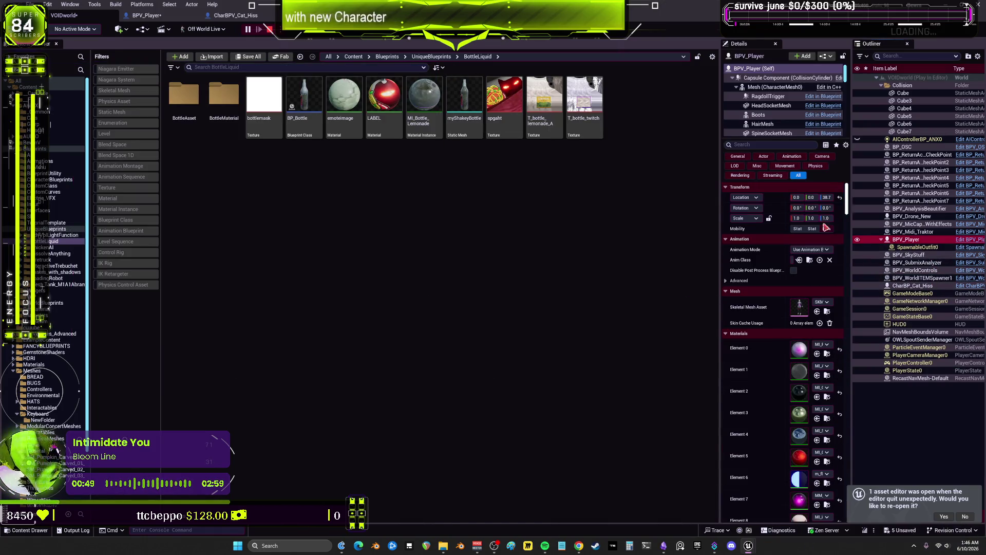
pyautogui.moveTo(718, 282); pyautogui.dragTo(559, 282)
pyautogui.scroll(-3, 627, 234)
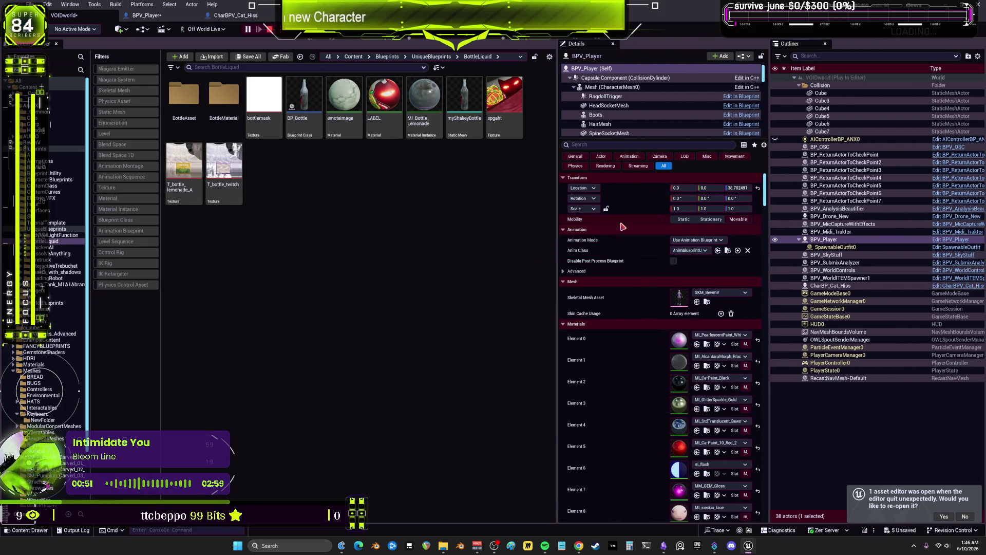
pyautogui.scroll(-10, 627, 234)
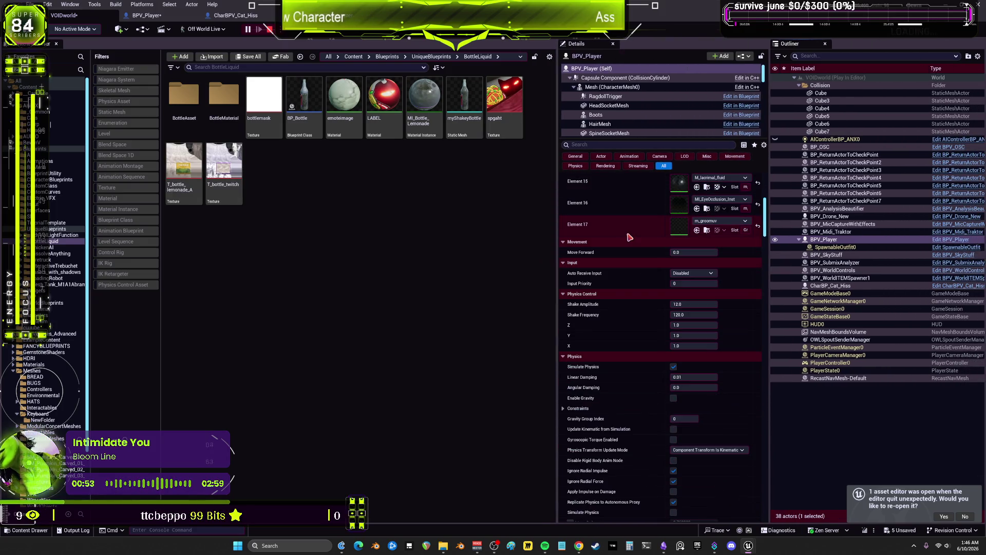
pyautogui.scroll(-1, 627, 225)
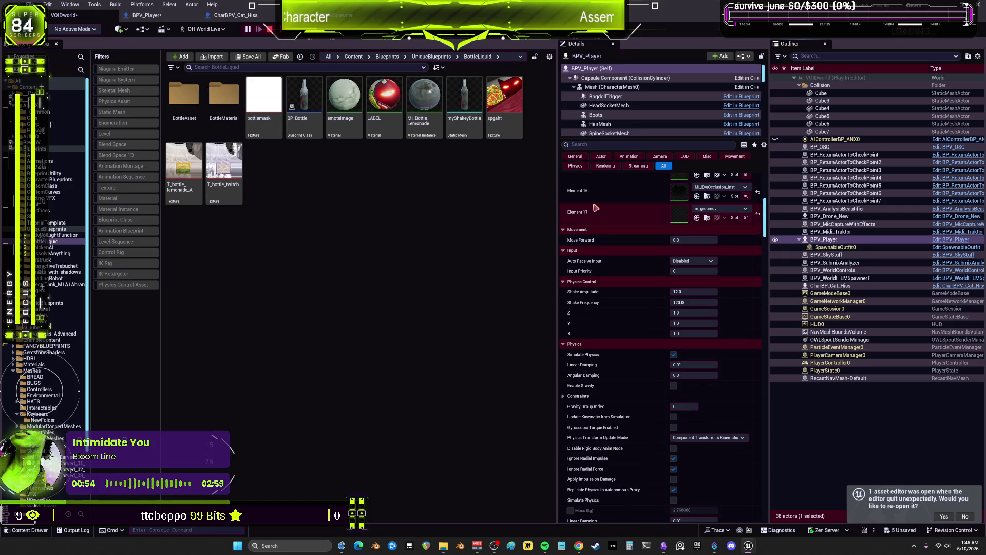
pyautogui.click(575, 157)
pyautogui.click(602, 287)
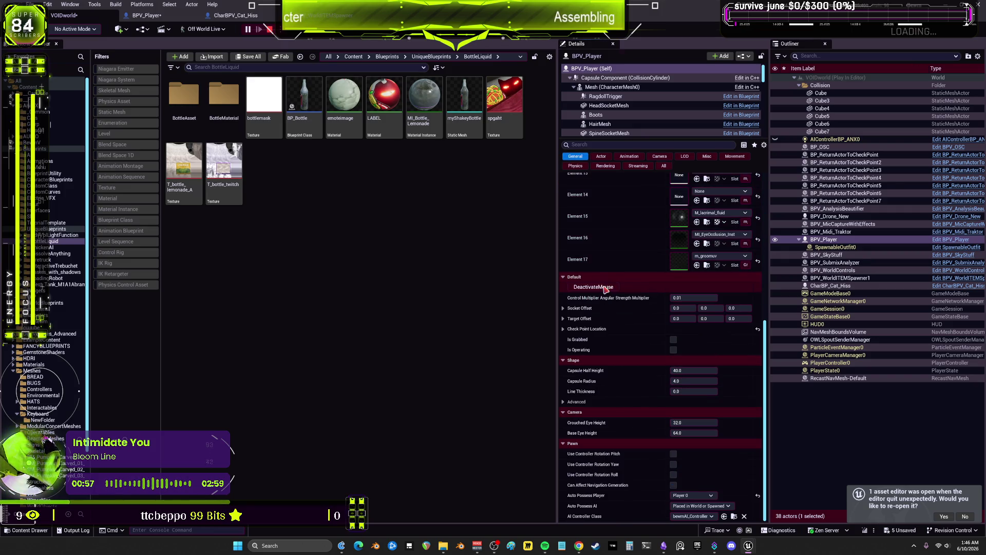
pyautogui.click(747, 501)
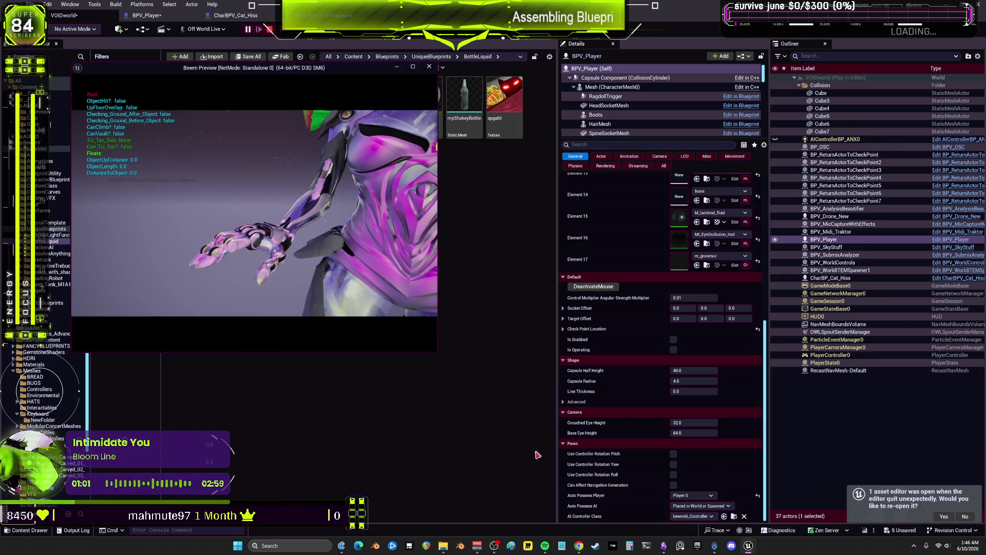
pyautogui.click(607, 289)
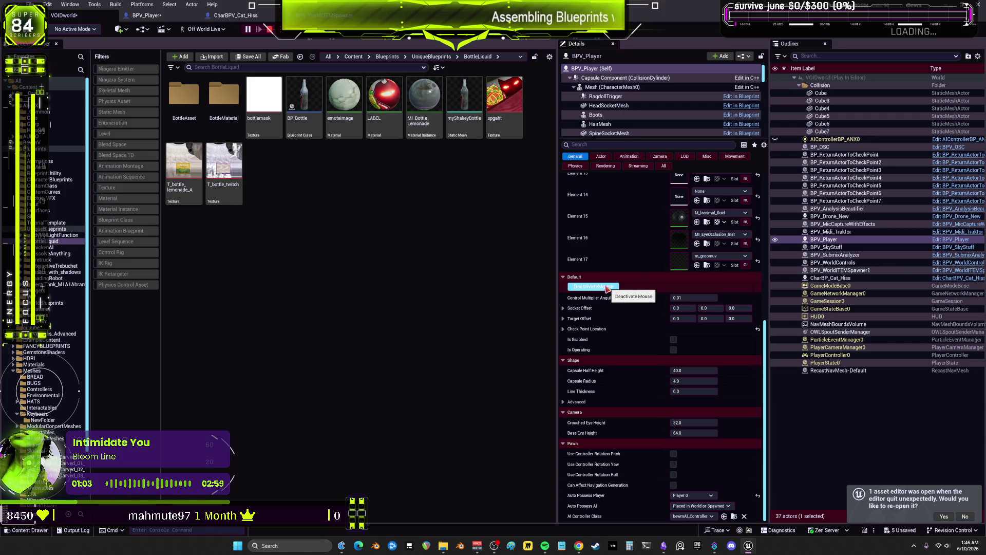
pyautogui.press('Escape')
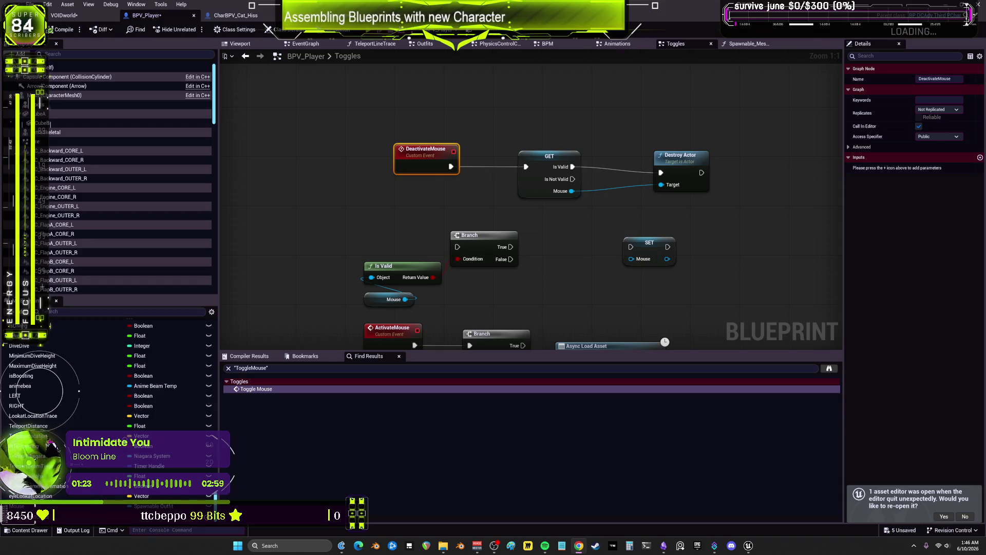
# - Delete the stray Branch, Is Valid, Mouse and SET nodes and tidy the DeactivateMouse chain
pyautogui.moveTo(542, 188); pyautogui.dragTo(492, 188)
pyautogui.moveTo(682, 152); pyautogui.dragTo(570, 152)
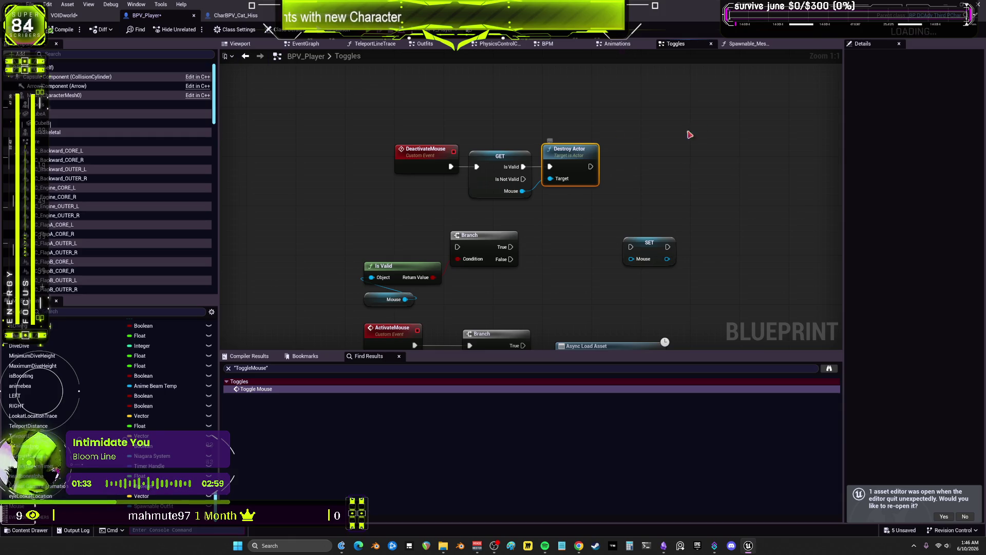
pyautogui.scroll(-2, 693, 180)
pyautogui.moveTo(707, 235); pyautogui.dragTo(363, 182)
pyautogui.press('Delete')
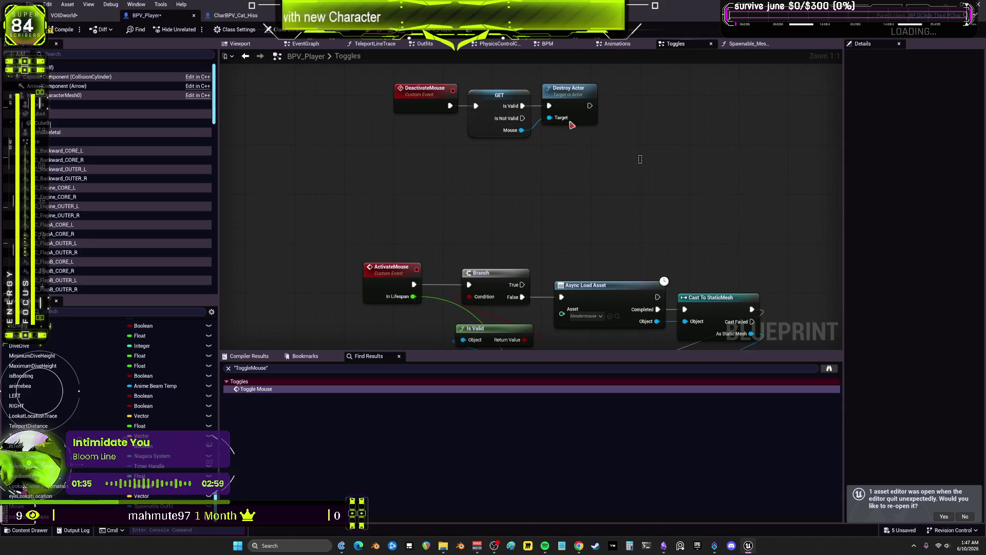
pyautogui.moveTo(604, 144)
pyautogui.mouseDown()
pyautogui.moveTo(393, 91)
pyautogui.moveTo(531, 207)
pyautogui.moveTo(499, 220)
pyautogui.mouseUp()
pyautogui.scroll(-2, 563, 99)
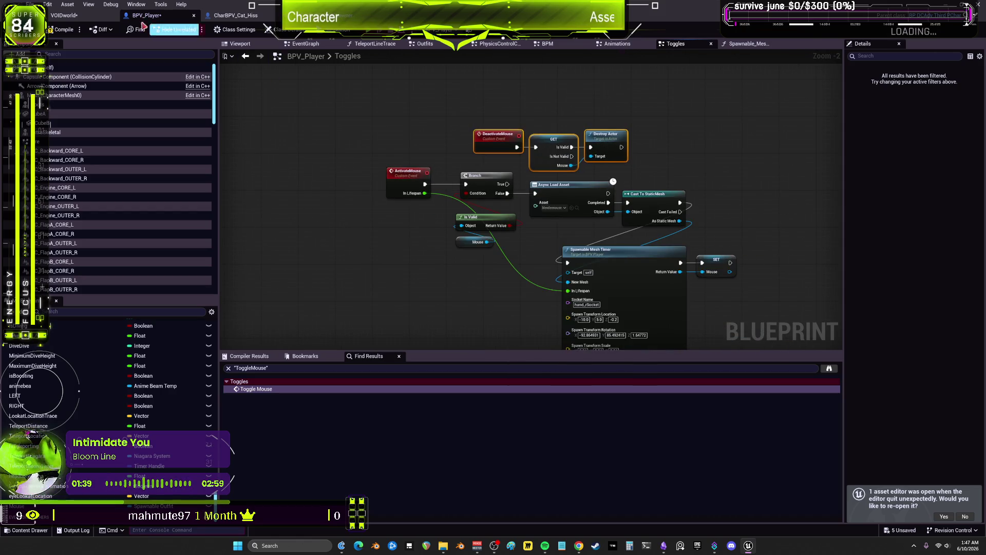
# - Compile BPV_Player, run a quick play test, and go to the EventGraph
pyautogui.press('F7')
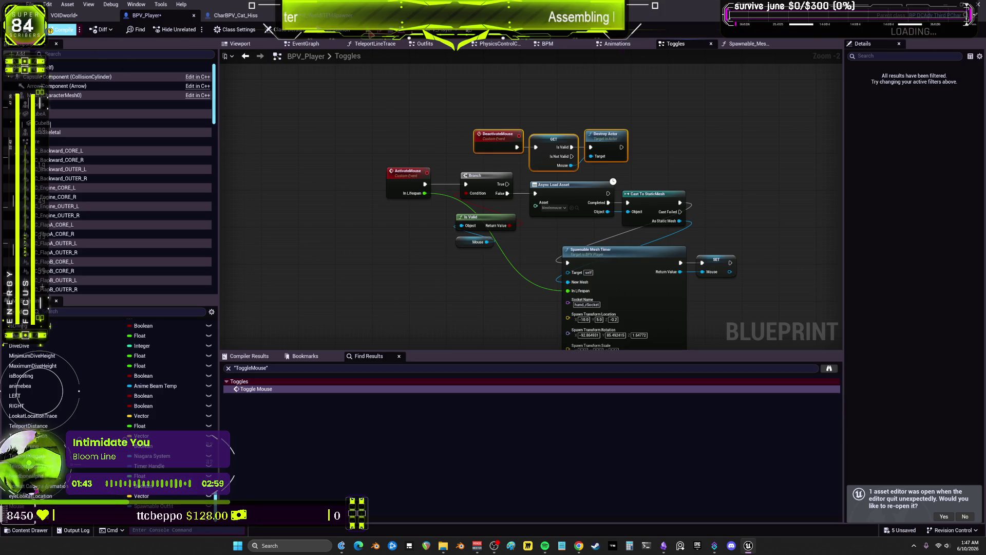
pyautogui.hotkey('alt', 'p')
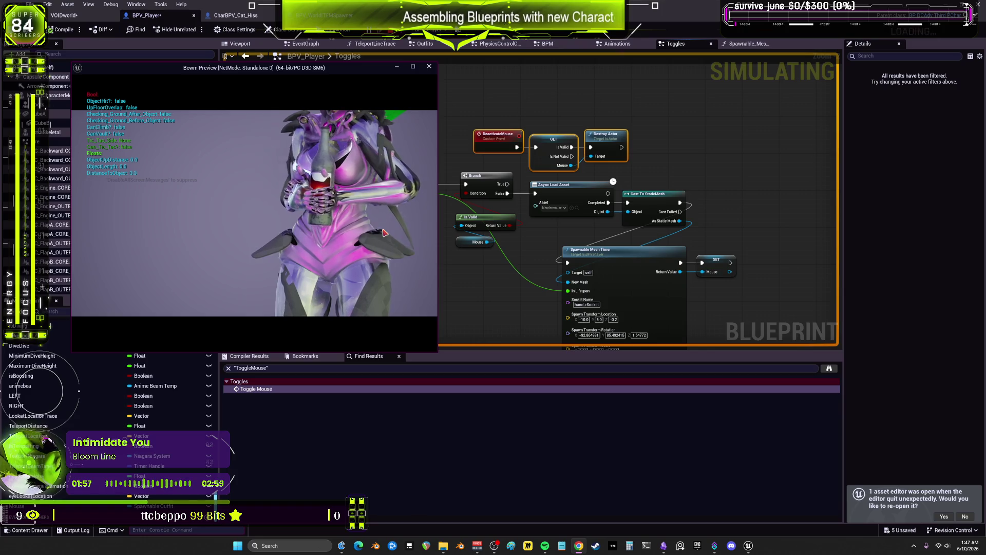
pyautogui.press('Escape')
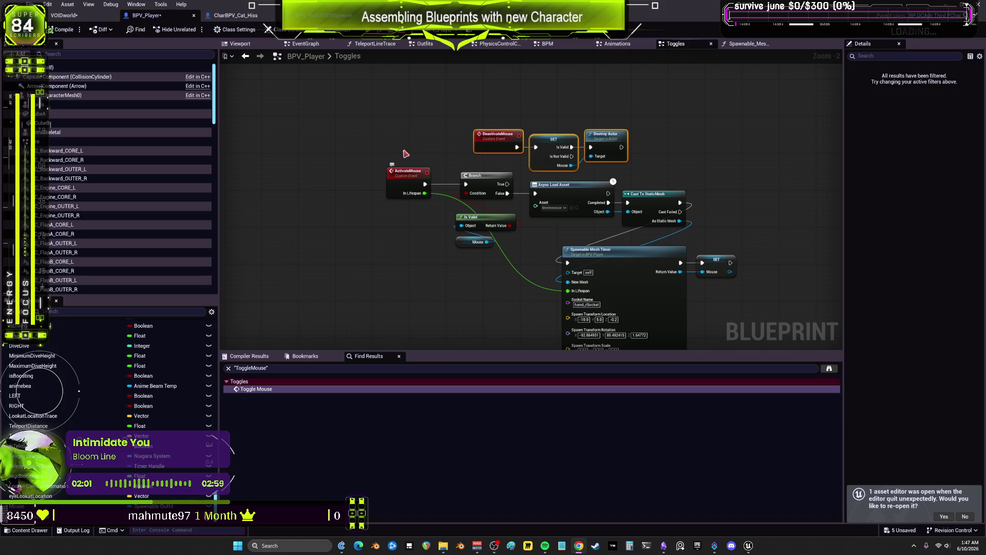
pyautogui.click(308, 44)
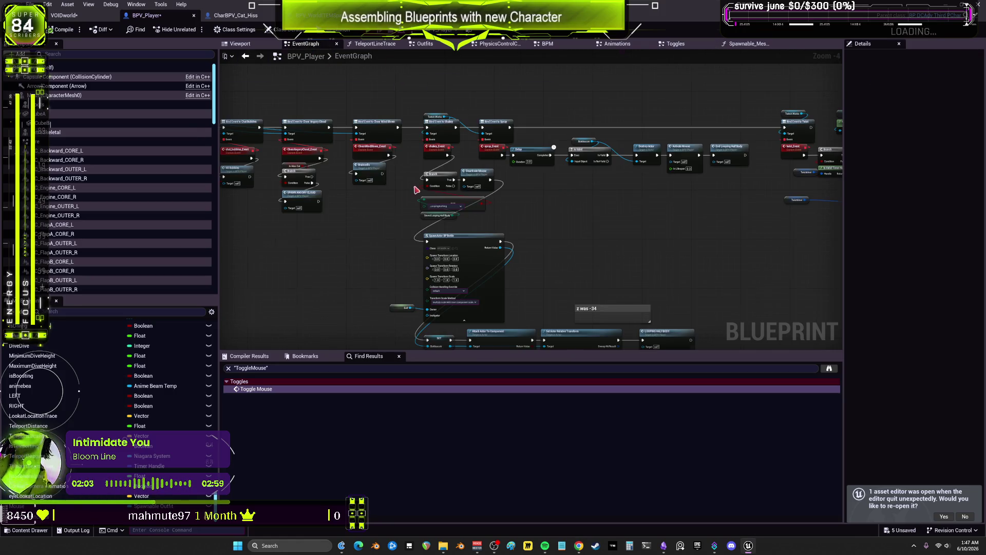
# - Find the Deactivate Mouse call in the EventGraph and open its definition in Toggles
pyautogui.scroll(4, 416, 190)
pyautogui.moveTo(558, 158)
pyautogui.mouseDown()
pyautogui.moveTo(636, 176)
pyautogui.moveTo(566, 161)
pyautogui.mouseUp()
pyautogui.moveTo(651, 249); pyautogui.dragTo(594, 38)
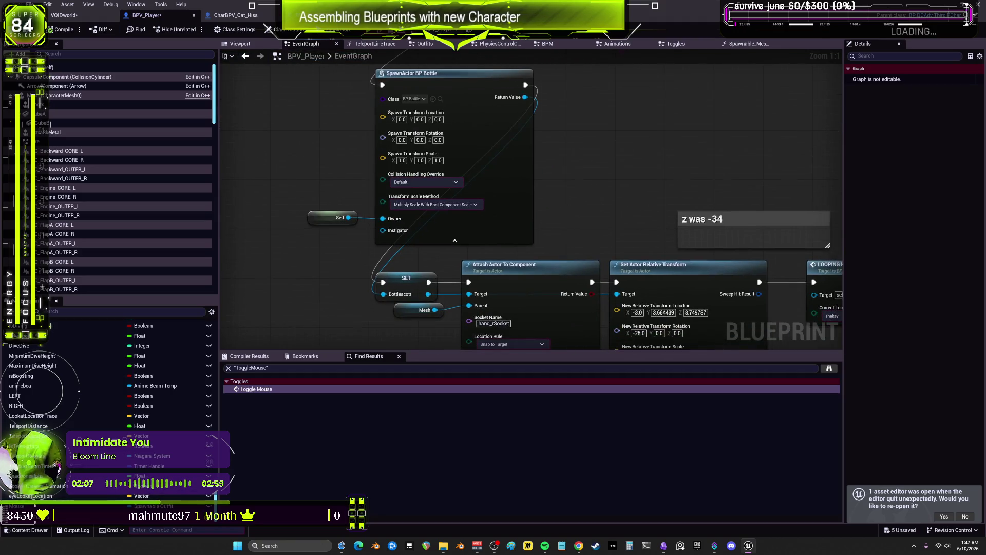
pyautogui.moveTo(642, 247); pyautogui.dragTo(288, 203)
pyautogui.scroll(-2, 548, 254)
pyautogui.scroll(2, 555, 189)
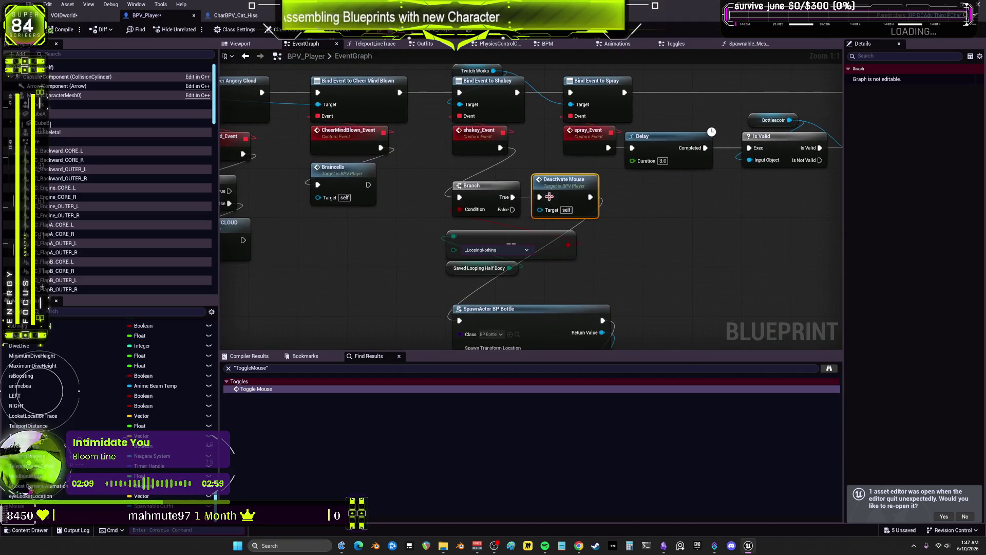
pyautogui.doubleClick(555, 190)
# - Raise the DeactivateMouse, GET and Destroy Actor chain and start a preview play
pyautogui.moveTo(427, 145)
pyautogui.mouseDown()
pyautogui.moveTo(726, 226)
pyautogui.moveTo(719, 221)
pyautogui.mouseUp()
pyautogui.moveTo(676, 154); pyautogui.dragTo(675, 136)
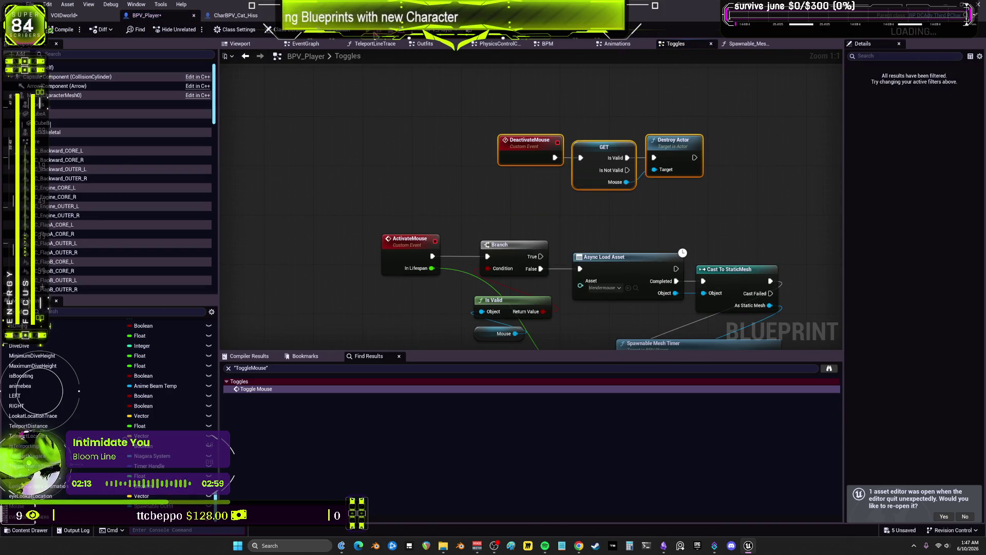
pyautogui.hotkey('alt', 'p')
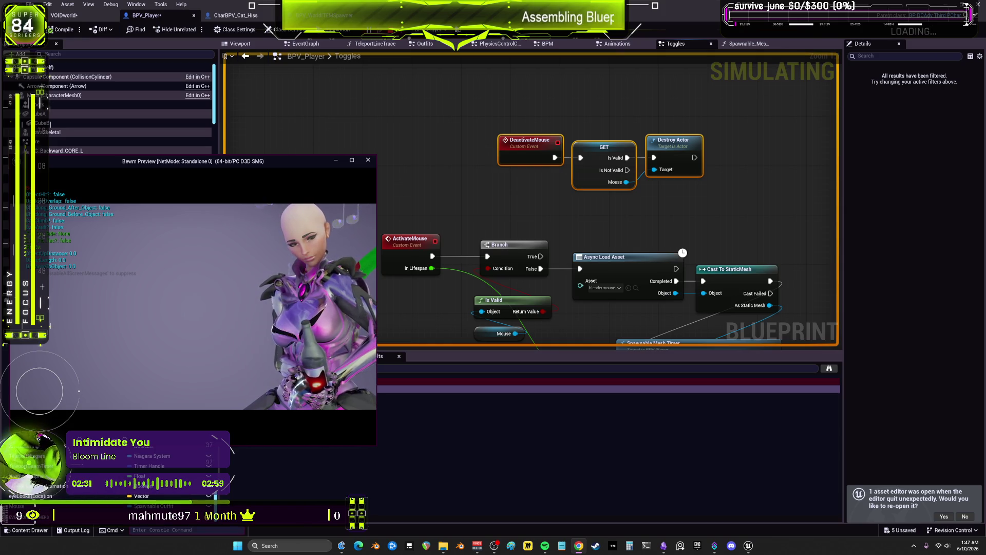
# - Close the preview game window and bring the DeactivateMouse nodes into view
pyautogui.click(367, 160)
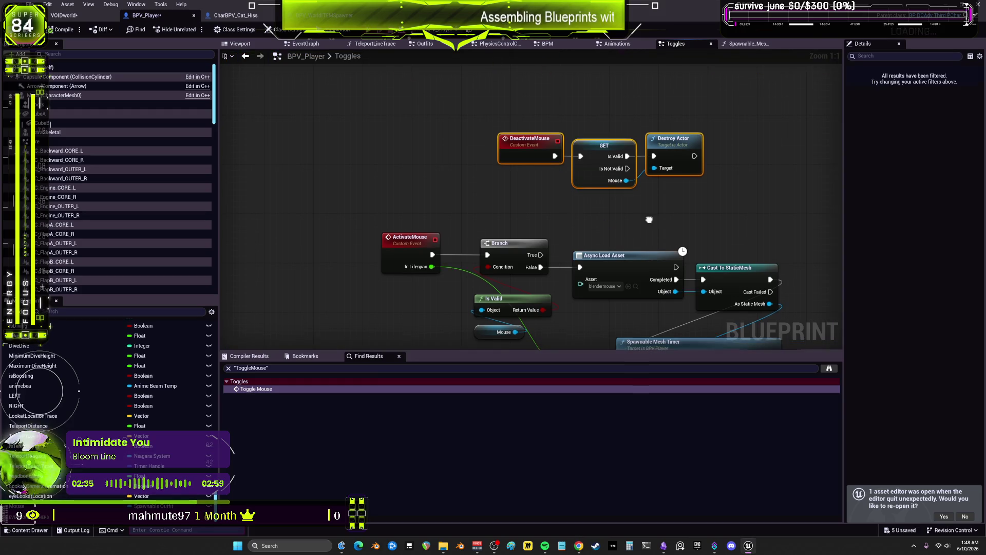
pyautogui.scroll(-2, 649, 220)
pyautogui.moveTo(547, 117); pyautogui.dragTo(545, 163)
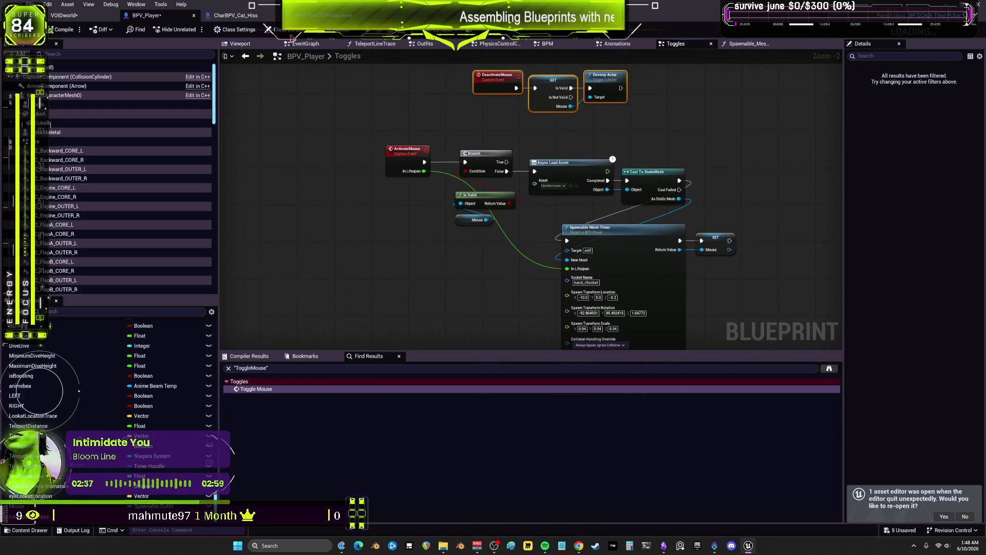
# - In the EventGraph, follow the spray event from the Delay node to SpawnActor BP Bottle
pyautogui.click(304, 43)
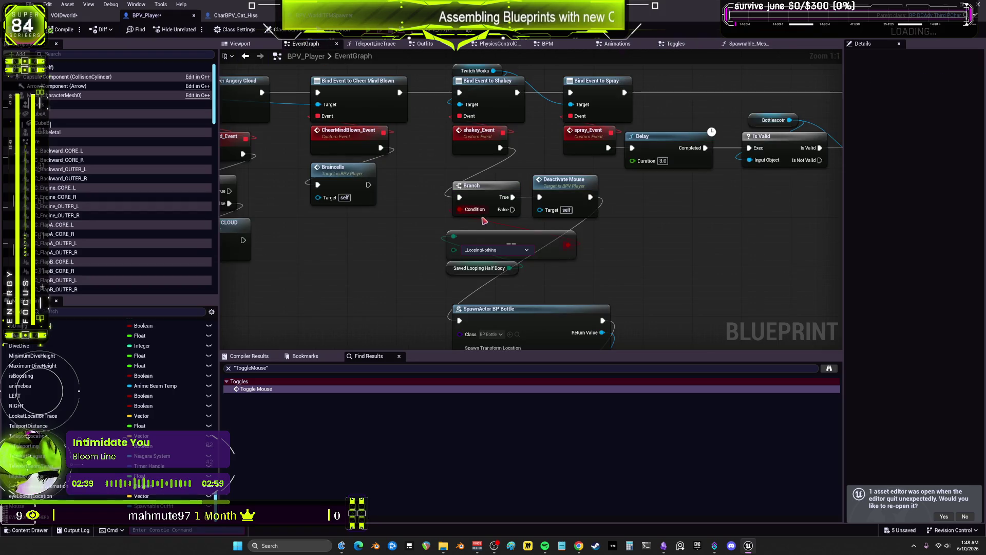
pyautogui.moveTo(631, 229)
pyautogui.mouseDown()
pyautogui.moveTo(681, 211)
pyautogui.moveTo(475, 196)
pyautogui.mouseUp()
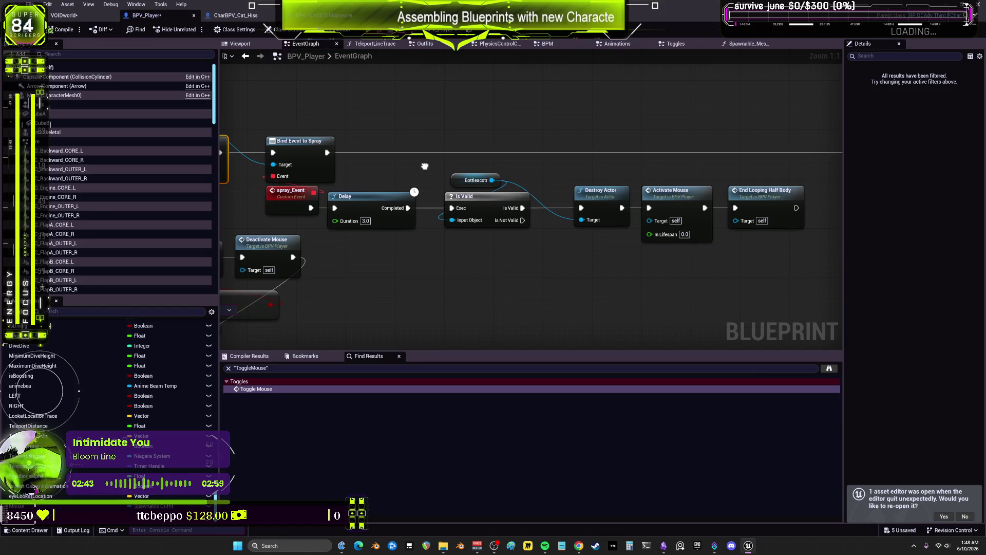
pyautogui.moveTo(362, 178); pyautogui.dragTo(375, 316)
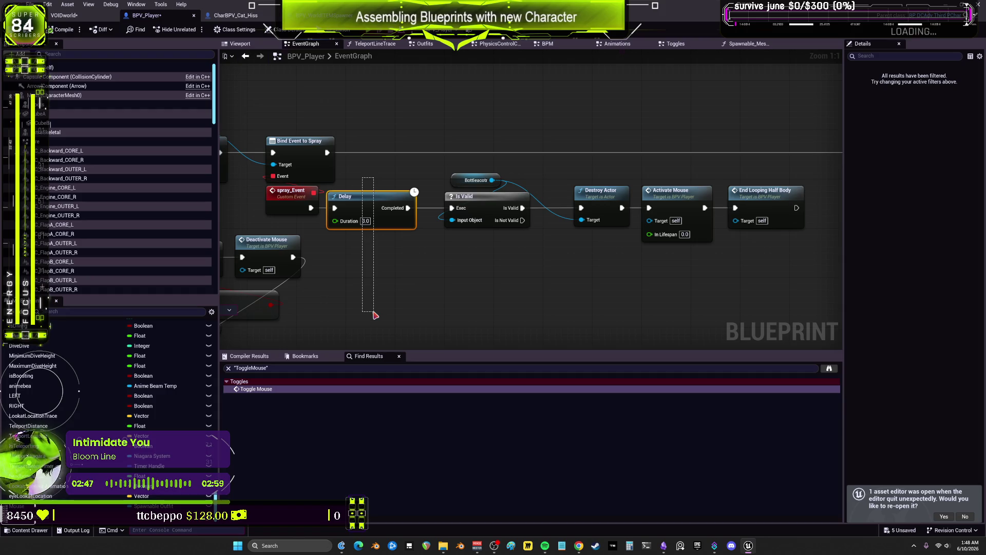
pyautogui.moveTo(375, 315)
pyautogui.mouseDown()
pyautogui.moveTo(653, 188)
pyautogui.moveTo(614, 275)
pyautogui.moveTo(417, 295)
pyautogui.moveTo(638, 106)
pyautogui.mouseUp()
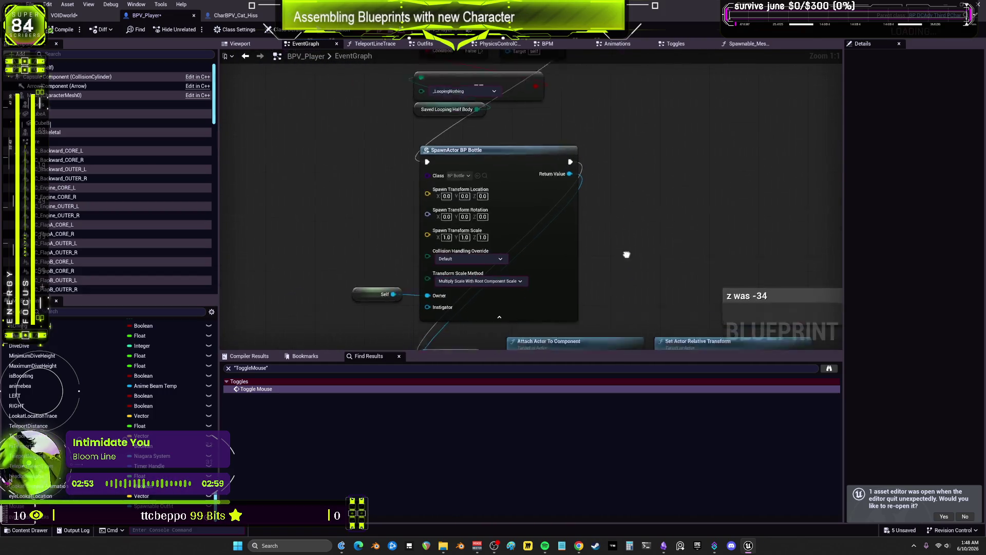
pyautogui.moveTo(627, 253); pyautogui.dragTo(605, 97)
pyautogui.moveTo(700, 183)
pyautogui.mouseDown()
pyautogui.moveTo(417, 170)
pyautogui.moveTo(617, 157)
pyautogui.moveTo(588, 169)
pyautogui.moveTo(577, 201)
pyautogui.moveTo(519, 175)
pyautogui.mouseUp()
# - Open BP_Bottle from the BottleLiquid folder and bring its spray_Event nodes into view
pyautogui.click(464, 207)
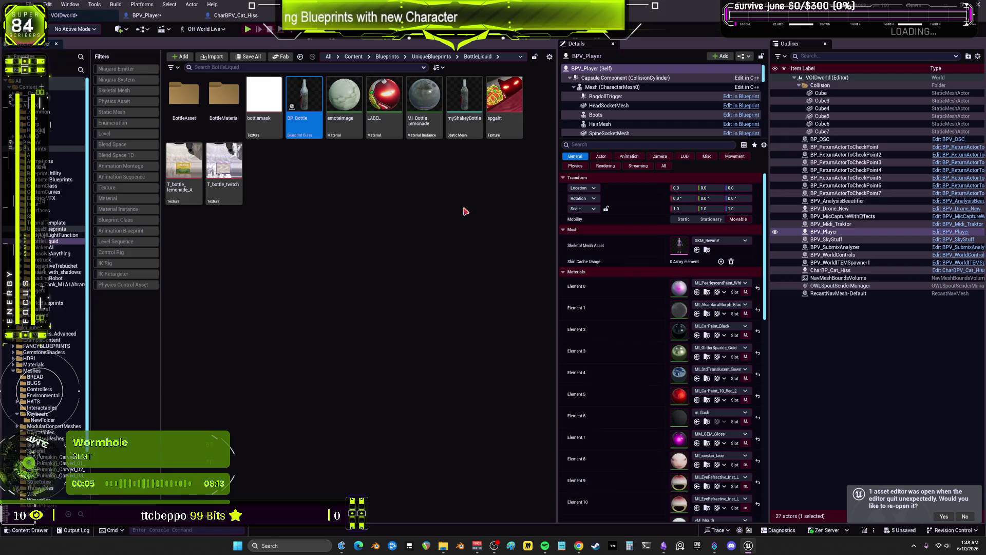
pyautogui.doubleClick(287, 100)
pyautogui.scroll(1, 677, 213)
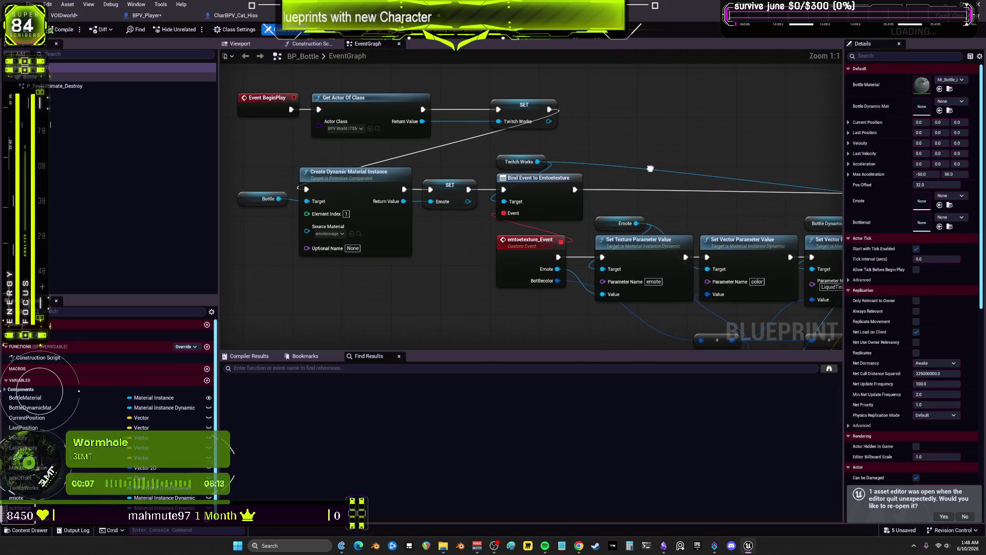
pyautogui.moveTo(677, 212)
pyautogui.mouseDown()
pyautogui.moveTo(701, 166)
pyautogui.moveTo(300, 133)
pyautogui.mouseUp()
pyautogui.scroll(2, 701, 167)
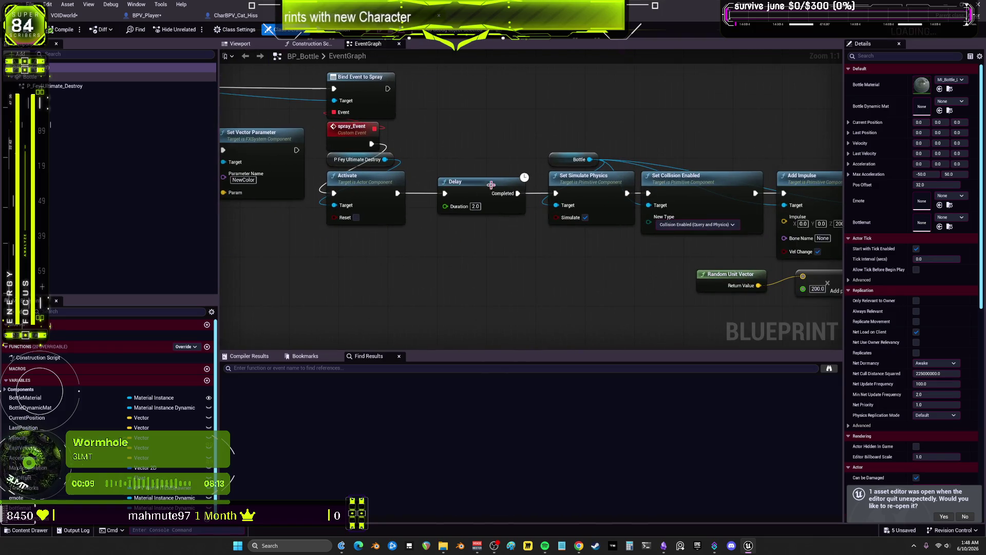
# - Step through the spray chain from Activate and Delay through Add Angular Impulse to Activate Mouse
pyautogui.click(384, 217)
pyautogui.click(480, 197)
pyautogui.click(591, 177)
pyautogui.click(698, 175)
pyautogui.moveTo(698, 176); pyautogui.dragTo(524, 169)
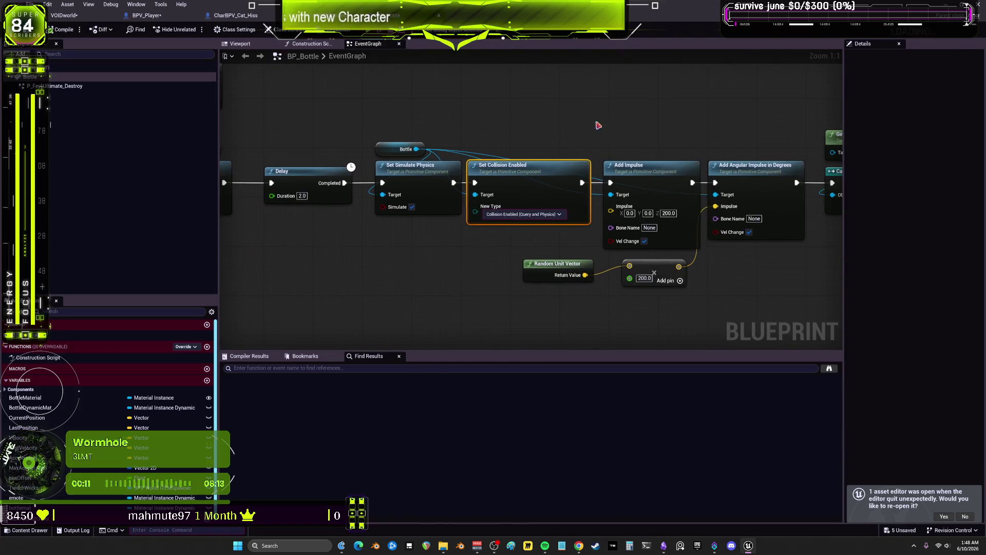
pyautogui.click(654, 174)
pyautogui.moveTo(655, 175); pyautogui.dragTo(514, 172)
pyautogui.click(748, 175)
pyautogui.moveTo(748, 174); pyautogui.dragTo(594, 170)
pyautogui.click(580, 195)
pyautogui.click(708, 194)
pyautogui.click(772, 222)
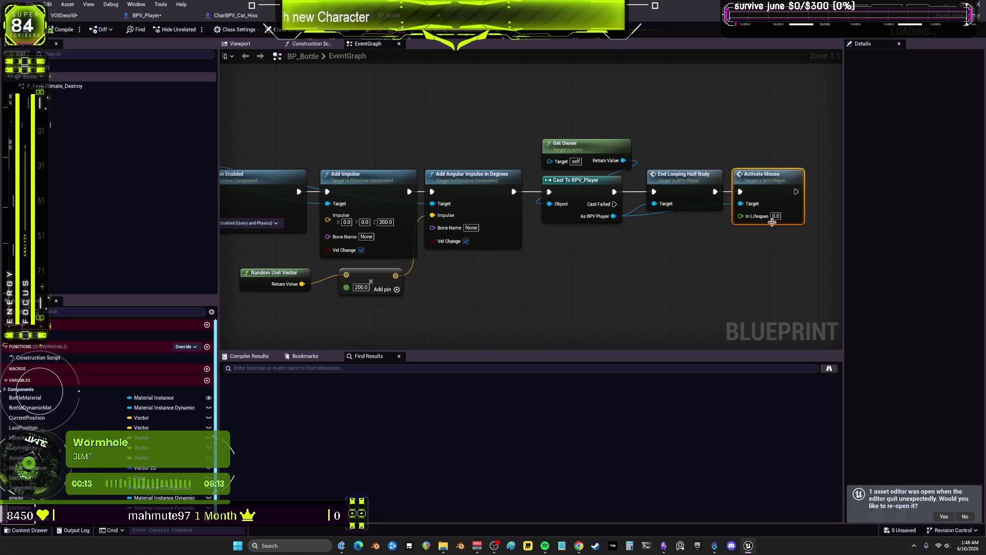
# - Select the whole spray node chain, recentre it, then return to the VOIDWorld level
pyautogui.scroll(-3, 735, 272)
pyautogui.moveTo(414, 187); pyautogui.dragTo(681, 196)
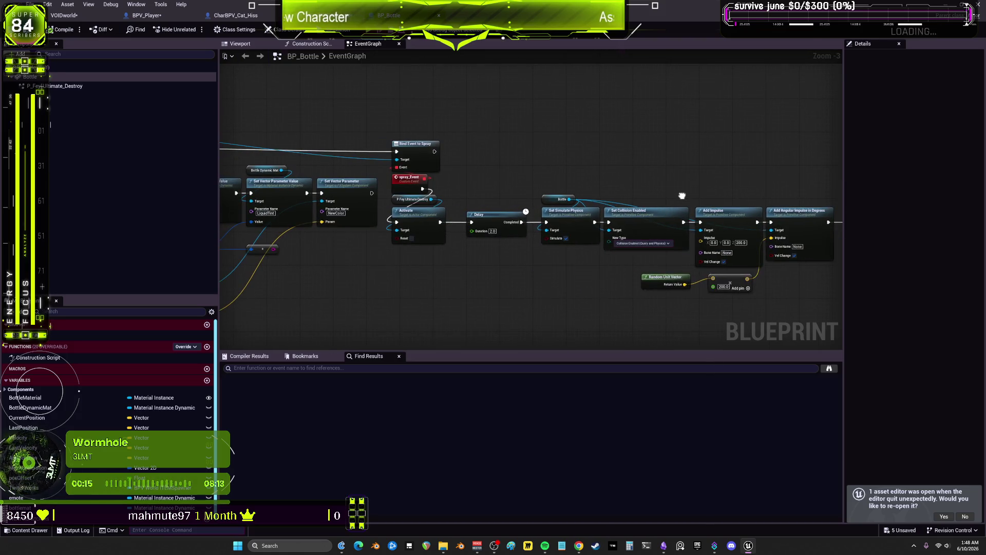
pyautogui.scroll(-2, 477, 160)
pyautogui.moveTo(733, 264)
pyautogui.mouseDown()
pyautogui.moveTo(319, 134)
pyautogui.moveTo(349, 123)
pyautogui.moveTo(514, 226)
pyautogui.moveTo(329, 234)
pyautogui.moveTo(283, 209)
pyautogui.mouseUp()
pyautogui.scroll(2, 283, 209)
pyautogui.moveTo(371, 181)
pyautogui.mouseDown()
pyautogui.moveTo(439, 265)
pyautogui.moveTo(458, 192)
pyautogui.mouseUp()
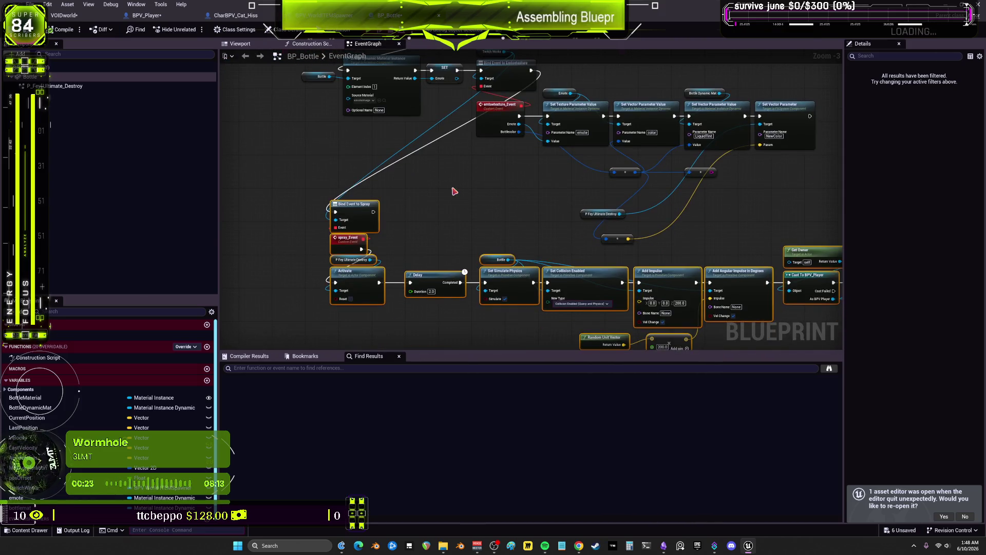
pyautogui.scroll(3, 385, 226)
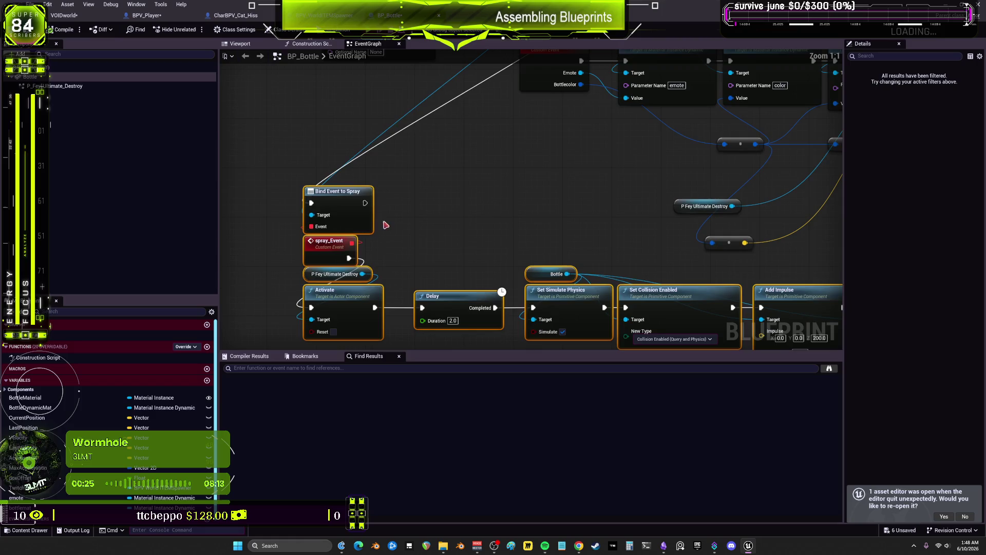
pyautogui.click(70, 17)
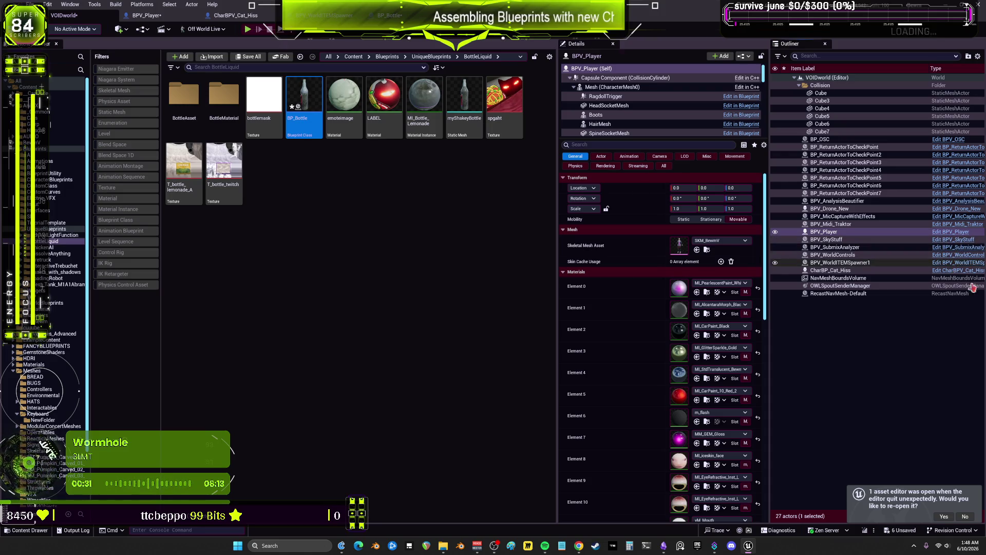
pyautogui.scroll(-4, 513, 202)
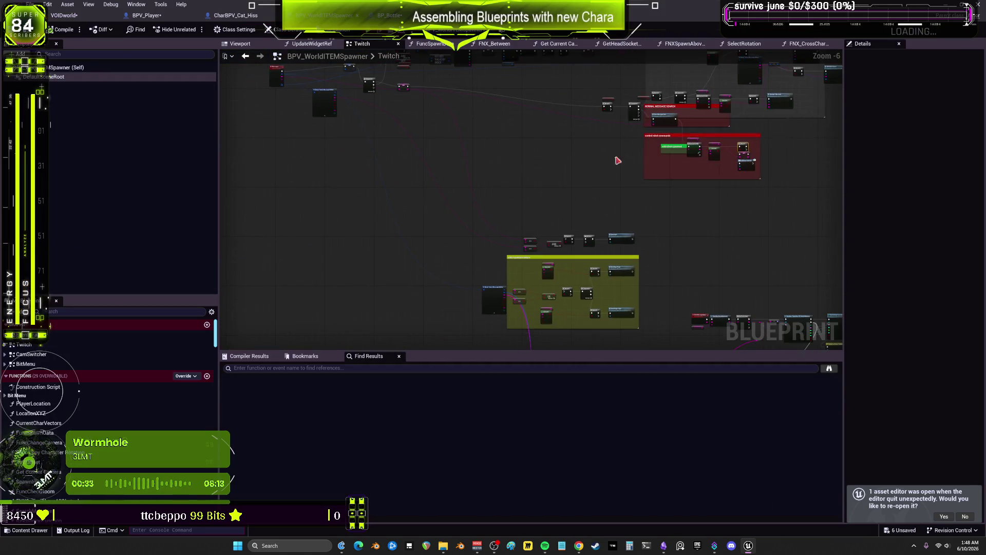
pyautogui.scroll(4, 585, 232)
pyautogui.scroll(-5, 586, 232)
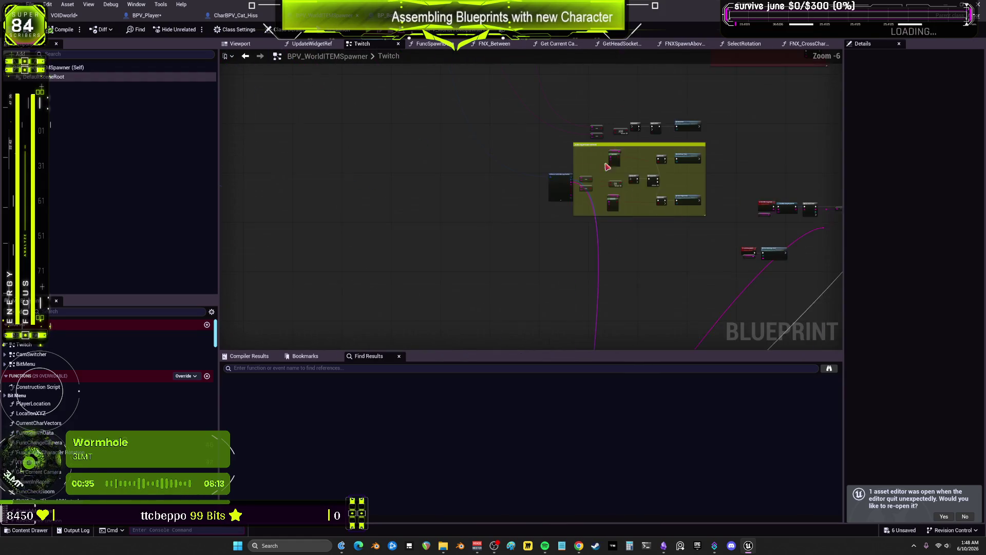
pyautogui.scroll(5, 485, 162)
pyautogui.scroll(1, 484, 163)
pyautogui.moveTo(629, 146); pyautogui.dragTo(573, 284)
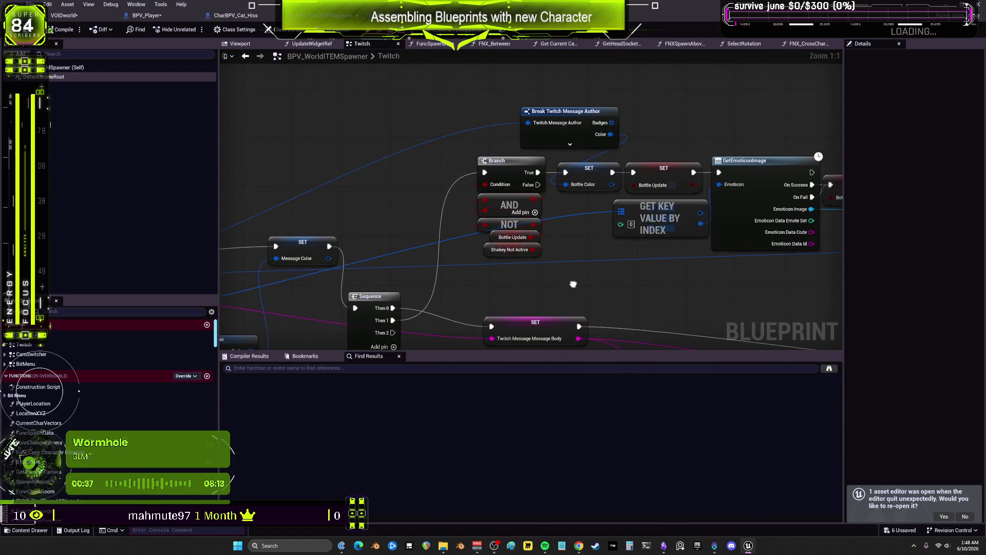
pyautogui.moveTo(772, 294)
pyautogui.mouseDown()
pyautogui.moveTo(762, 282)
pyautogui.moveTo(605, 269)
pyautogui.moveTo(247, 285)
pyautogui.moveTo(715, 189)
pyautogui.moveTo(759, 296)
pyautogui.moveTo(781, 282)
pyautogui.moveTo(933, 319)
pyautogui.mouseUp()
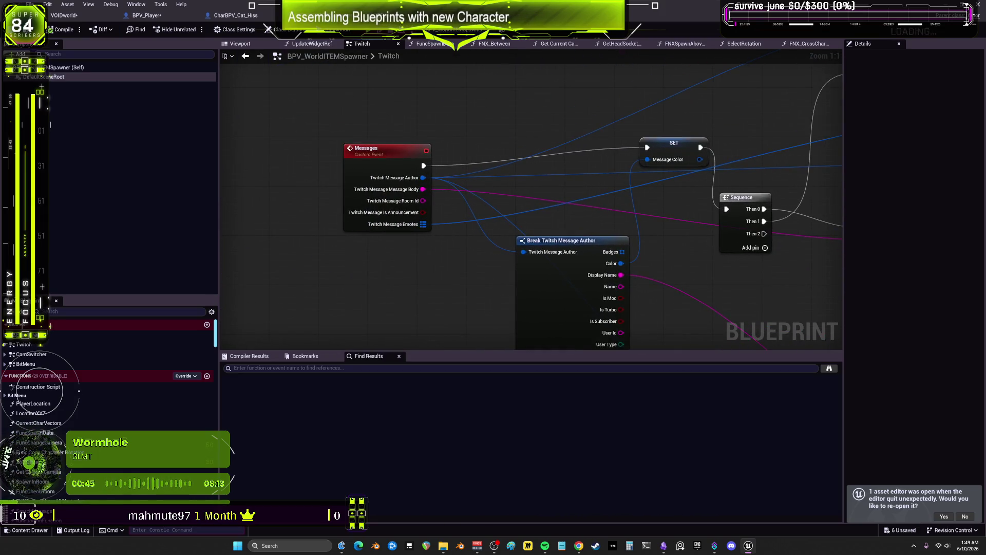
pyautogui.scroll(-6, 638, 183)
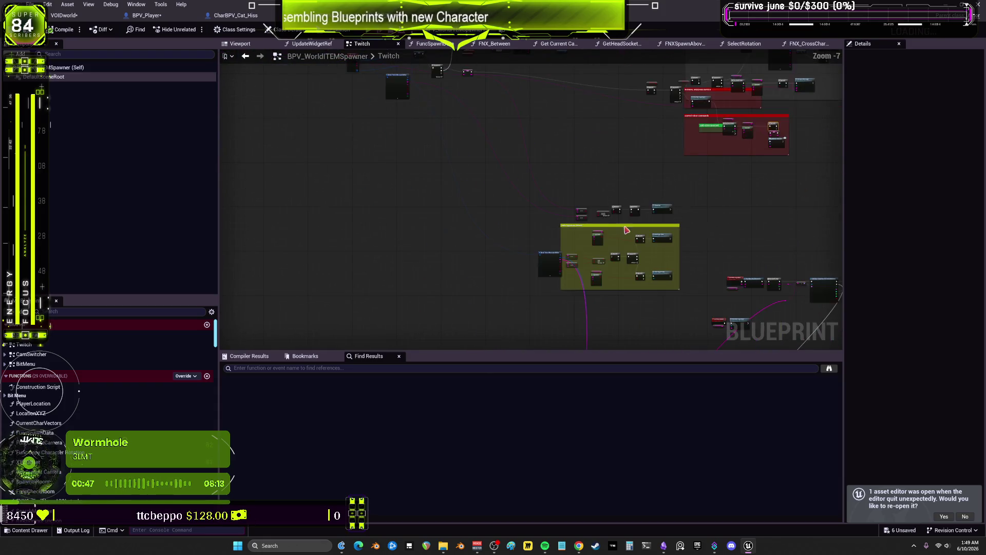
pyautogui.scroll(3, 581, 142)
pyautogui.click(400, 366)
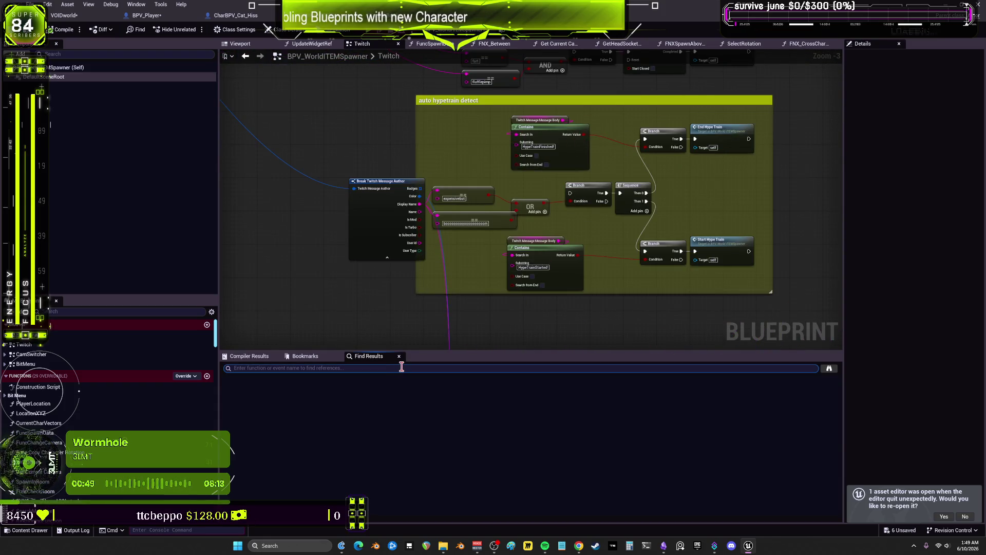
# - Search the spawner blueprint for 'spray', jump to Call Spray, and inspect shakeyNotActive
pyautogui.write('spray')
pyautogui.press('Return')
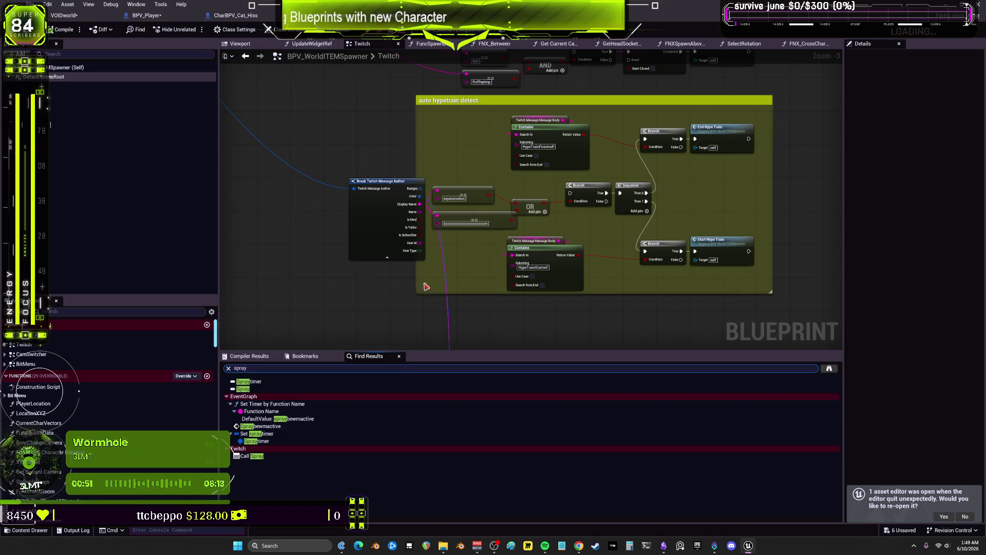
pyautogui.click(258, 456)
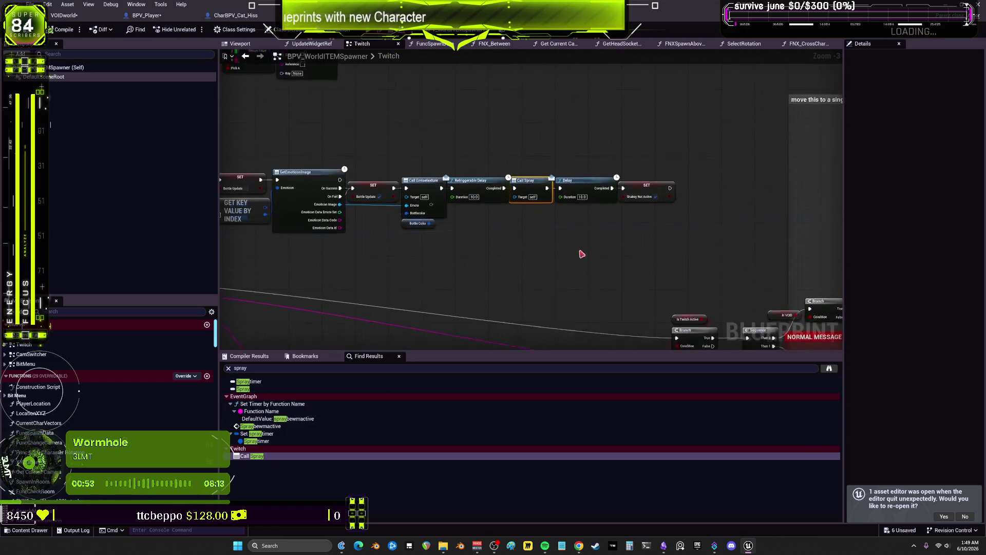
pyautogui.moveTo(523, 251); pyautogui.dragTo(639, 256)
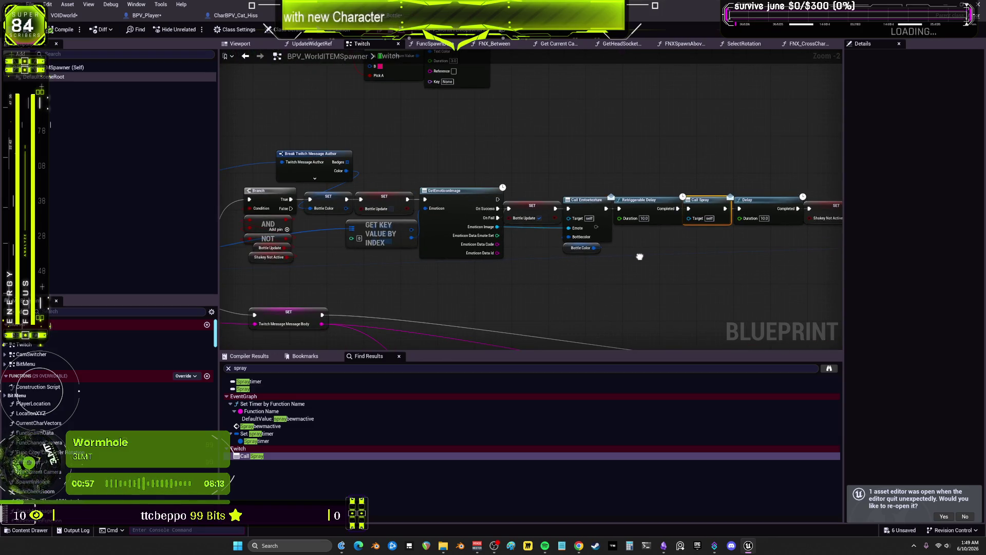
pyautogui.scroll(2, 291, 268)
pyautogui.moveTo(380, 259)
pyautogui.mouseDown()
pyautogui.moveTo(378, 228)
pyautogui.moveTo(389, 227)
pyautogui.mouseUp()
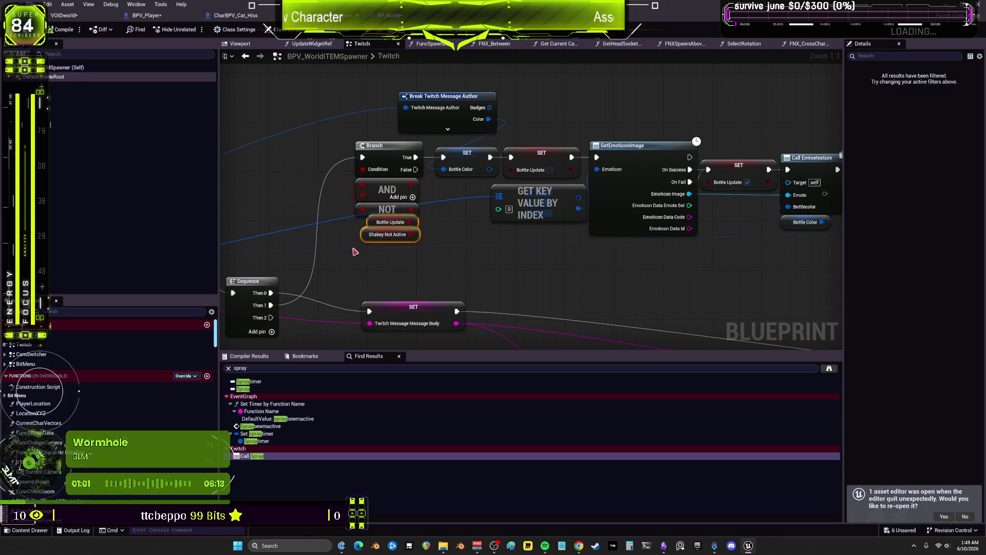
pyautogui.click(377, 235)
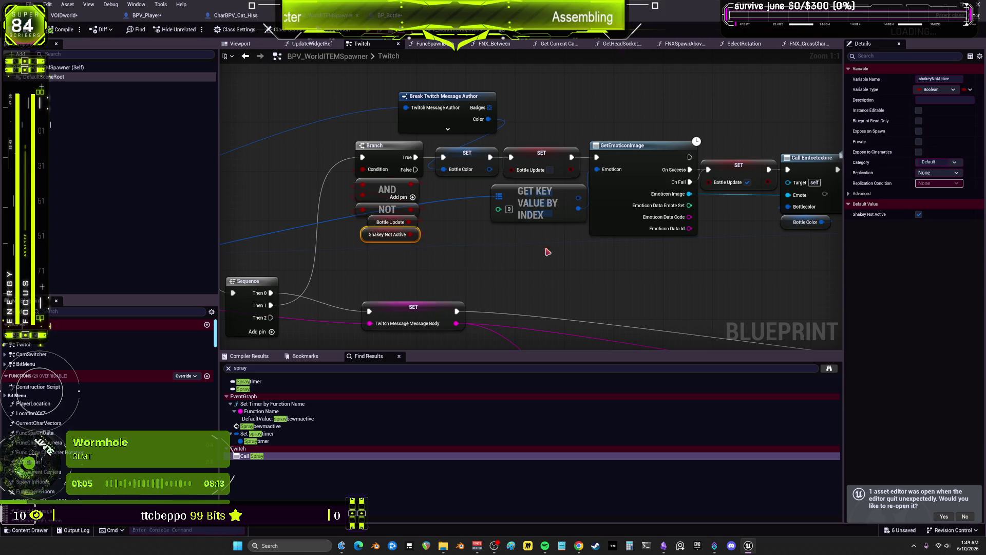
# - Follow the Delay, Call Spray and SET chain, then switch to BPV_Player
pyautogui.moveTo(776, 272); pyautogui.dragTo(436, 261)
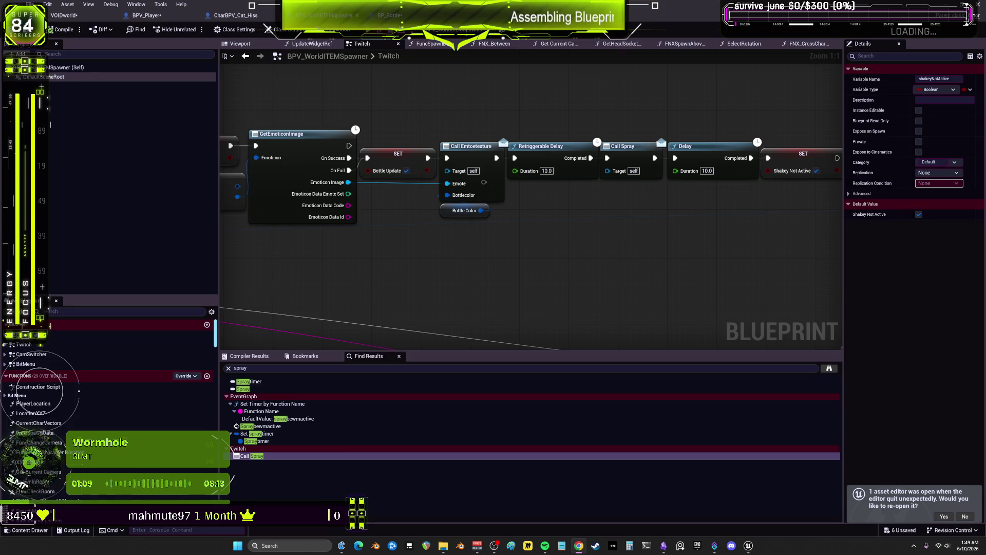
pyautogui.moveTo(739, 252)
pyautogui.mouseDown()
pyautogui.moveTo(506, 253)
pyautogui.moveTo(689, 248)
pyautogui.mouseUp()
pyautogui.scroll(-1, 682, 260)
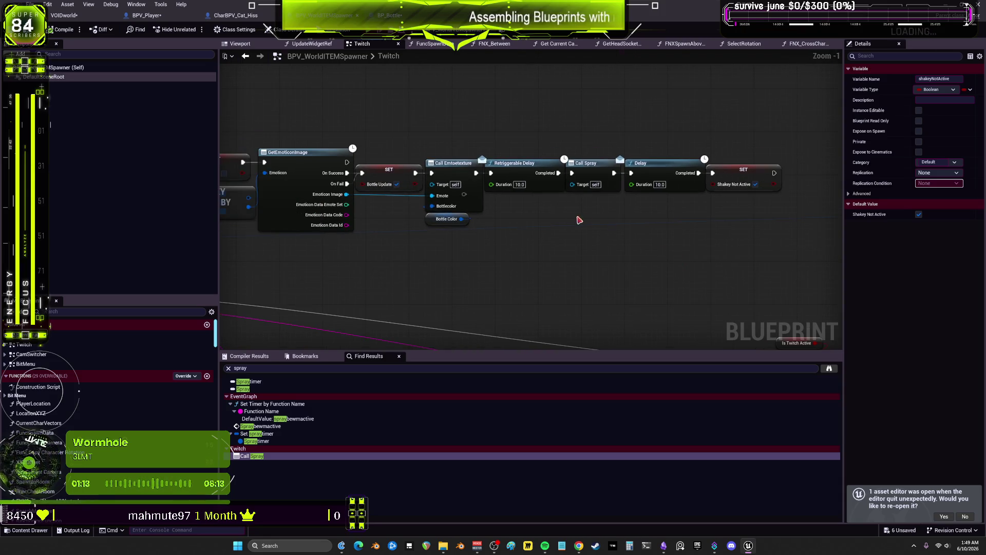
pyautogui.moveTo(579, 219)
pyautogui.mouseDown()
pyautogui.moveTo(579, 99)
pyautogui.moveTo(398, 132)
pyautogui.moveTo(604, 232)
pyautogui.moveTo(584, 255)
pyautogui.moveTo(680, 209)
pyautogui.moveTo(722, 288)
pyautogui.moveTo(554, 168)
pyautogui.mouseUp()
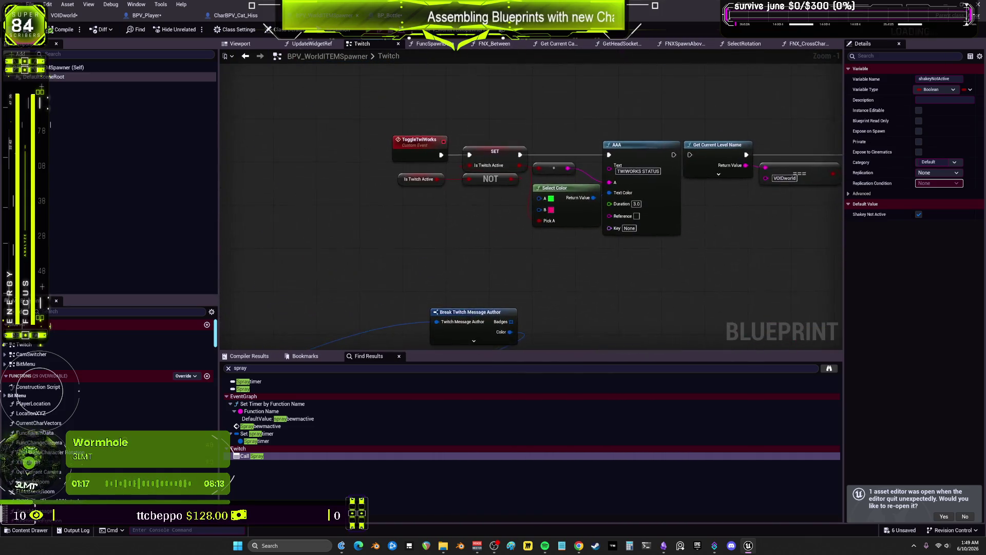
pyautogui.moveTo(609, 270)
pyautogui.mouseDown()
pyautogui.moveTo(571, 254)
pyautogui.moveTo(536, 76)
pyautogui.mouseUp()
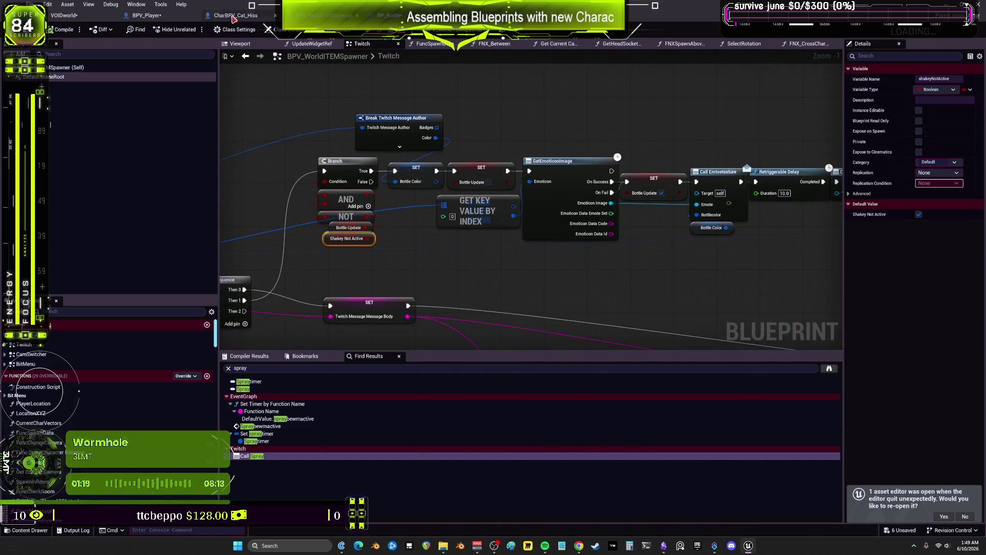
pyautogui.click(167, 16)
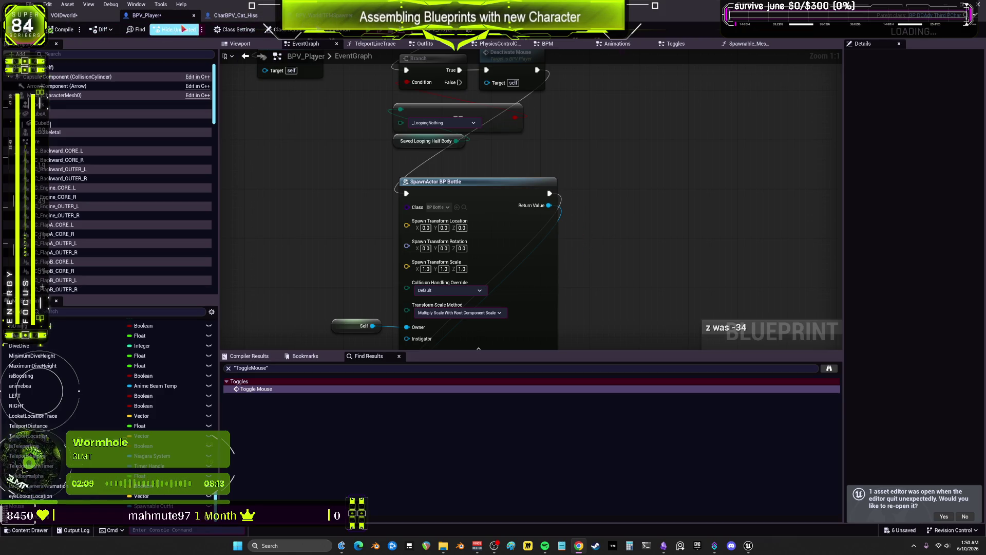
# - Jump from the EventGraph's mouse call to the Toggles graph and bring up ActivateMouse's context menu
pyautogui.scroll(-2, 426, 205)
pyautogui.moveTo(458, 175); pyautogui.dragTo(491, 263)
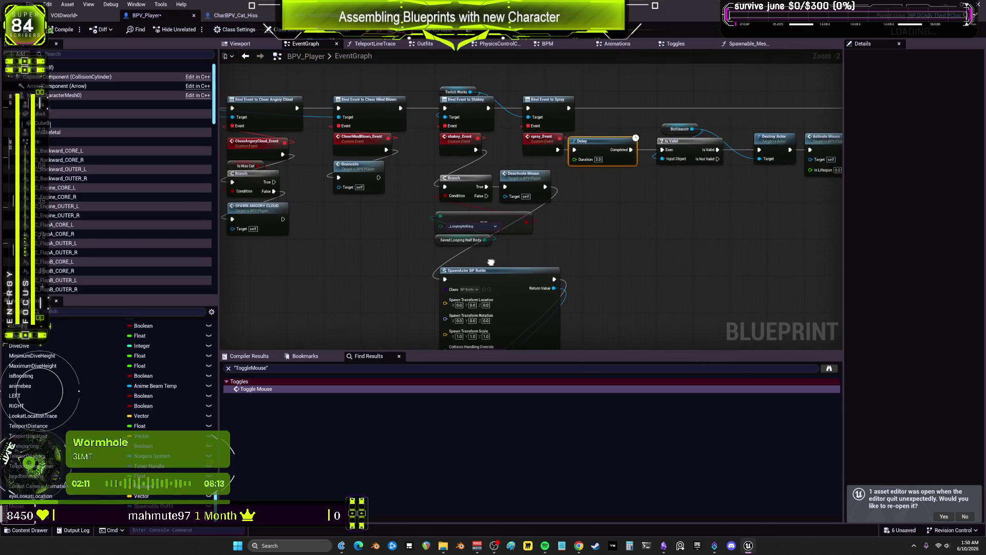
pyautogui.doubleClick(518, 180)
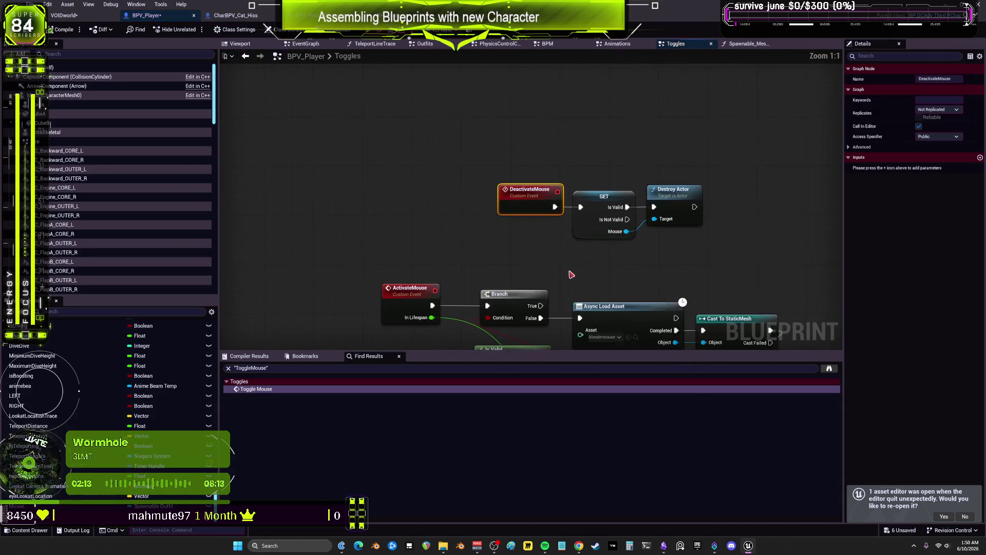
pyautogui.click(388, 212)
pyautogui.scroll(-1, 389, 212)
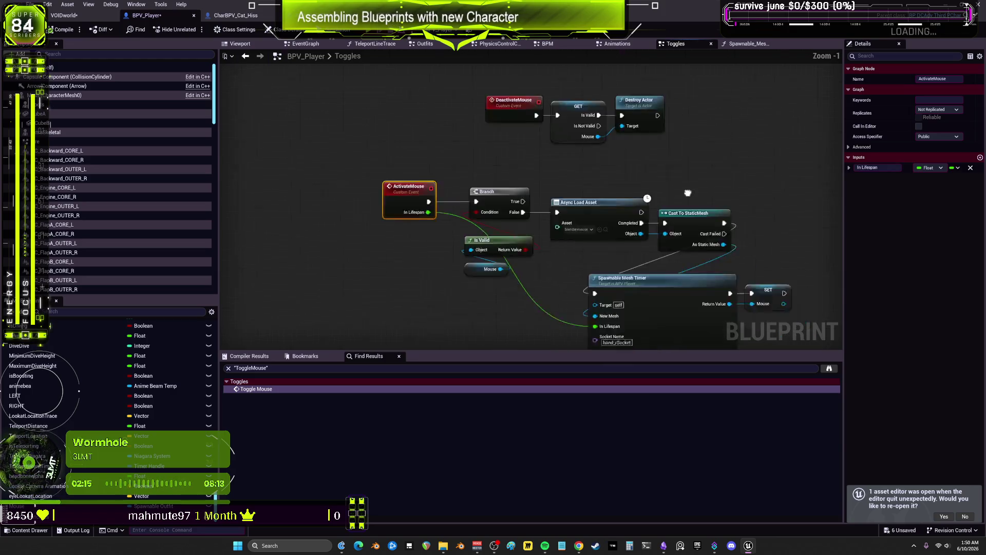
pyautogui.moveTo(667, 219); pyautogui.dragTo(612, 120)
pyautogui.moveTo(336, 130); pyautogui.dragTo(343, 199)
pyautogui.rightClick(343, 199)
# - Find references to ActivateMouse by name and open its call in the INPUT graph
pyautogui.moveTo(395, 279)
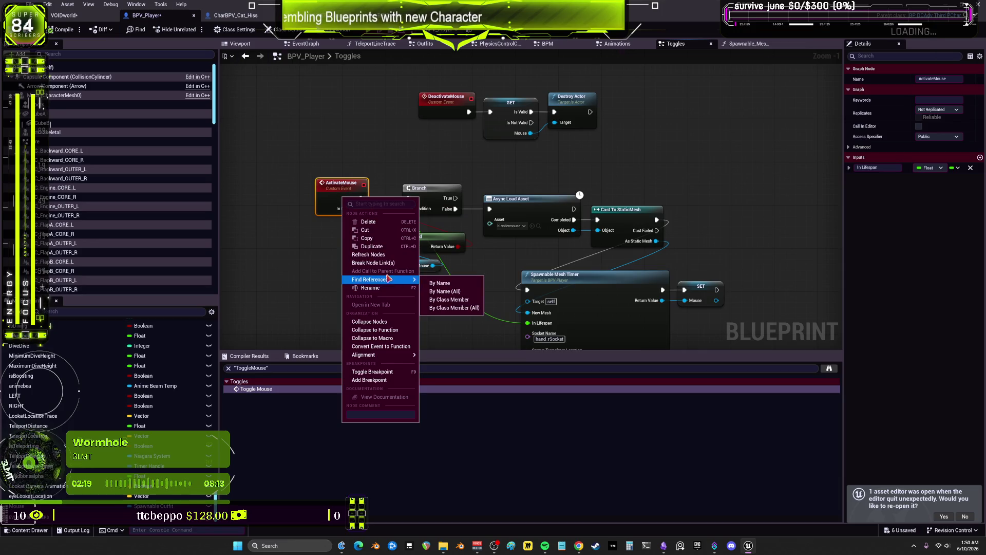
pyautogui.click(438, 285)
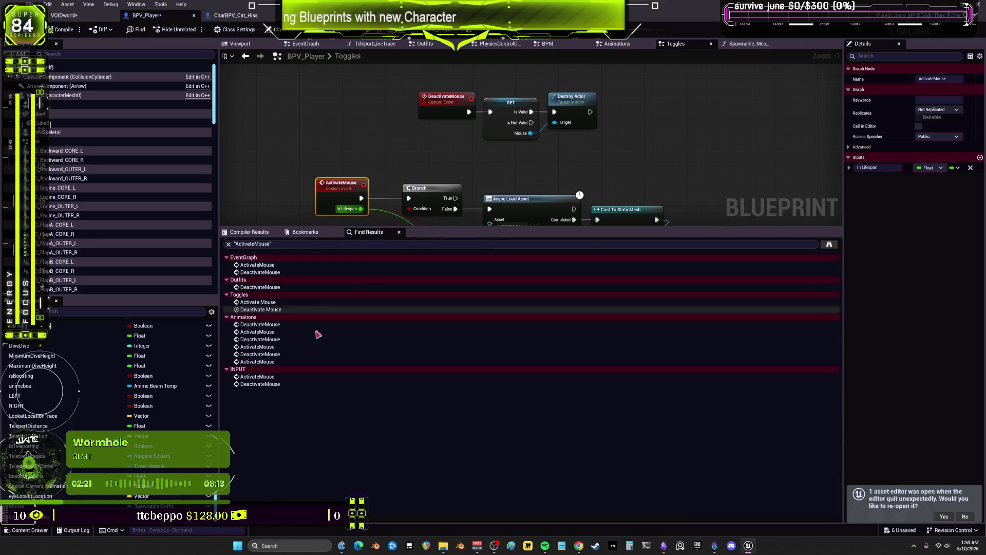
pyautogui.doubleClick(277, 379)
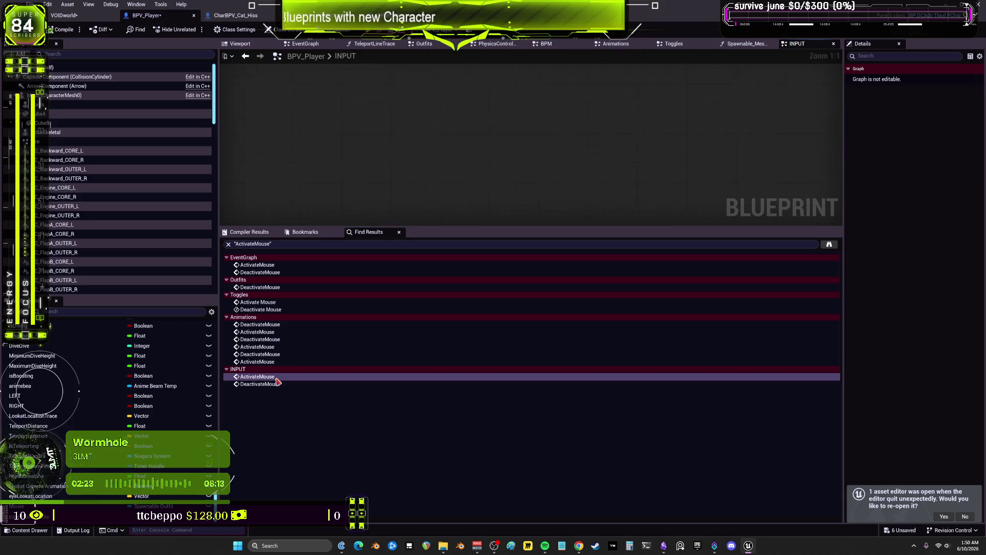
# - Wire MontageOpenWings and MontageCloseWings straight to the half-body looping nodes, then open the Animations reference
pyautogui.moveTo(668, 132); pyautogui.dragTo(657, 177)
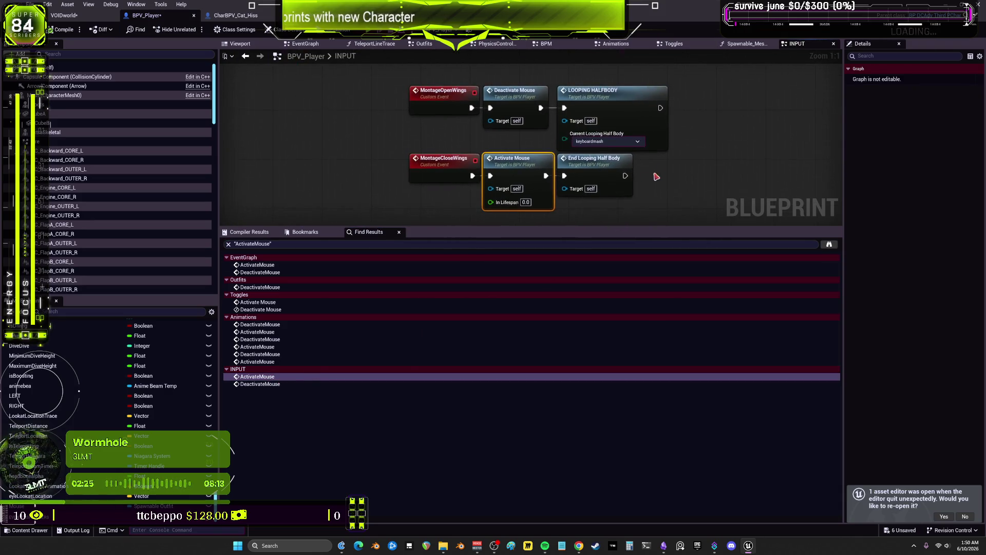
pyautogui.moveTo(437, 172); pyautogui.dragTo(394, 172)
pyautogui.moveTo(538, 163); pyautogui.dragTo(513, 163)
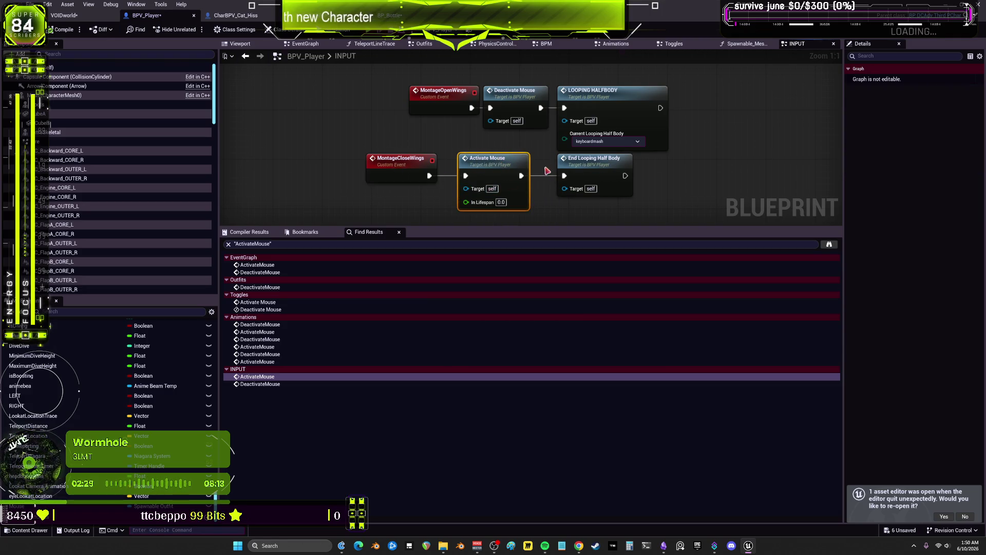
pyautogui.moveTo(493, 154); pyautogui.dragTo(463, 169)
pyautogui.moveTo(448, 91); pyautogui.dragTo(405, 90)
pyautogui.moveTo(527, 152); pyautogui.dragTo(508, 76)
pyautogui.moveTo(431, 119); pyautogui.dragTo(570, 122)
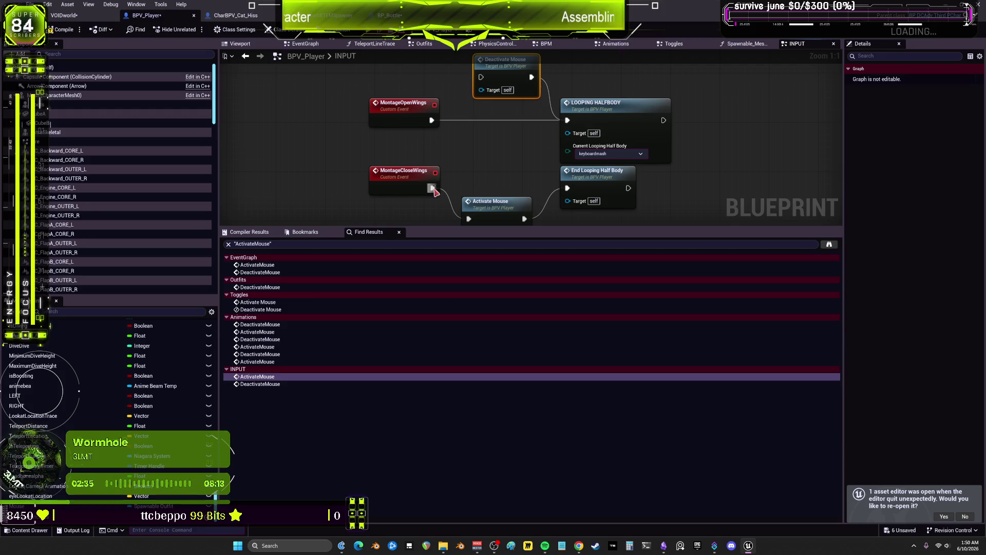
pyautogui.moveTo(432, 188); pyautogui.dragTo(567, 188)
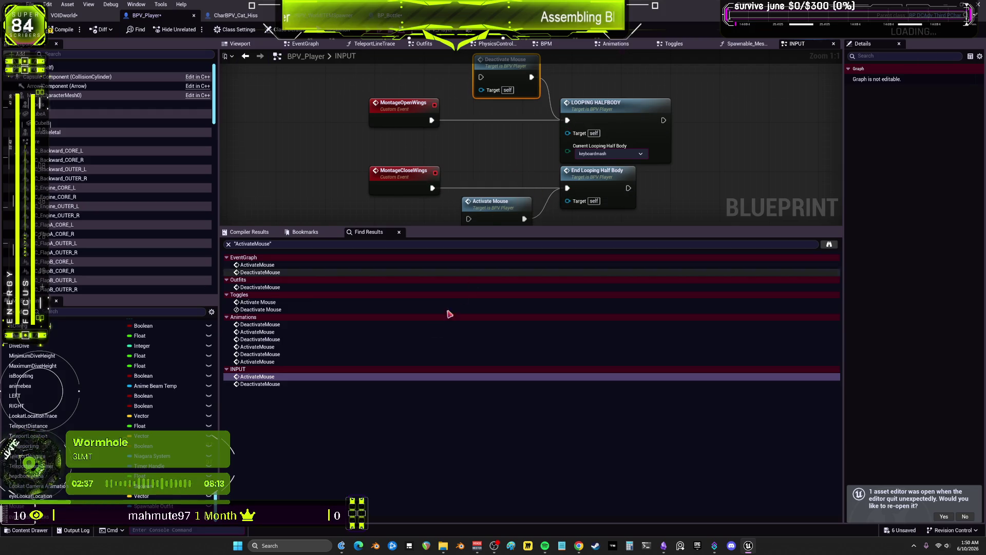
pyautogui.click(267, 362)
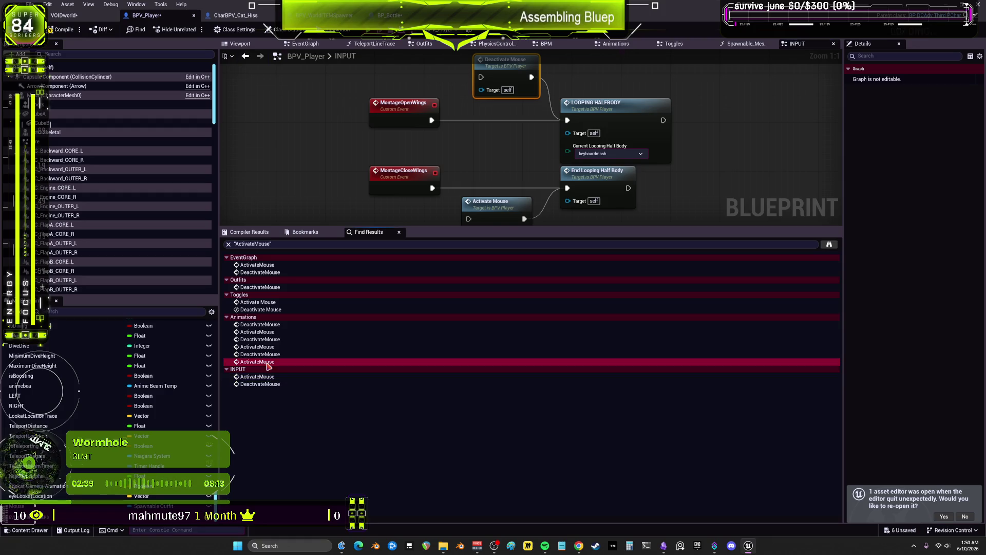
pyautogui.doubleClick(267, 362)
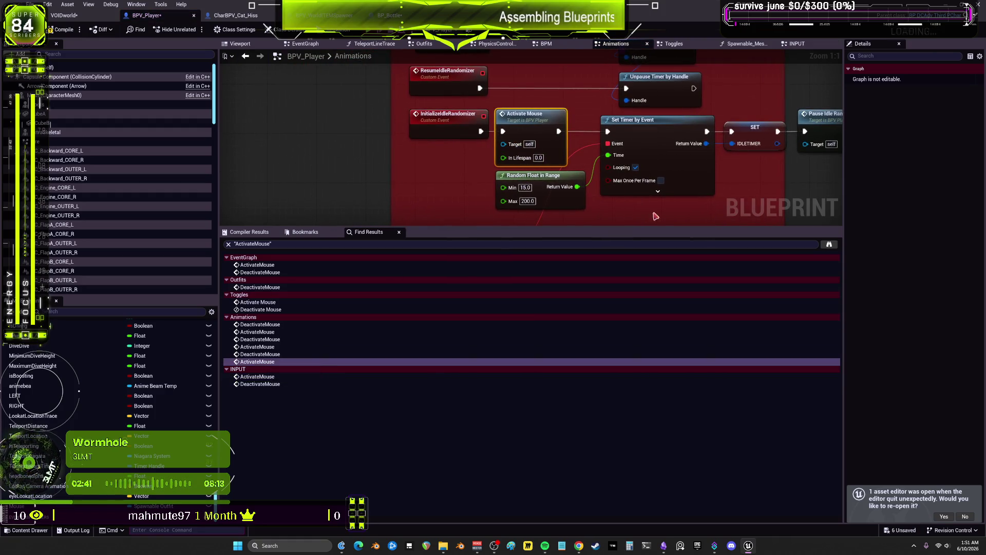
# - Trace the IDLE STATE RECALL and IDLE_STATEON chains in the Animations graph
pyautogui.moveTo(753, 191)
pyautogui.mouseDown()
pyautogui.moveTo(688, 139)
pyautogui.moveTo(644, 49)
pyautogui.moveTo(642, 149)
pyautogui.moveTo(647, 89)
pyautogui.moveTo(707, 167)
pyautogui.moveTo(719, 160)
pyautogui.moveTo(618, 150)
pyautogui.mouseUp()
pyautogui.doubleClick(707, 167)
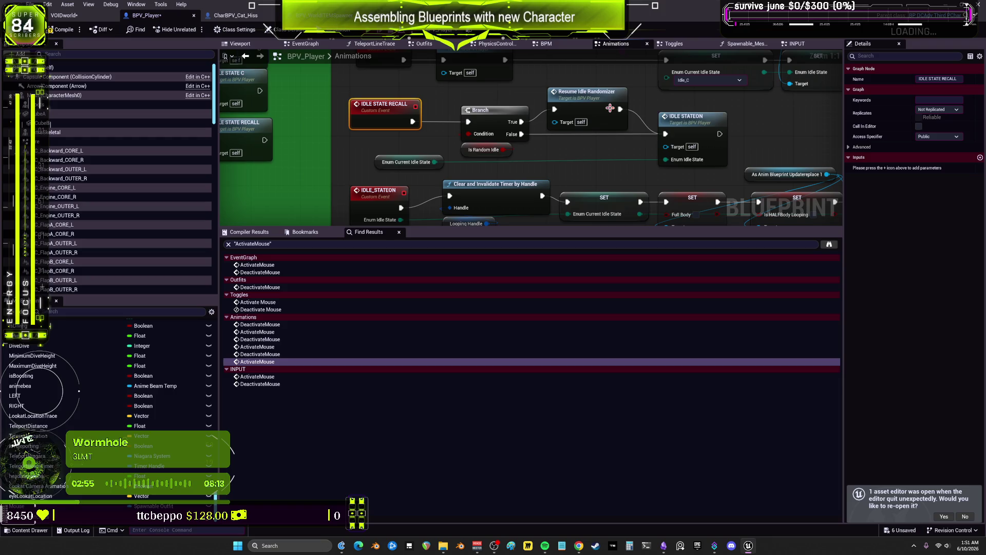
pyautogui.click(464, 149)
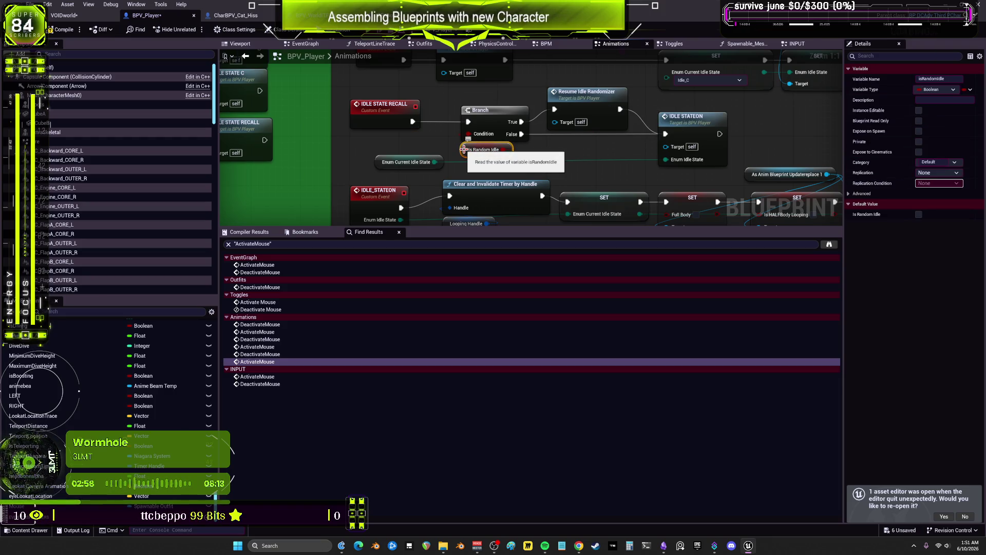
pyautogui.doubleClick(691, 123)
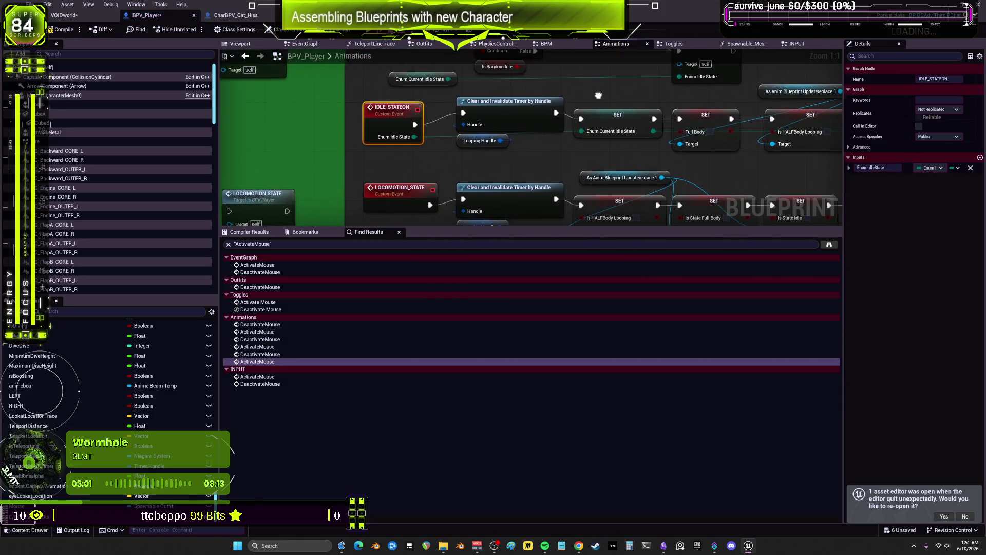
pyautogui.moveTo(598, 95); pyautogui.dragTo(449, 126)
pyautogui.moveTo(704, 132)
pyautogui.mouseDown()
pyautogui.moveTo(521, 125)
pyautogui.moveTo(635, 152)
pyautogui.mouseUp()
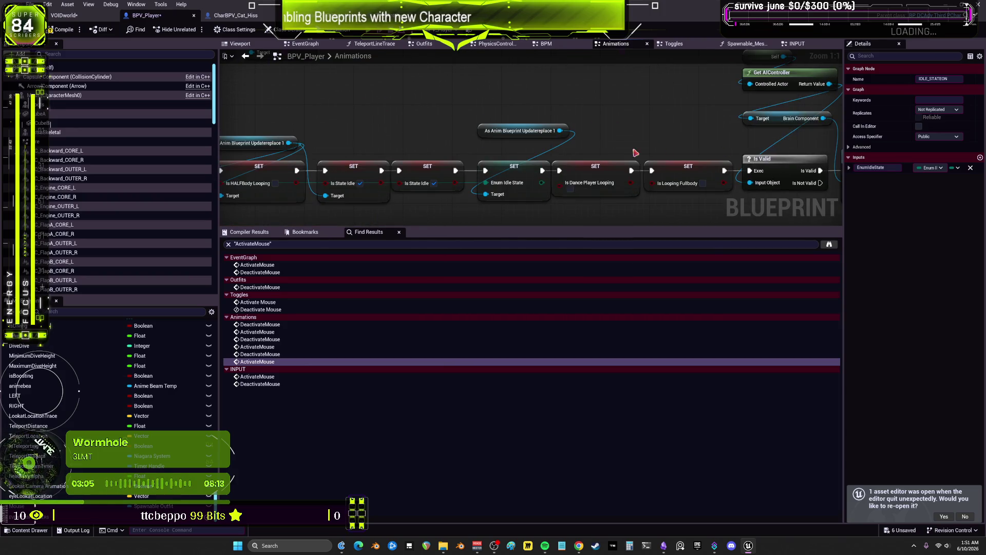
pyautogui.moveTo(438, 146); pyautogui.dragTo(679, 166)
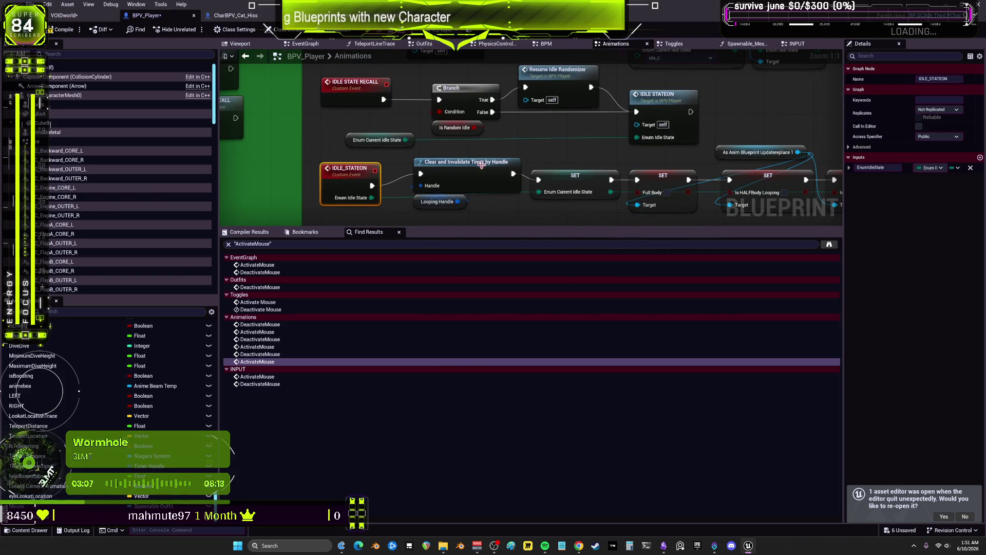
pyautogui.moveTo(441, 158)
pyautogui.mouseDown()
pyautogui.moveTo(458, 119)
pyautogui.moveTo(589, 135)
pyautogui.moveTo(544, 154)
pyautogui.mouseUp()
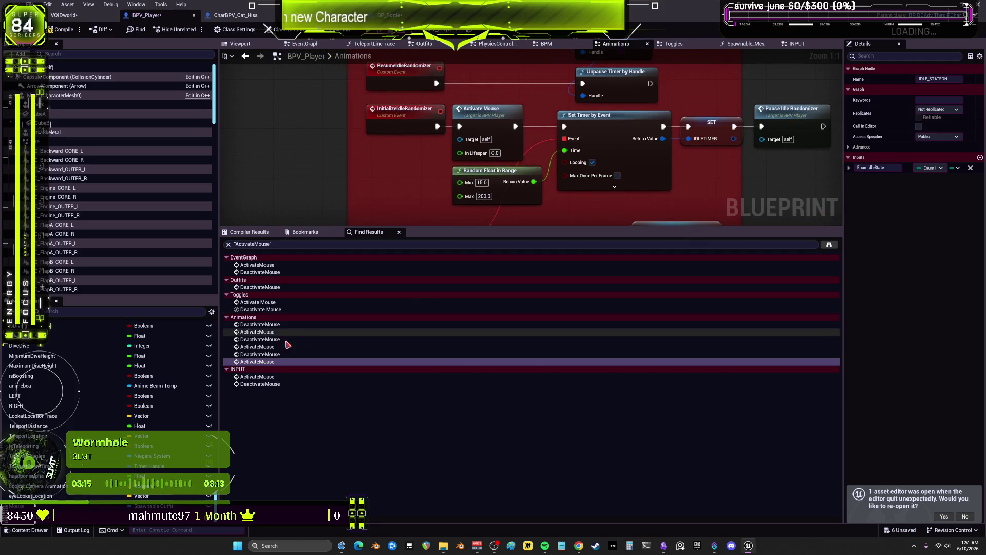
# - Review the second Animations ActivateMouse call and tidy the Delay Until Next Tick and Activate Mouse nodes
pyautogui.click(259, 348)
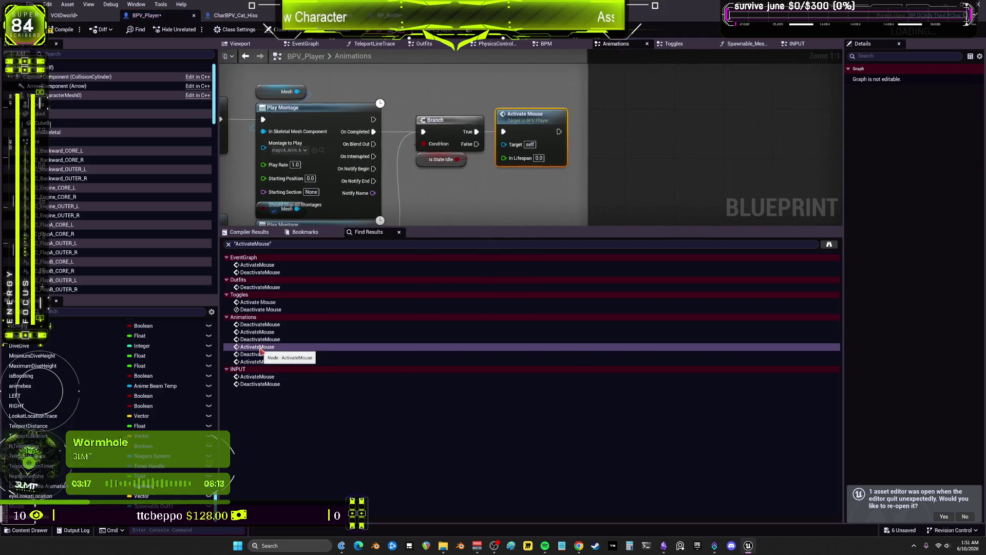
pyautogui.scroll(-1, 451, 209)
pyautogui.moveTo(452, 209)
pyautogui.mouseDown()
pyautogui.moveTo(560, 152)
pyautogui.moveTo(457, 154)
pyautogui.mouseUp()
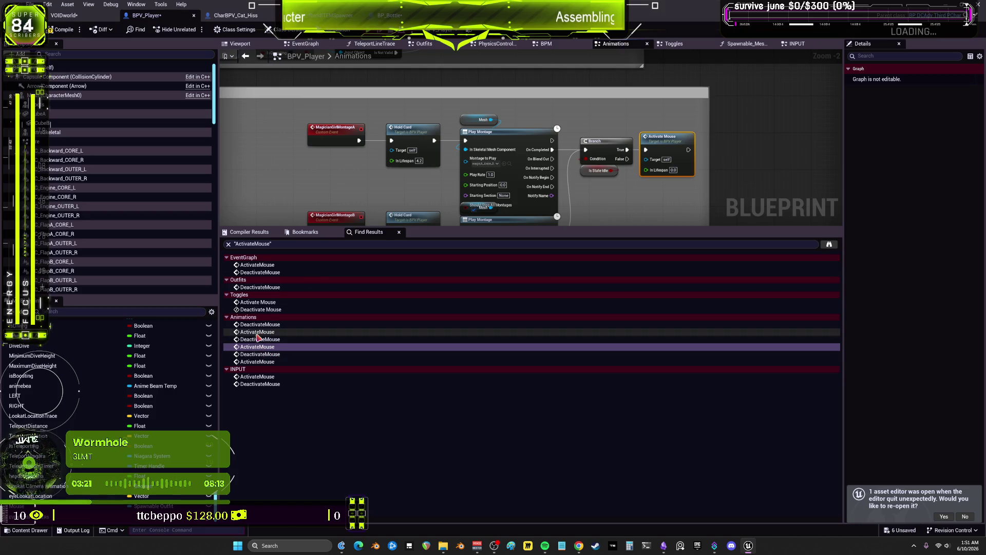
pyautogui.click(257, 332)
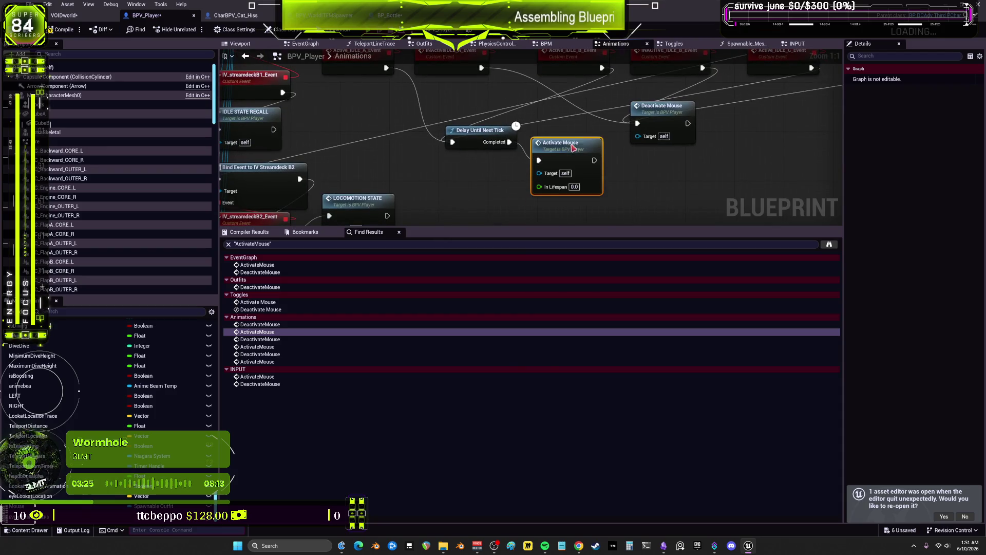
pyautogui.click(463, 133)
pyautogui.moveTo(463, 135); pyautogui.dragTo(440, 140)
pyautogui.moveTo(567, 137)
pyautogui.mouseDown()
pyautogui.moveTo(542, 138)
pyautogui.moveTo(550, 134)
pyautogui.mouseUp()
# - Open the ActivateMouse event definition in the Toggles graph
pyautogui.scroll(-1, 545, 176)
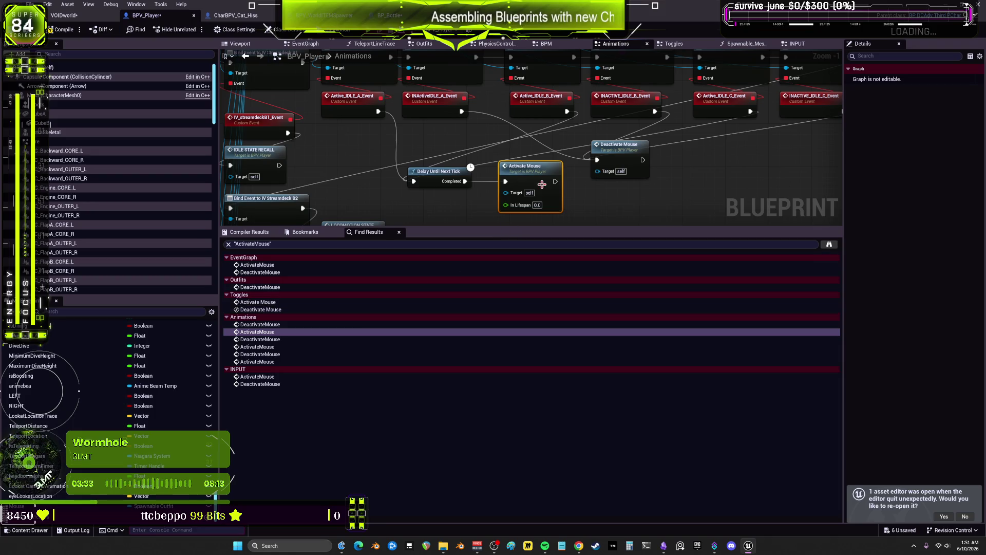
pyautogui.click(257, 302)
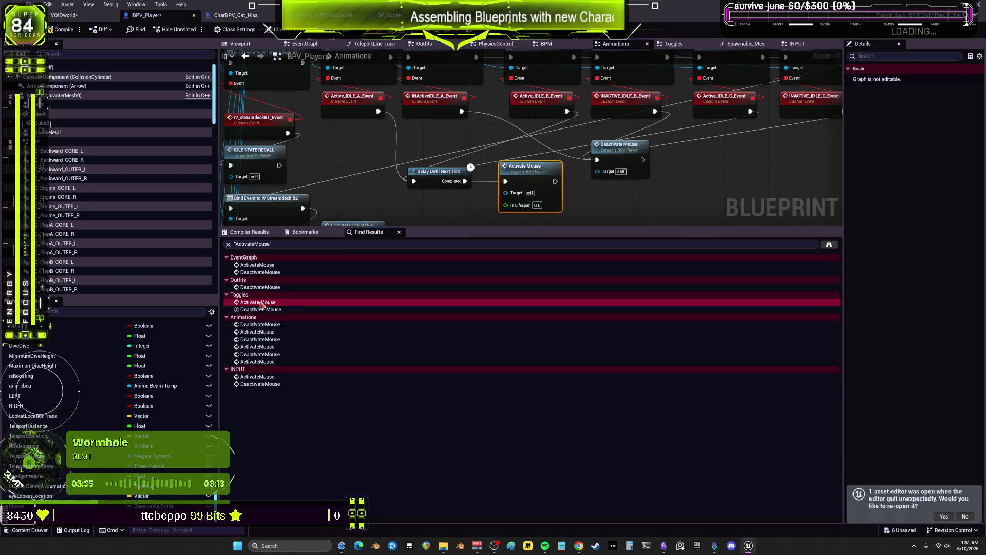
pyautogui.moveTo(465, 191); pyautogui.dragTo(346, 156)
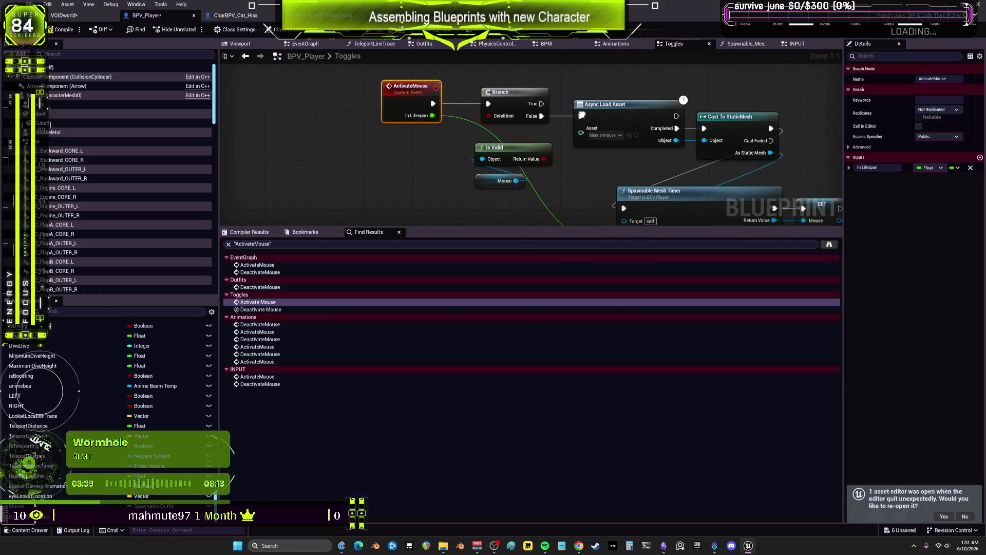
# - Show the EventGraph's Activate Mouse call after Destroy Actor in an enlarged graph, then compile
pyautogui.click(265, 289)
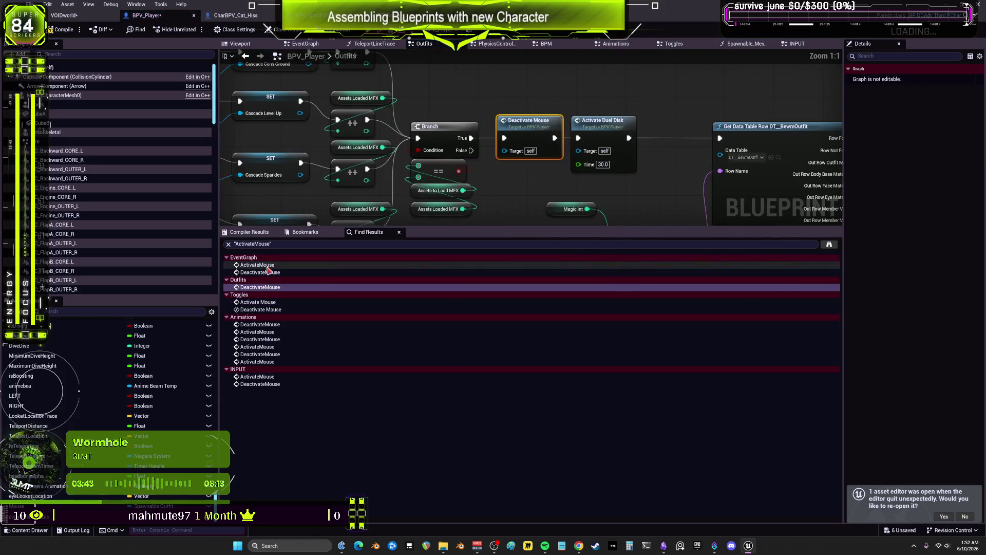
pyautogui.click(267, 265)
pyautogui.scroll(2, 565, 173)
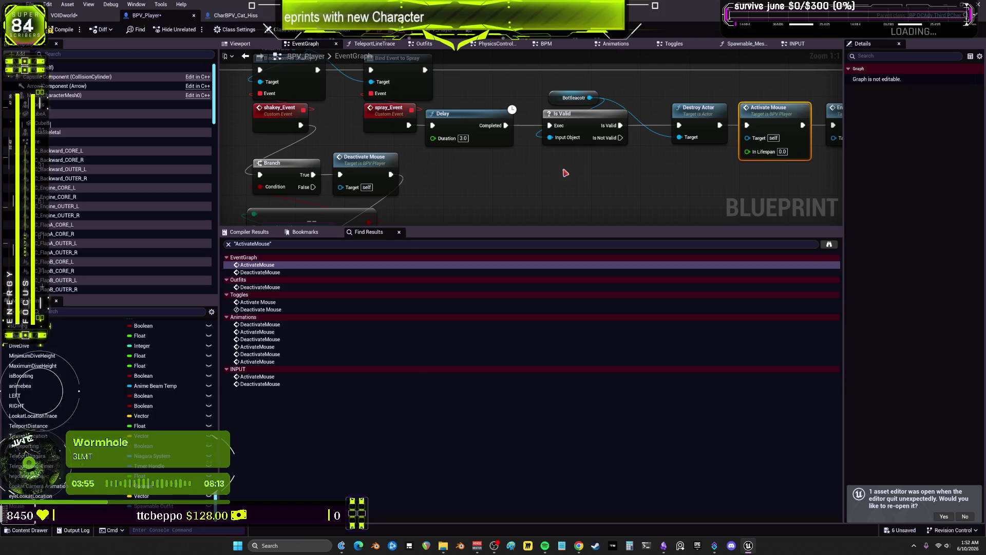
pyautogui.moveTo(523, 226); pyautogui.dragTo(529, 434)
pyautogui.scroll(-3, 565, 277)
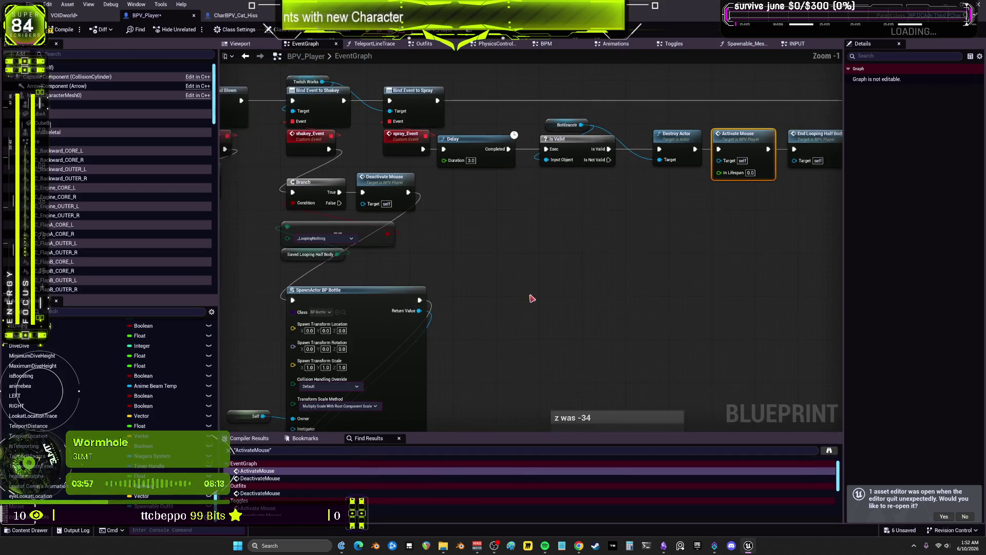
pyautogui.moveTo(611, 255)
pyautogui.mouseDown()
pyautogui.moveTo(621, 286)
pyautogui.moveTo(573, 259)
pyautogui.mouseUp()
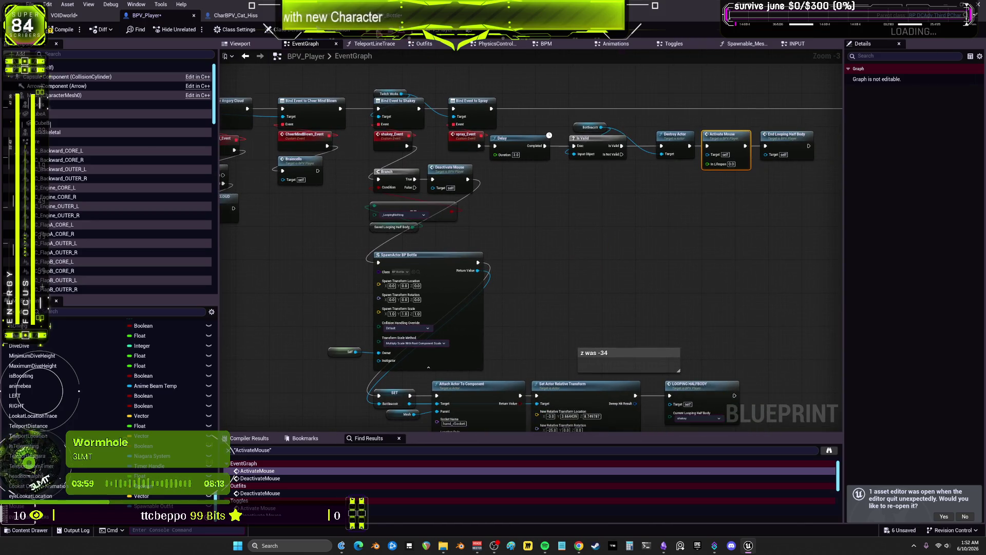
pyautogui.press('F7')
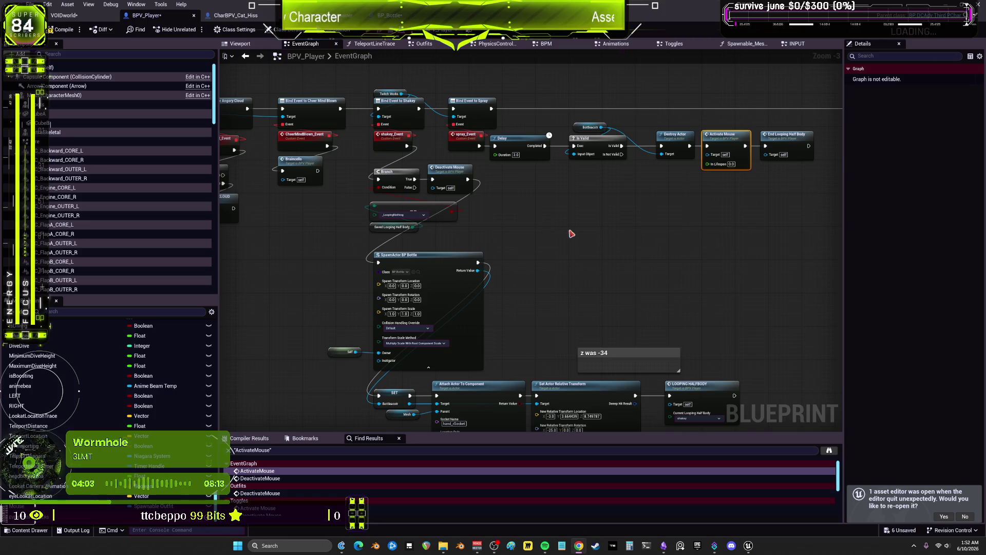
# - Run a standalone play preview, then open the DeactivateMouse event definition in Toggles
pyautogui.hotkey('alt', 'p')
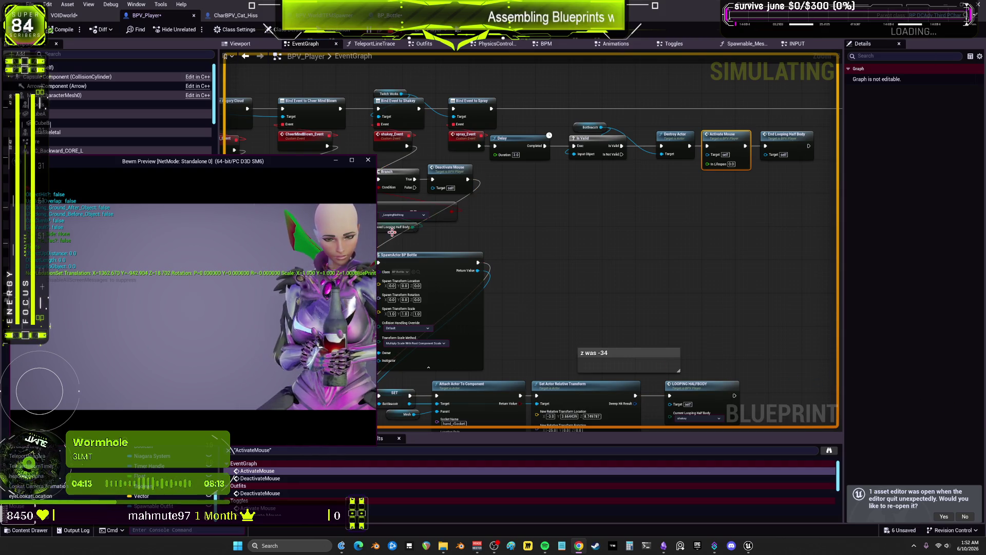
pyautogui.click(501, 255)
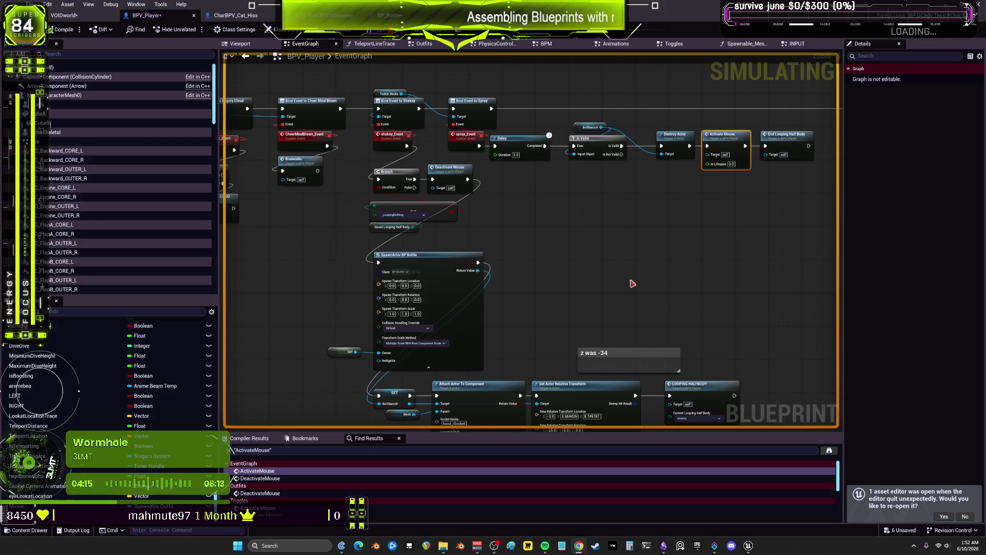
pyautogui.moveTo(634, 286); pyautogui.dragTo(619, 207)
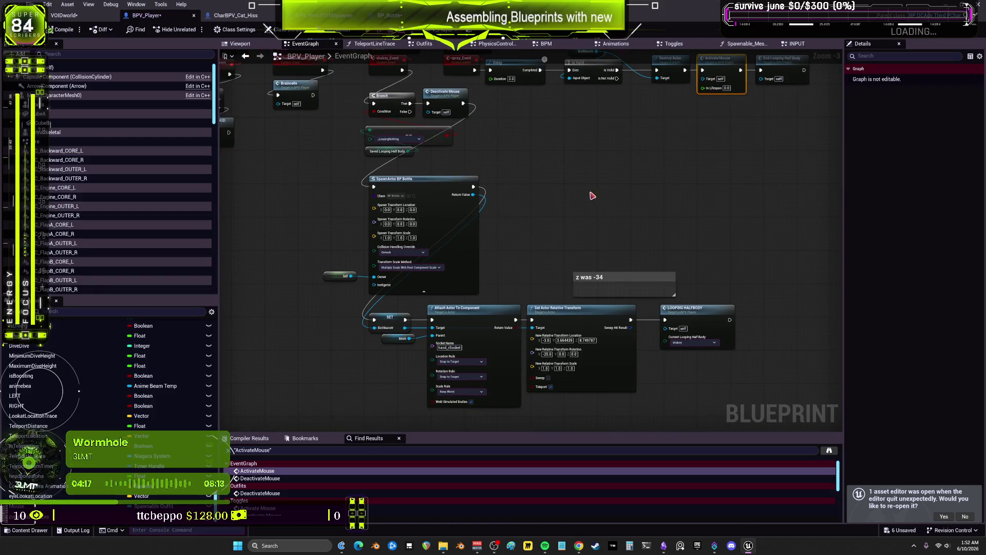
pyautogui.click(447, 98)
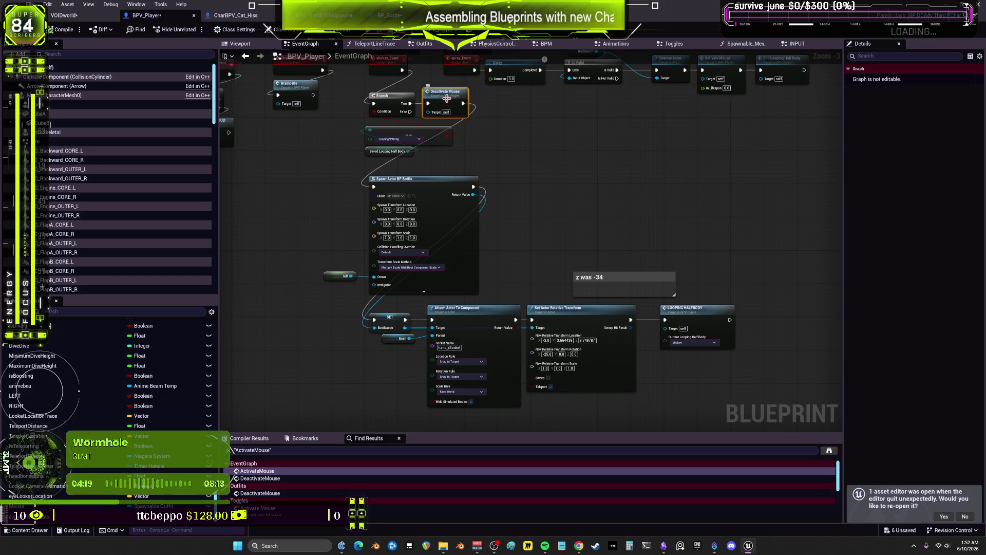
pyautogui.doubleClick(446, 98)
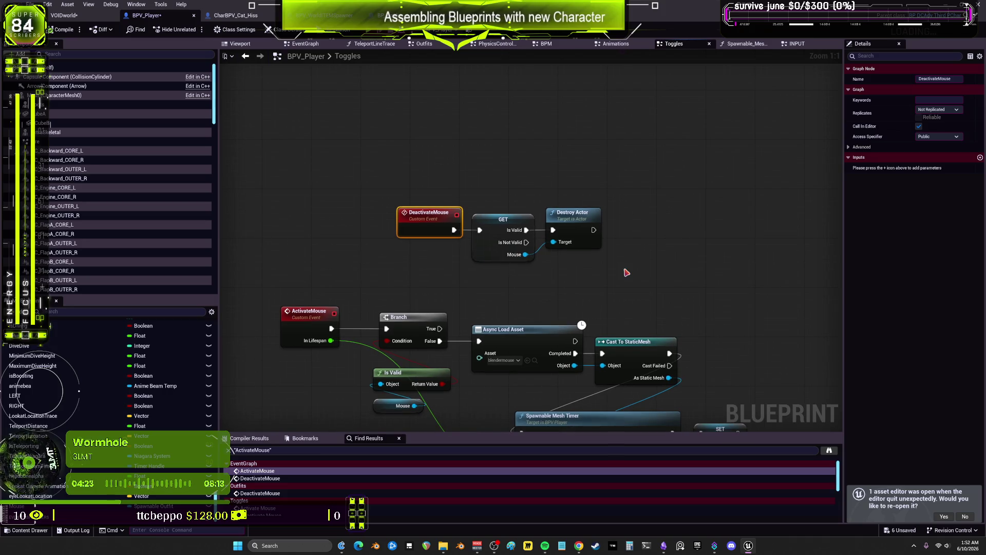
# - Add a breakpoint on DeactivateMouse, compile, and play until execution pauses there
pyautogui.rightClick(421, 213)
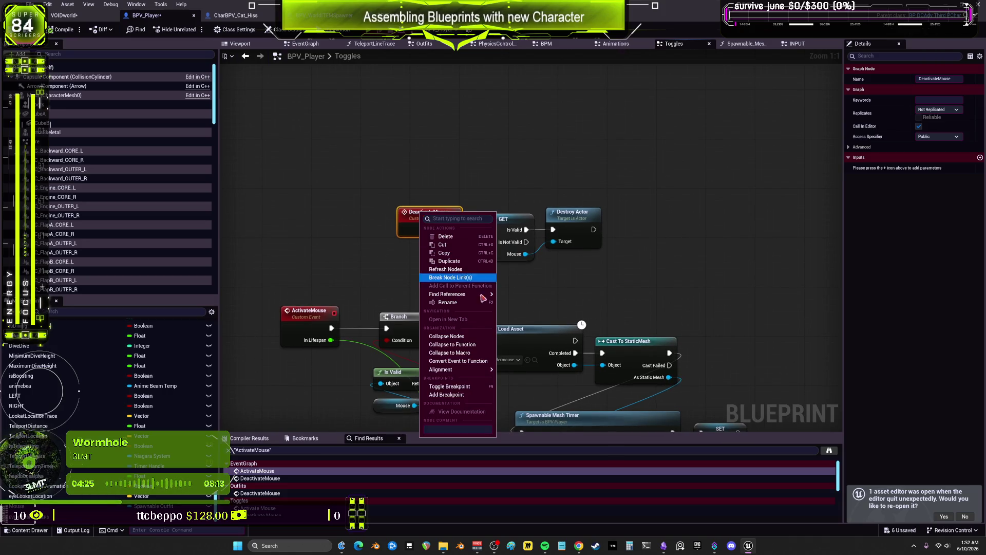
pyautogui.click(464, 394)
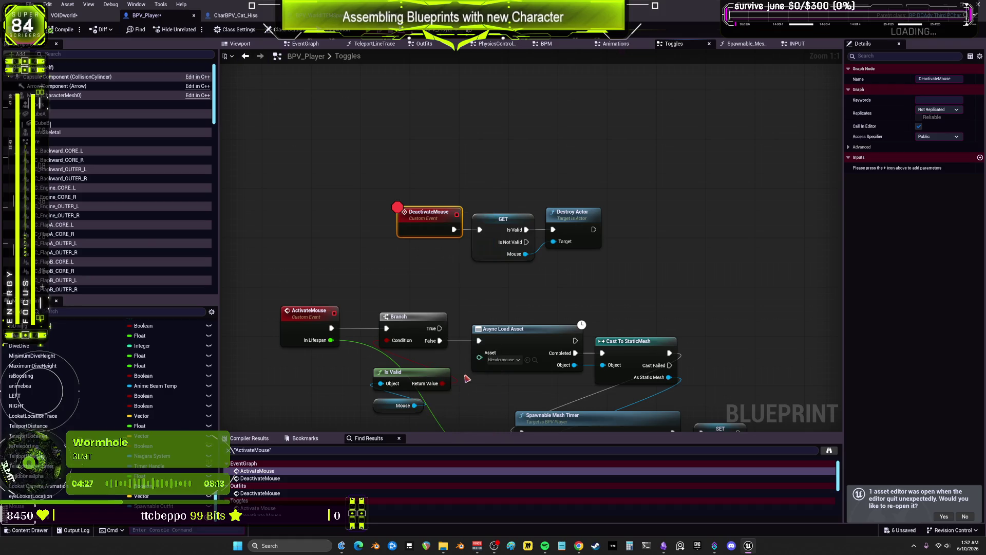
pyautogui.click(51, 31)
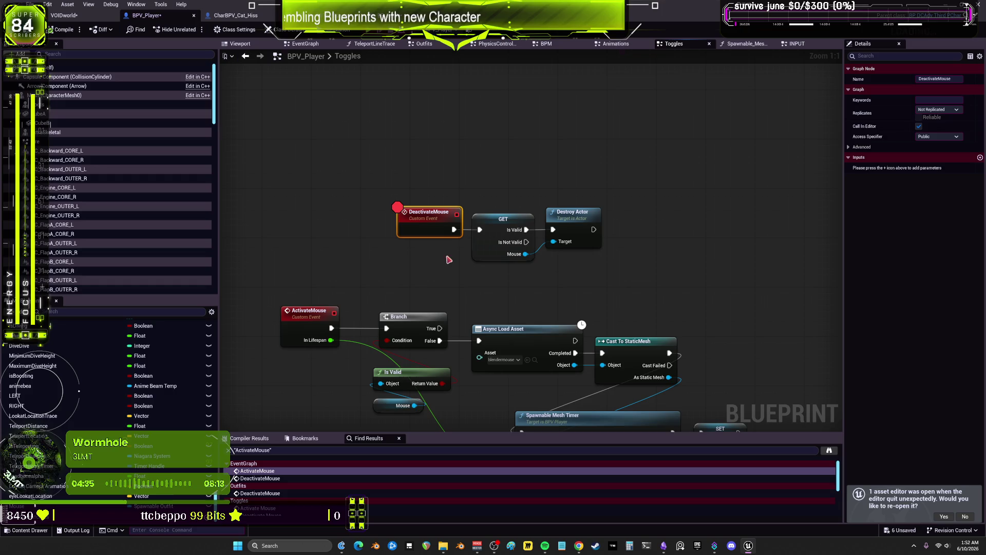
pyautogui.moveTo(400, 276)
pyautogui.mouseDown()
pyautogui.moveTo(411, 279)
pyautogui.moveTo(424, 236)
pyautogui.mouseUp()
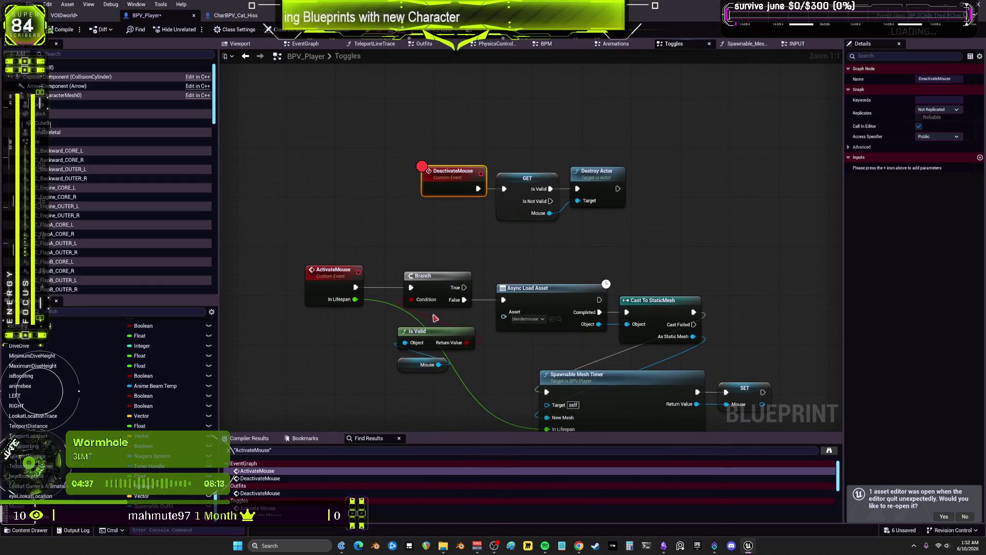
pyautogui.hotkey('alt', 'p')
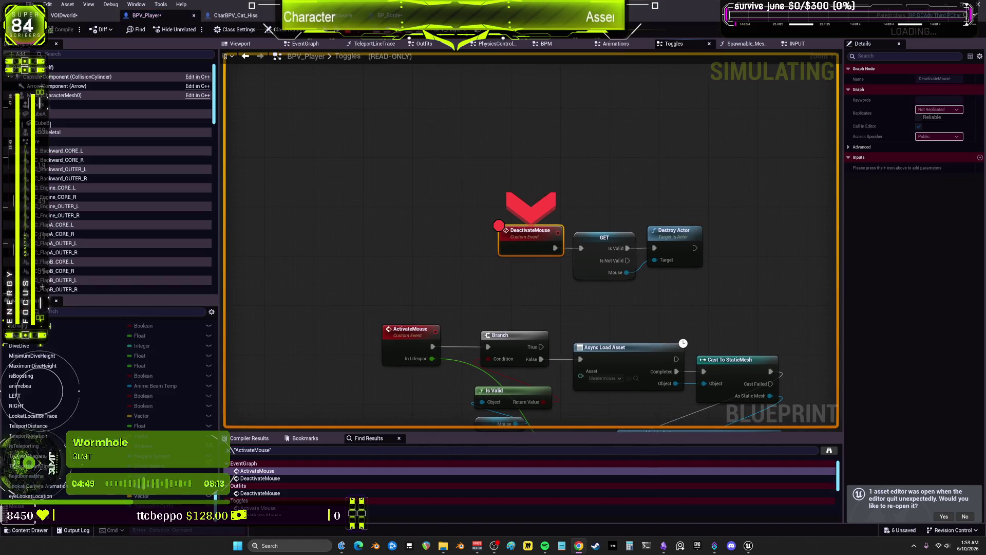
# - Step through DeactivateMouse with F10, inspecting the Mouse value before SpawnActor BP Bottle
pyautogui.moveTo(627, 272)
pyautogui.press('F10')
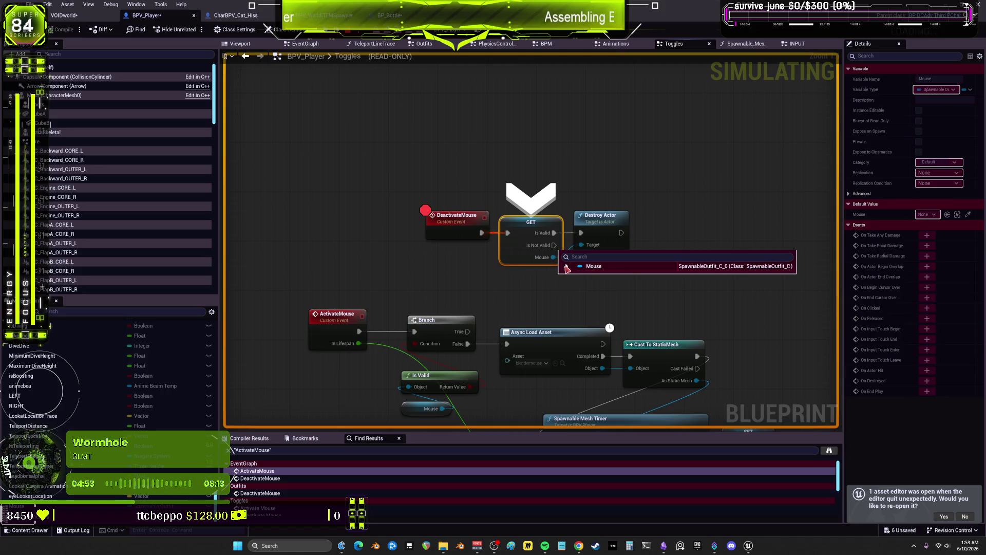
pyautogui.click(567, 266)
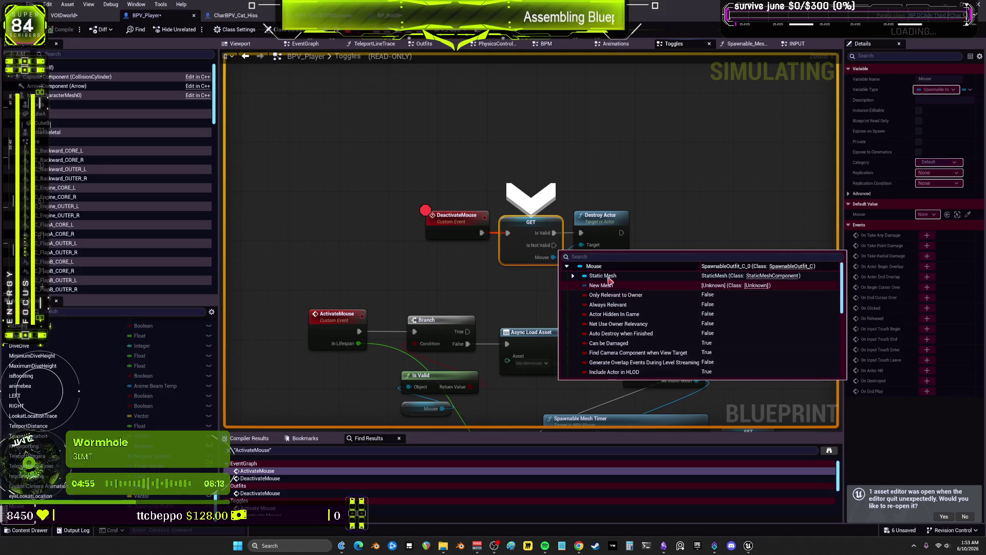
pyautogui.click(623, 219)
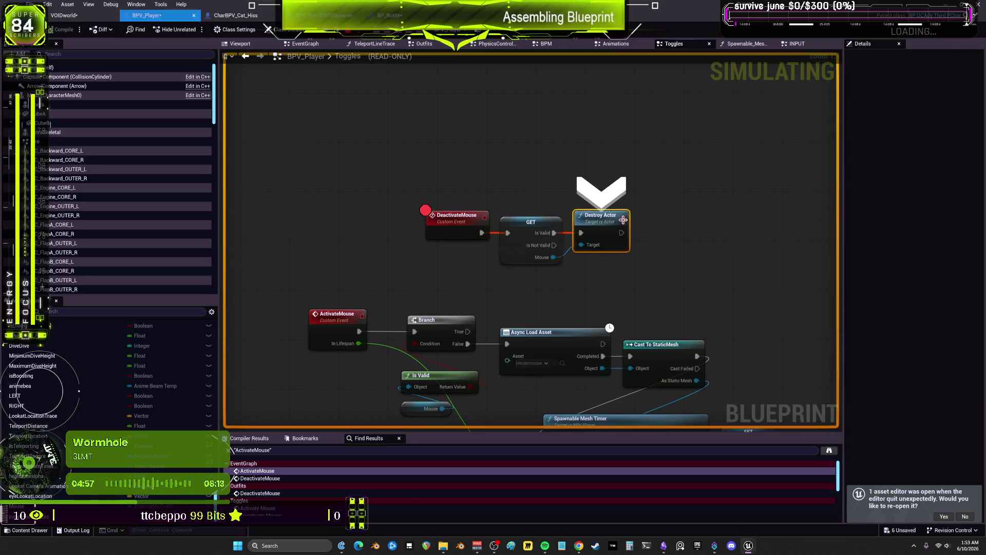
pyautogui.moveTo(623, 220); pyautogui.dragTo(553, 229)
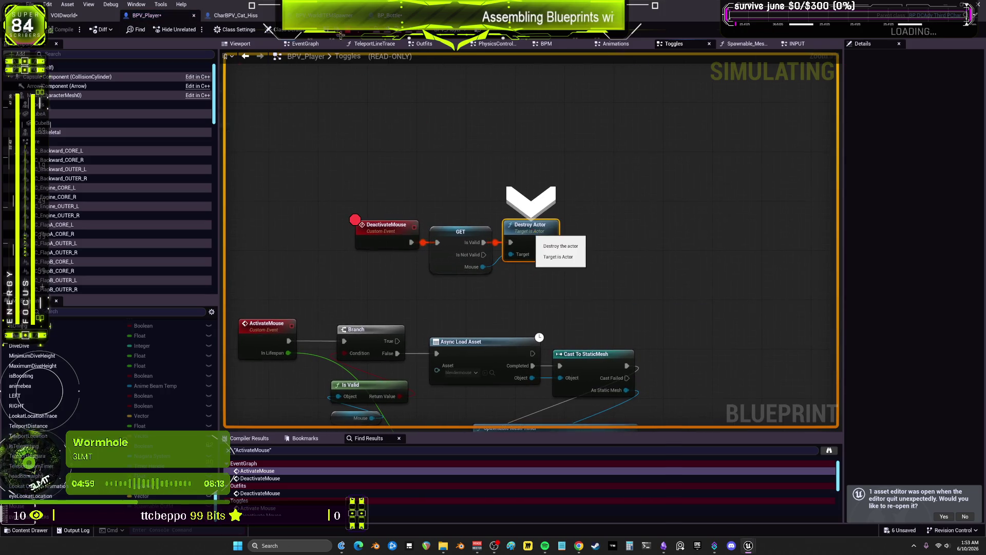
pyautogui.press('F10')
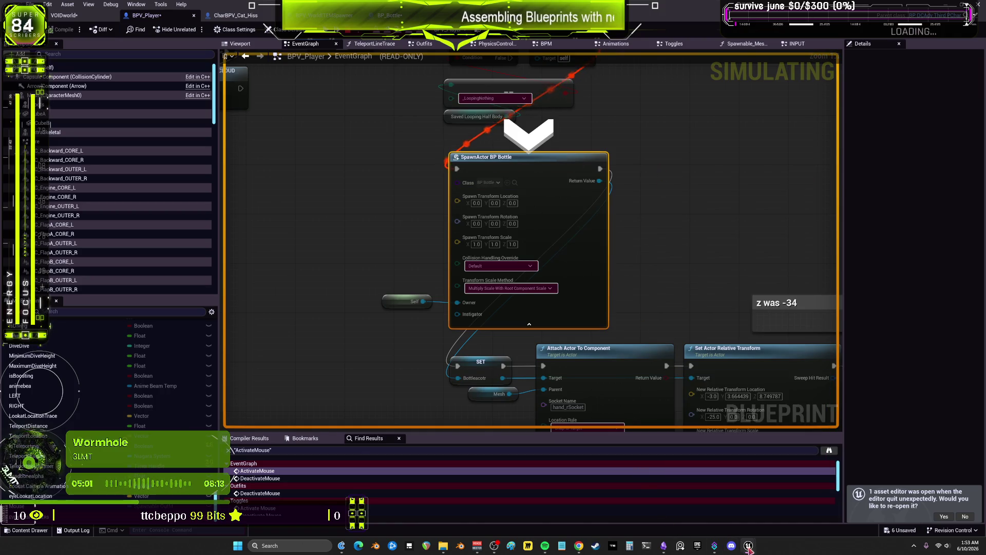
# - Check the game preview, return to the editor, and select the DeactivateMouse search result
pyautogui.moveTo(748, 545)
pyautogui.click(783, 498)
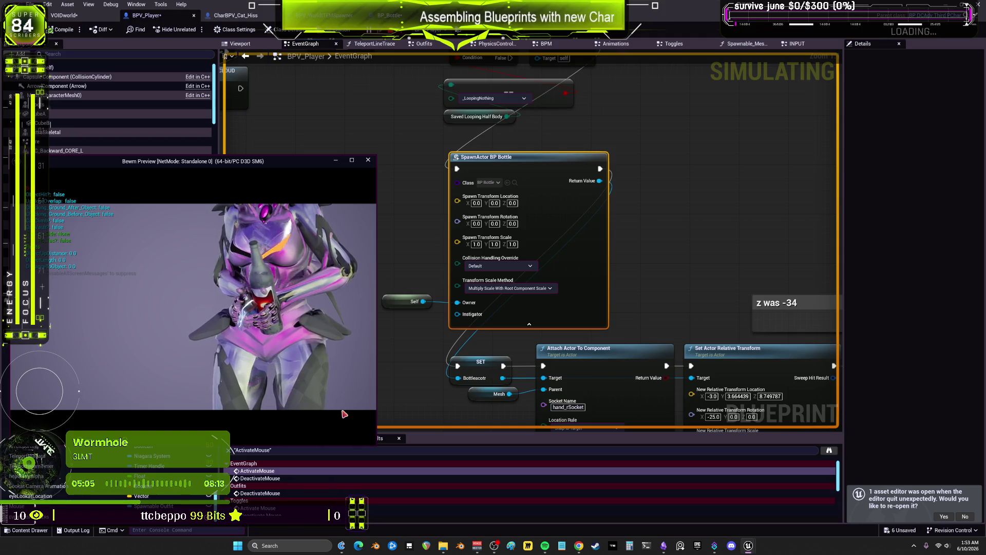
pyautogui.click(743, 268)
pyautogui.scroll(-3, 715, 183)
pyautogui.moveTo(700, 154); pyautogui.dragTo(589, 285)
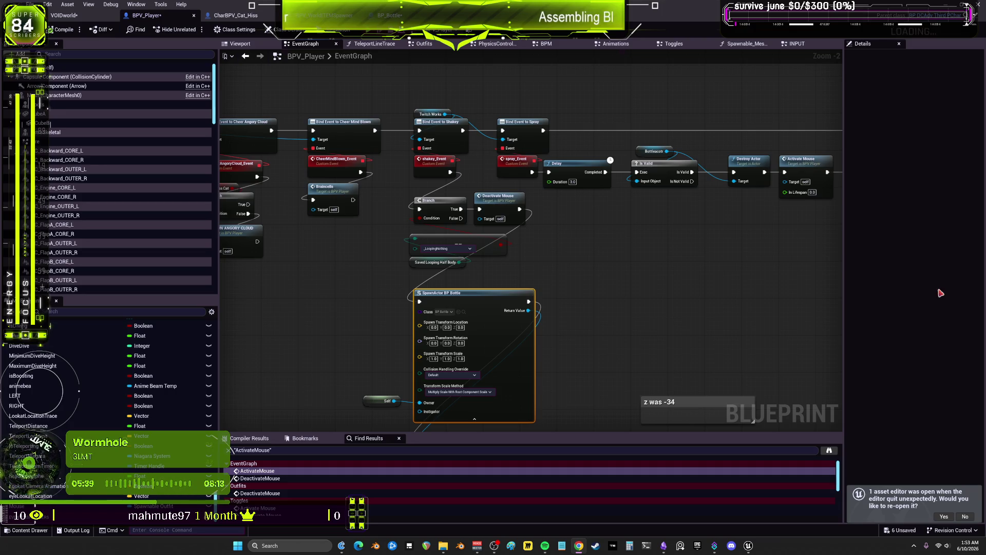
pyautogui.click(514, 197)
# - Insert a Do Once node between ActivateMouse's Branch False and Async Load Asset
pyautogui.doubleClick(509, 206)
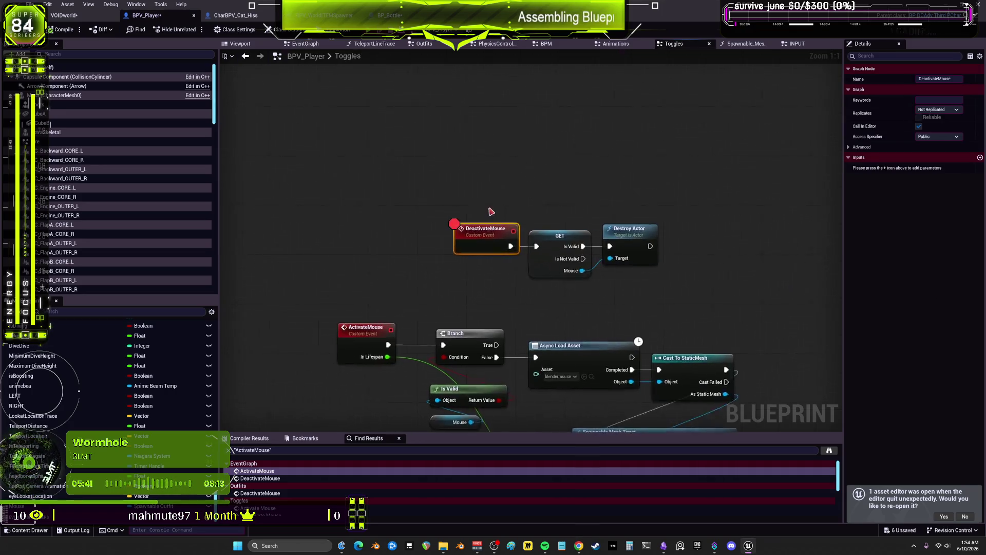
pyautogui.rightClick(408, 257)
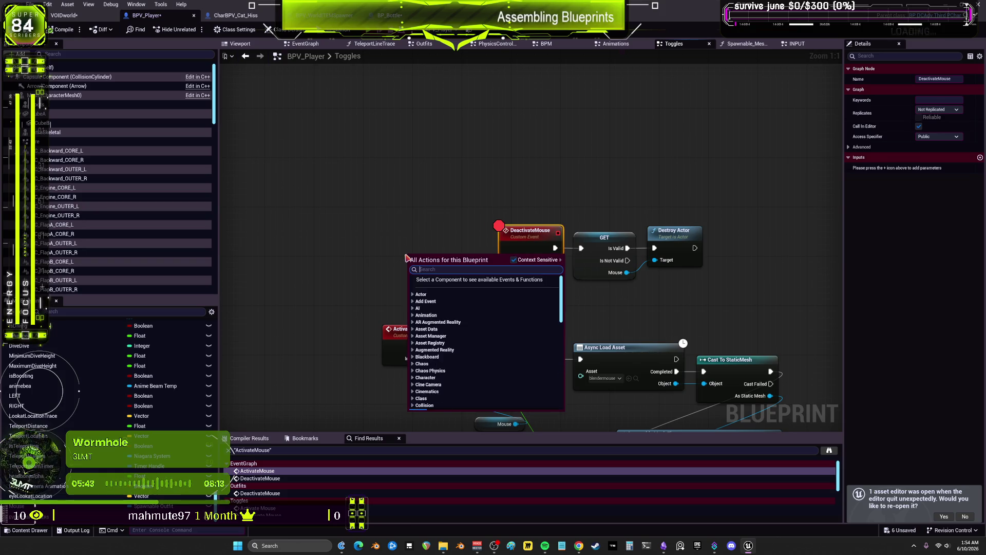
pyautogui.write('do once')
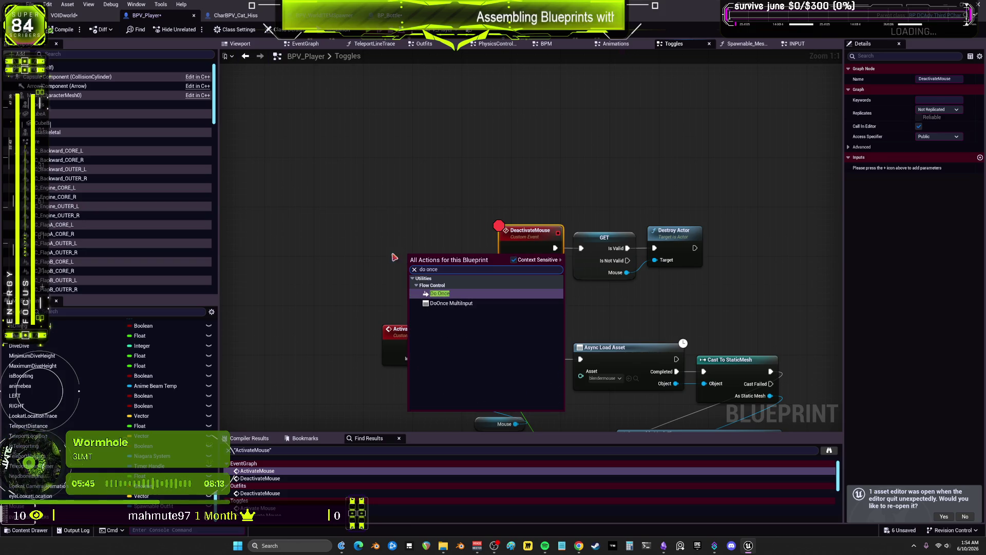
pyautogui.click(440, 296)
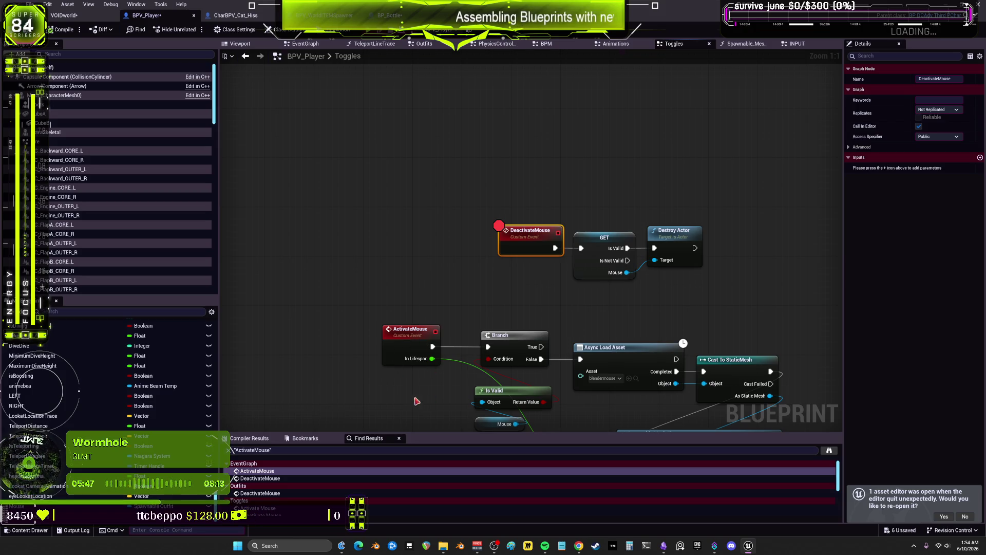
pyautogui.click(514, 303)
pyautogui.keyDown('ctrl'); pyautogui.click(408, 300); pyautogui.keyUp('ctrl')
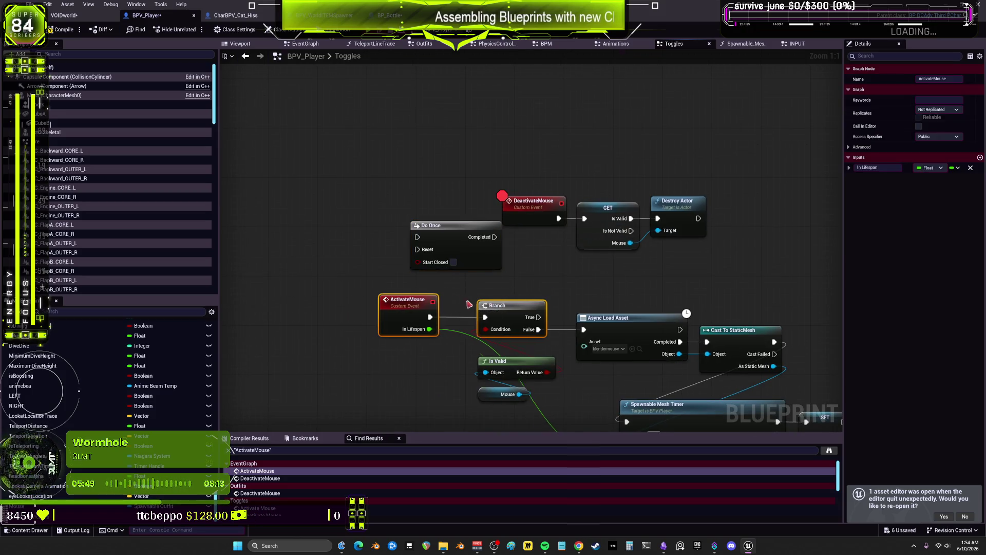
pyautogui.moveTo(408, 300); pyautogui.dragTo(250, 293)
pyautogui.moveTo(380, 323)
pyautogui.keyDown('ctrl'); pyautogui.mouseDown()
pyautogui.moveTo(509, 253)
pyautogui.moveTo(495, 237)
pyautogui.mouseUp(); pyautogui.keyUp('ctrl')
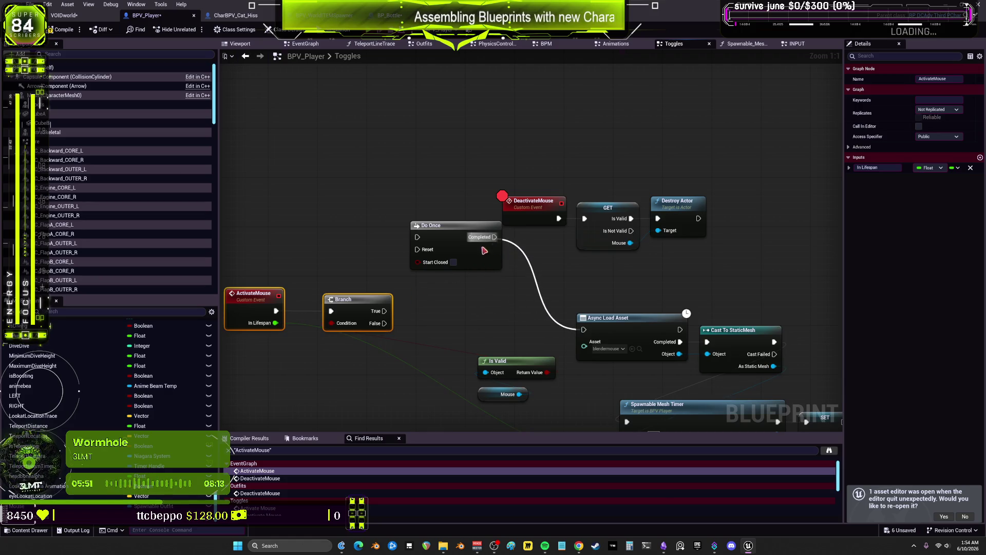
pyautogui.moveTo(382, 323); pyautogui.dragTo(417, 237)
pyautogui.moveTo(432, 225); pyautogui.dragTo(462, 287)
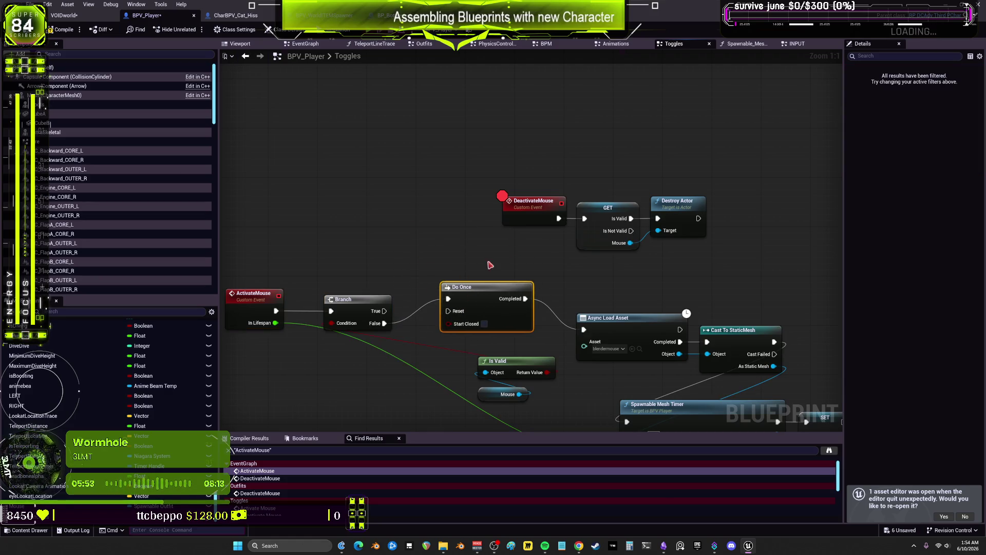
# - Disable the DeactivateMouse breakpoint, compile BPV_Player, and start a test run
pyautogui.rightClick(539, 211)
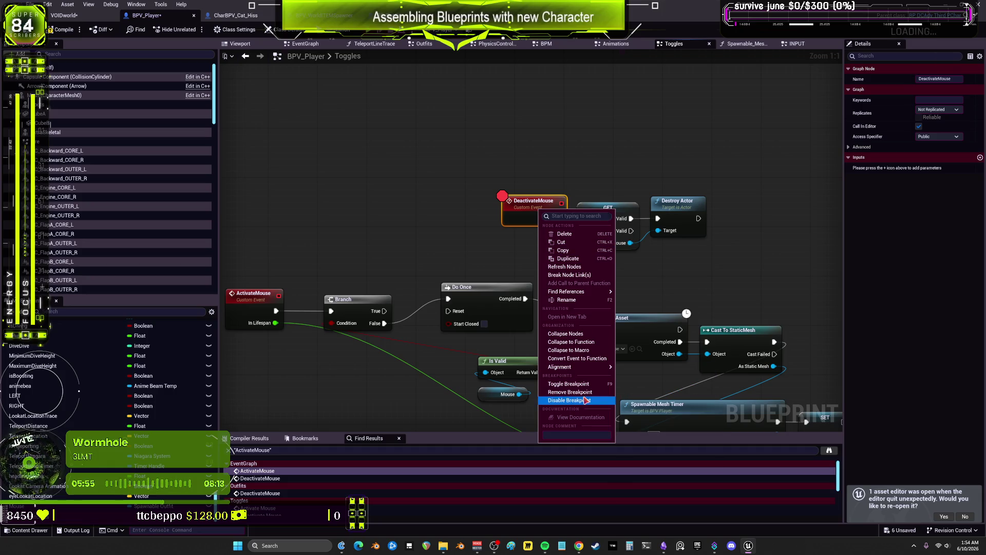
pyautogui.click(570, 392)
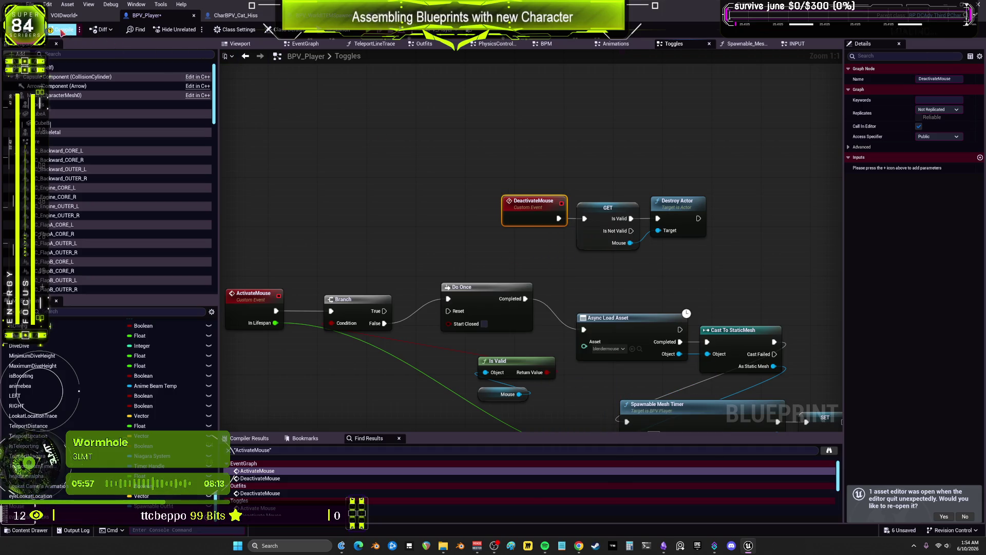
pyautogui.click(62, 30)
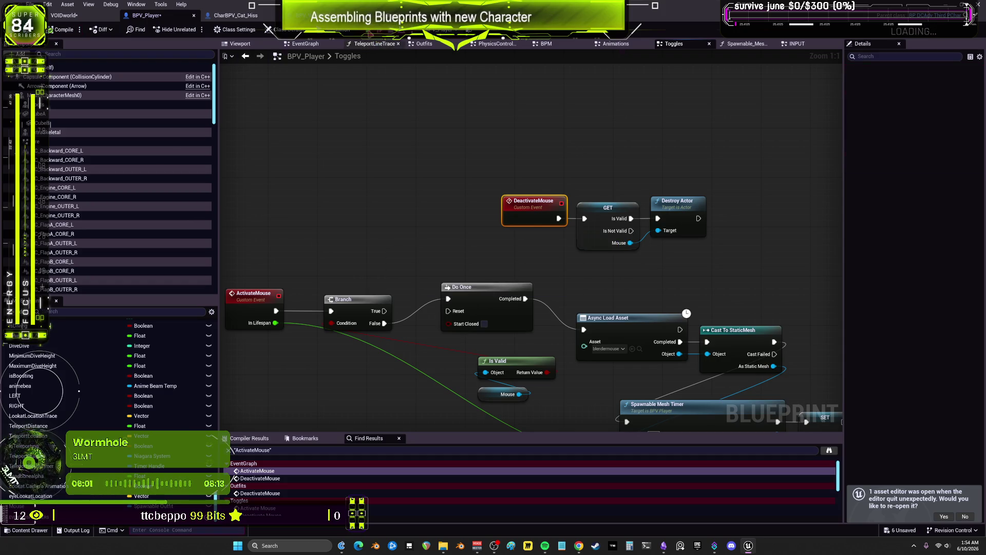
pyautogui.hotkey('alt', 'p')
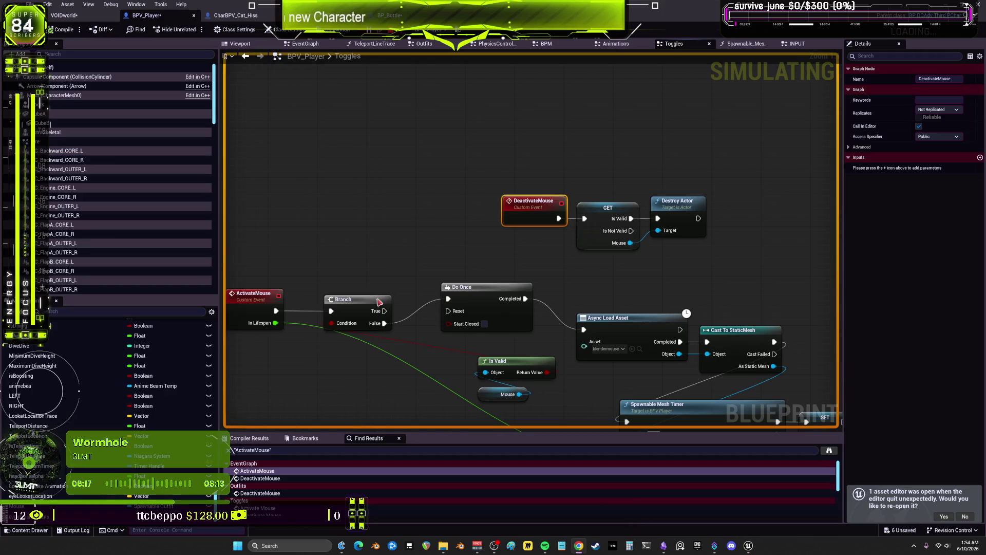
# - Stop the test run and open AnimBlueprintUpdatereplace1 from the character mesh
pyautogui.press('Escape')
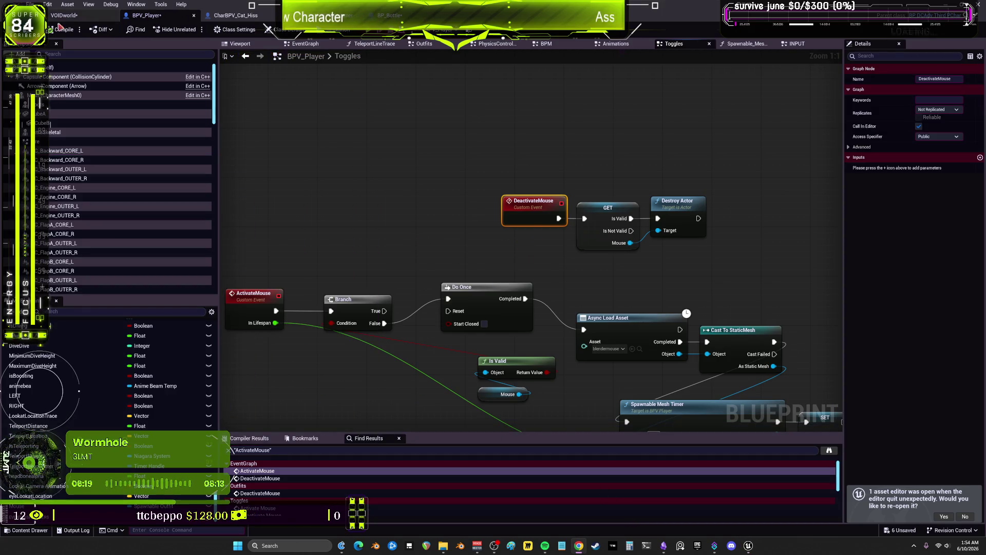
pyautogui.click(87, 95)
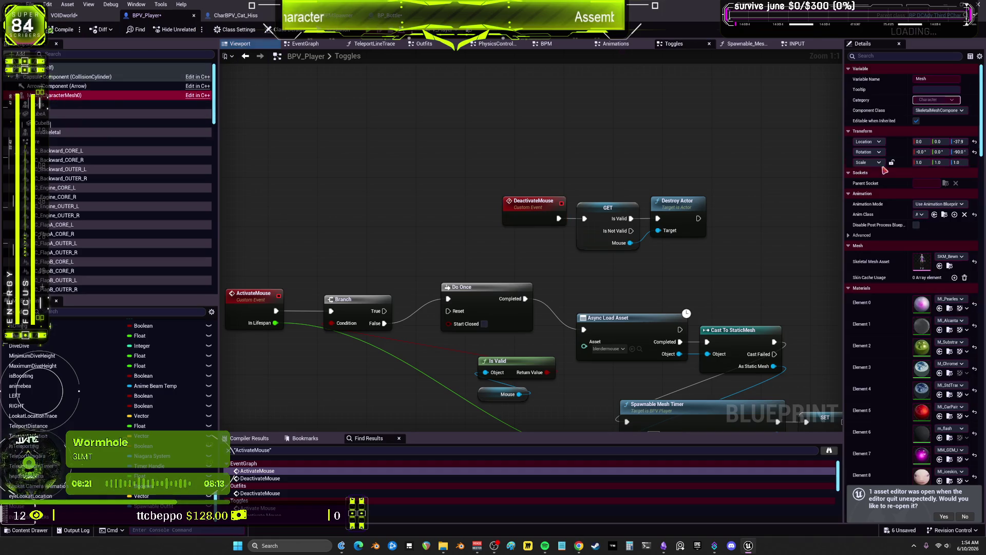
pyautogui.click(944, 215)
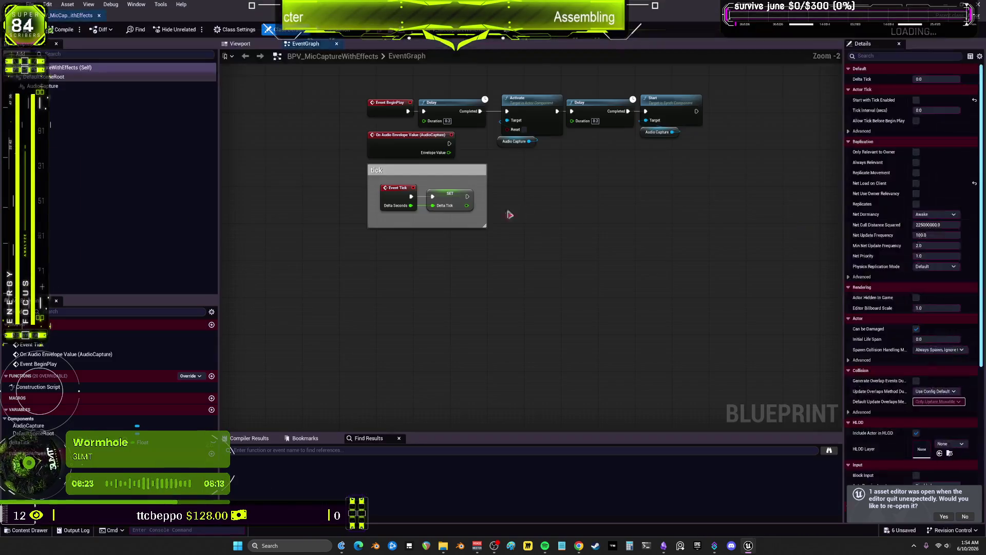
pyautogui.click(99, 15)
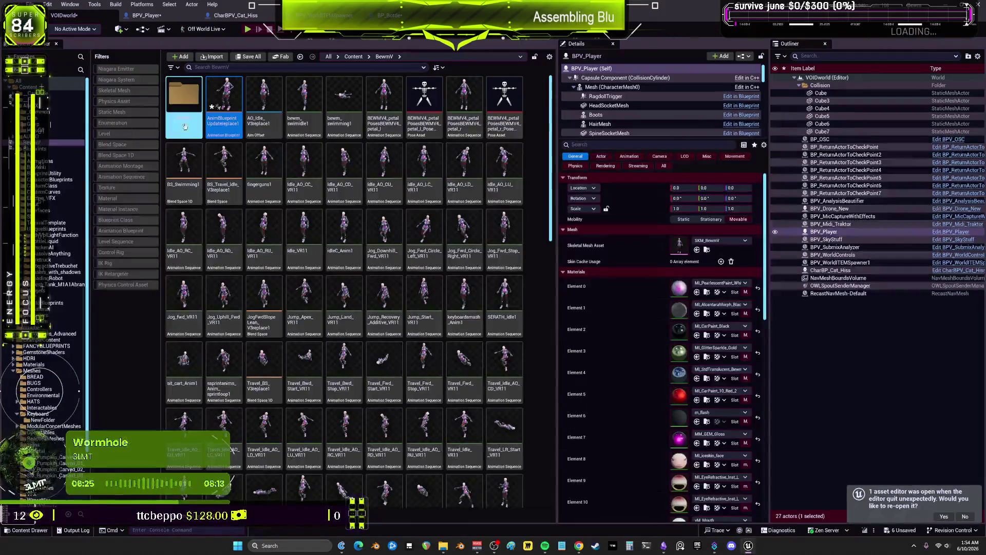
pyautogui.doubleClick(223, 84)
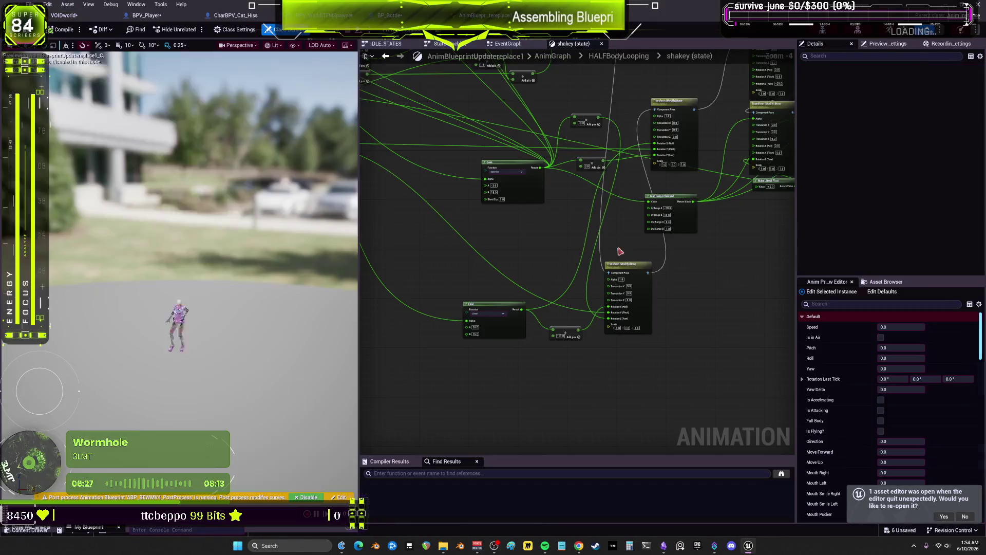
# - In the anim EventGraph, frame and select the six IDLE notify events with their Call nodes
pyautogui.click(508, 44)
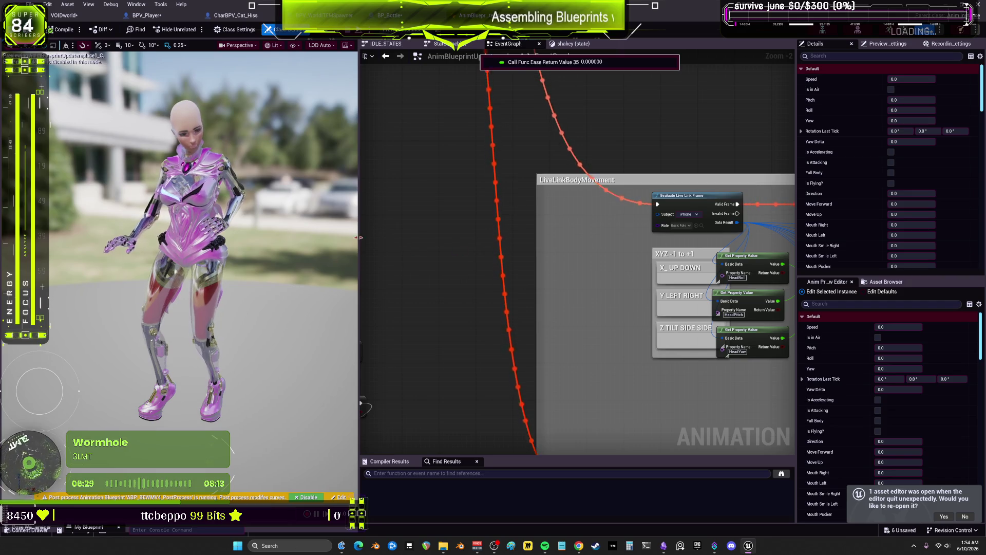
pyautogui.moveTo(359, 403); pyautogui.dragTo(189, 403)
pyautogui.scroll(-3, 410, 257)
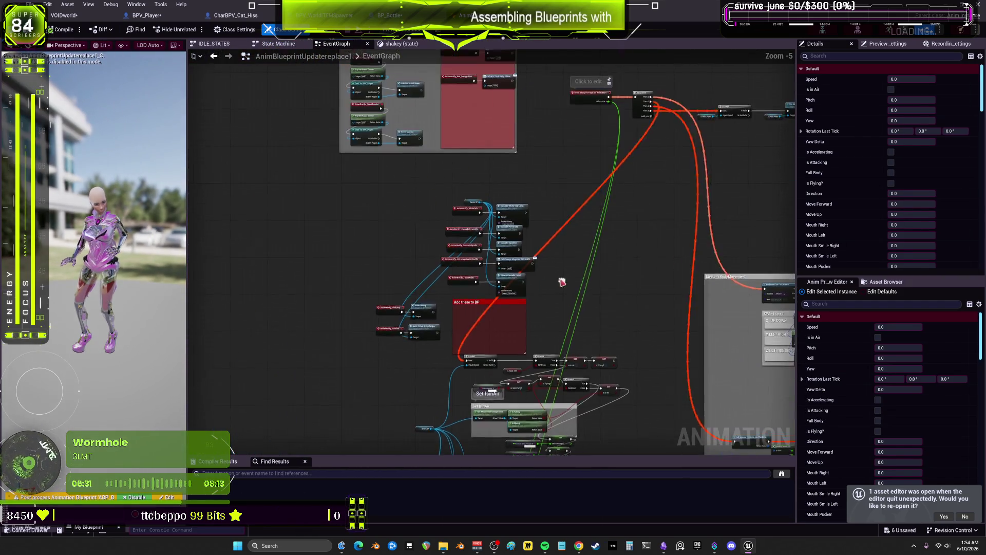
pyautogui.scroll(5, 624, 138)
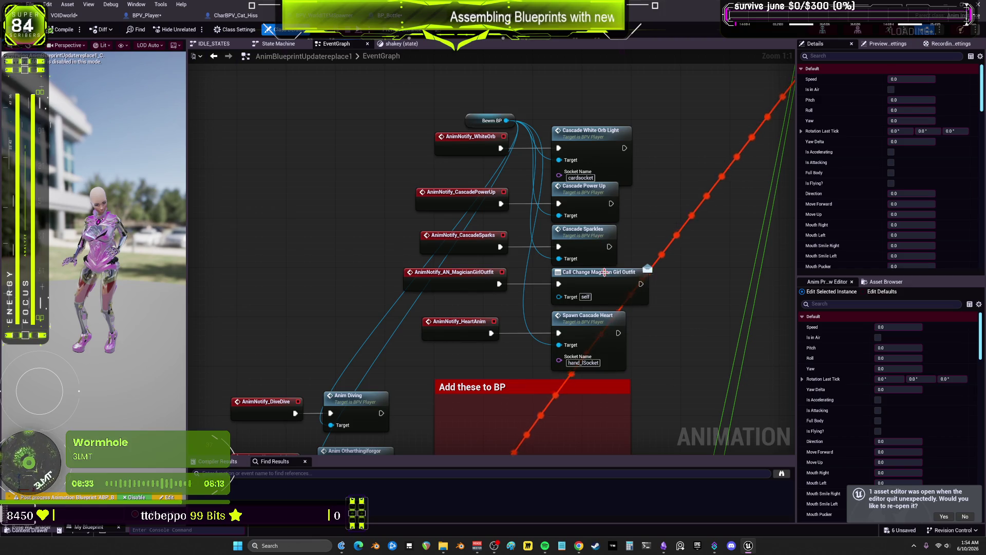
pyautogui.moveTo(471, 372)
pyautogui.mouseDown()
pyautogui.moveTo(558, 209)
pyautogui.moveTo(554, 67)
pyautogui.moveTo(568, 306)
pyautogui.moveTo(601, 349)
pyautogui.mouseUp()
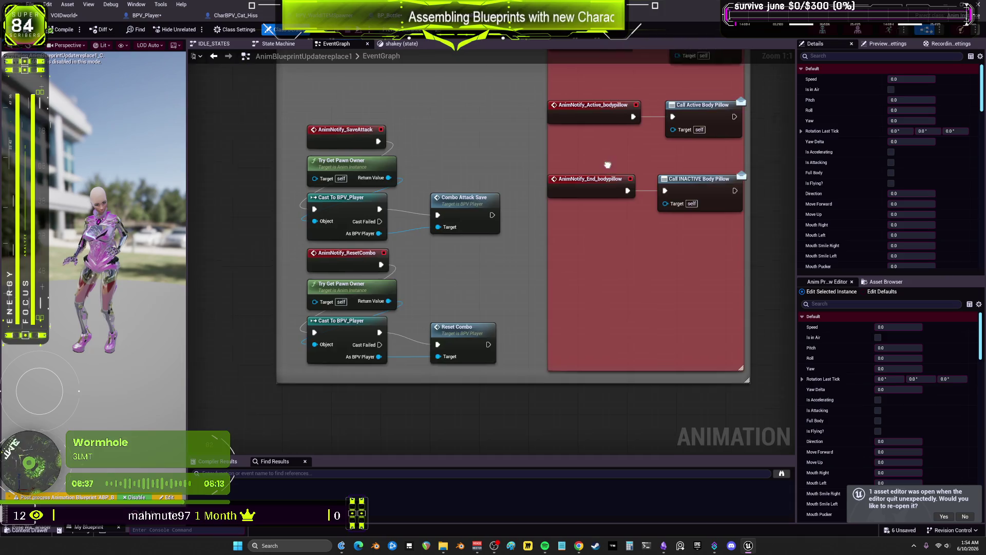
pyautogui.moveTo(605, 75); pyautogui.dragTo(488, 246)
pyautogui.moveTo(490, 164)
pyautogui.mouseDown()
pyautogui.moveTo(481, 278)
pyautogui.moveTo(571, 452)
pyautogui.moveTo(215, 363)
pyautogui.mouseUp()
pyautogui.moveTo(377, 358); pyautogui.dragTo(341, 340)
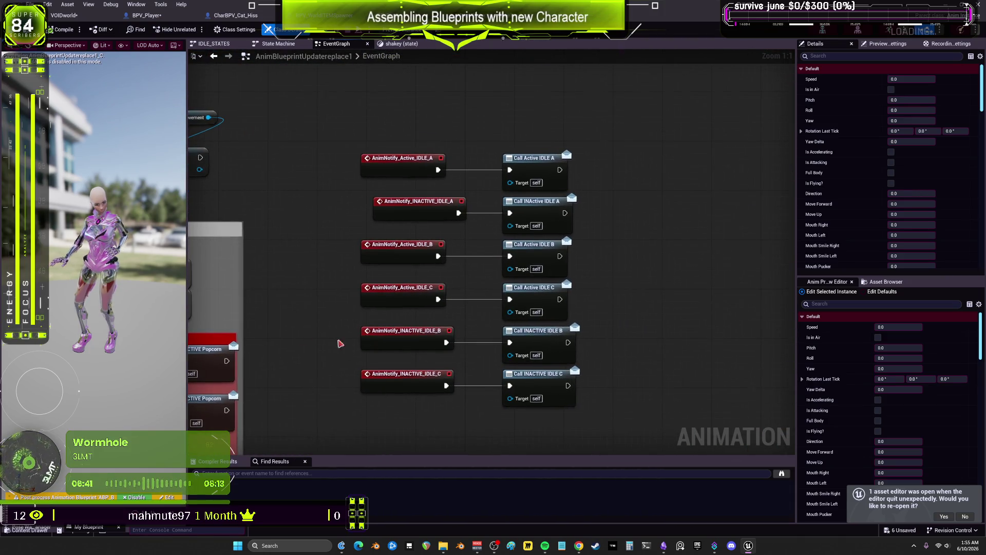
pyautogui.moveTo(591, 423); pyautogui.dragTo(386, 95)
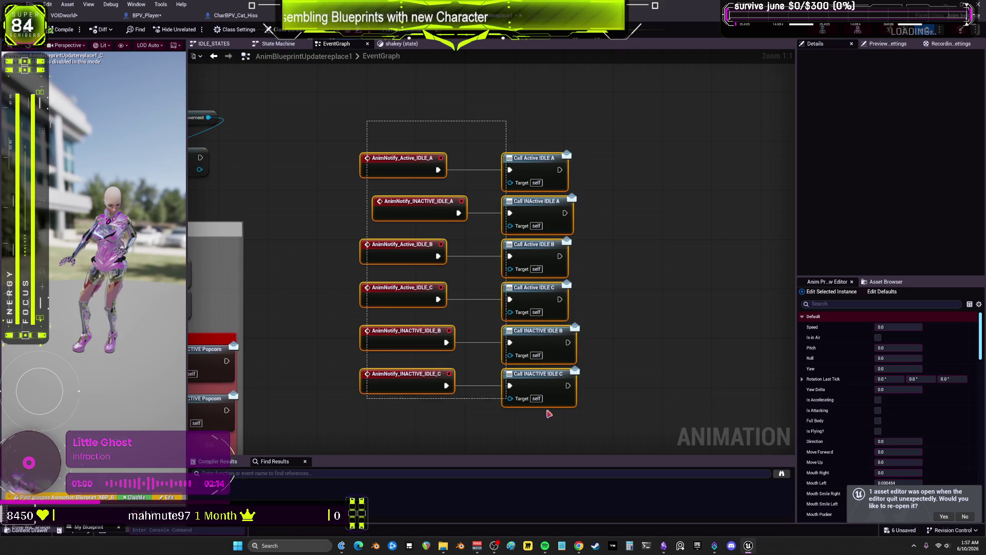
# - Break the links from the Active and INACTIVE IDLE A, B, C notify events to their Call nodes
pyautogui.click(635, 355)
pyautogui.keyDown('alt'); pyautogui.click(446, 385); pyautogui.keyUp('alt')
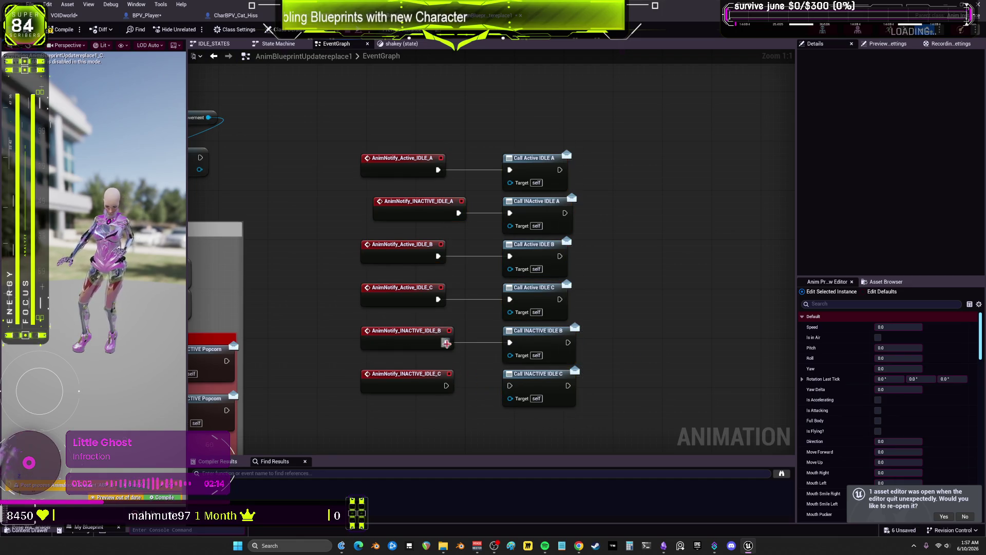
pyautogui.keyDown('alt'); pyautogui.click(438, 298); pyautogui.keyUp('alt')
pyautogui.keyDown('alt'); pyautogui.click(438, 256); pyautogui.keyUp('alt')
pyautogui.keyDown('alt'); pyautogui.click(458, 213); pyautogui.keyUp('alt')
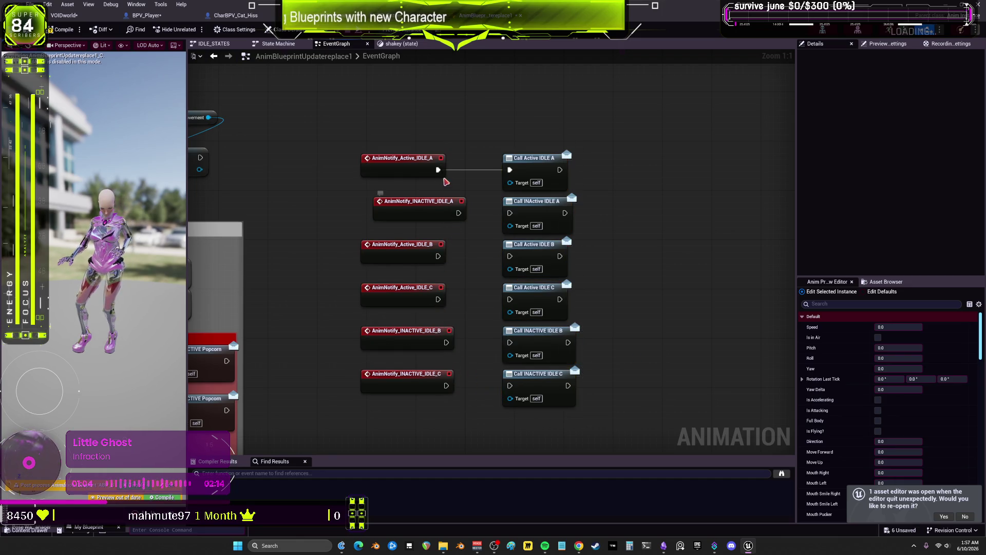
pyautogui.keyDown('alt'); pyautogui.click(438, 170); pyautogui.keyUp('alt')
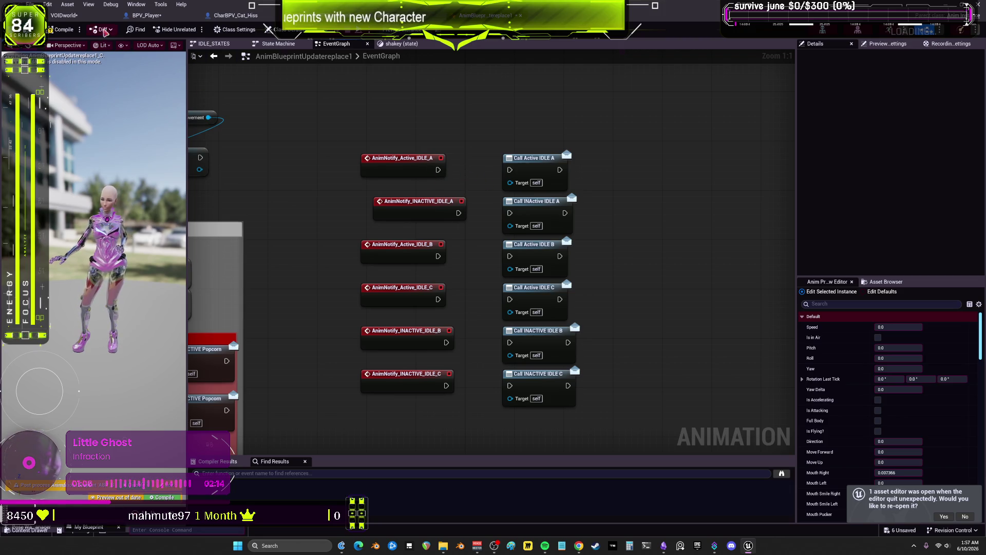
# - Delete the Do Once node from BPV_Player's Toggles graph
pyautogui.click(147, 19)
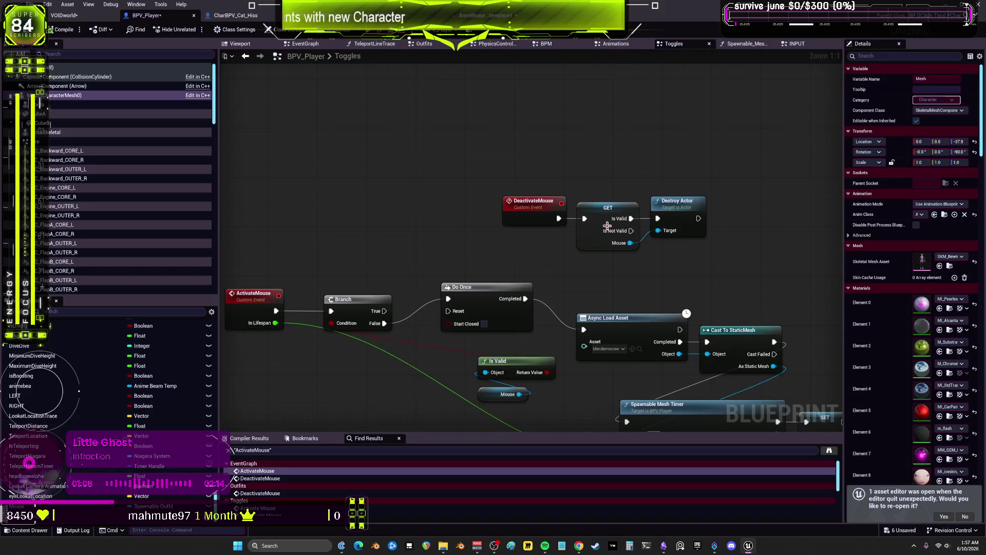
pyautogui.click(478, 241)
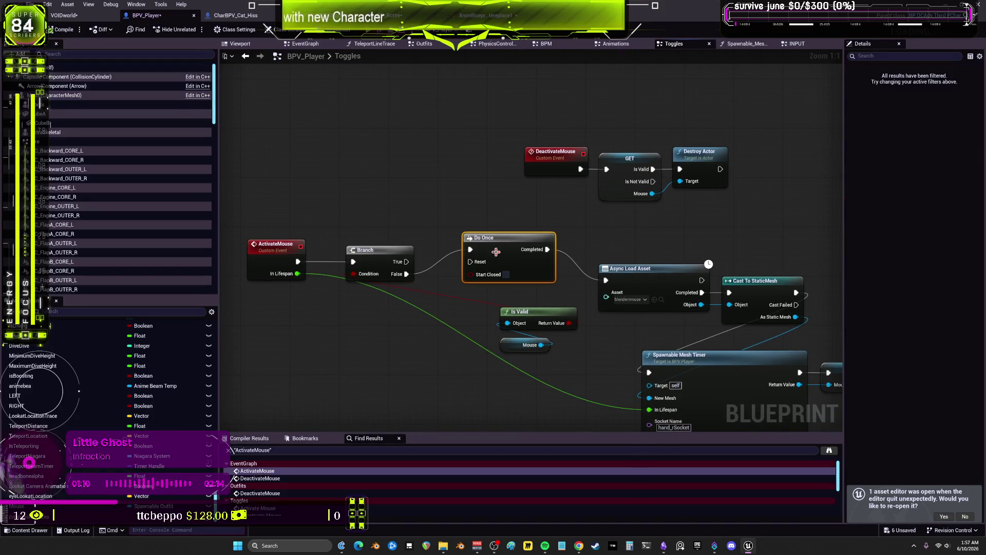
pyautogui.press('Delete')
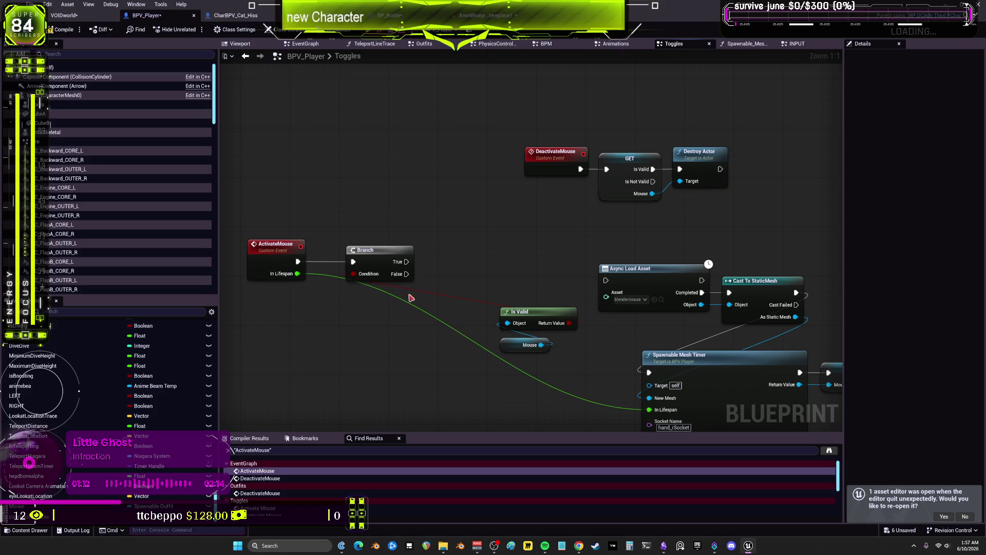